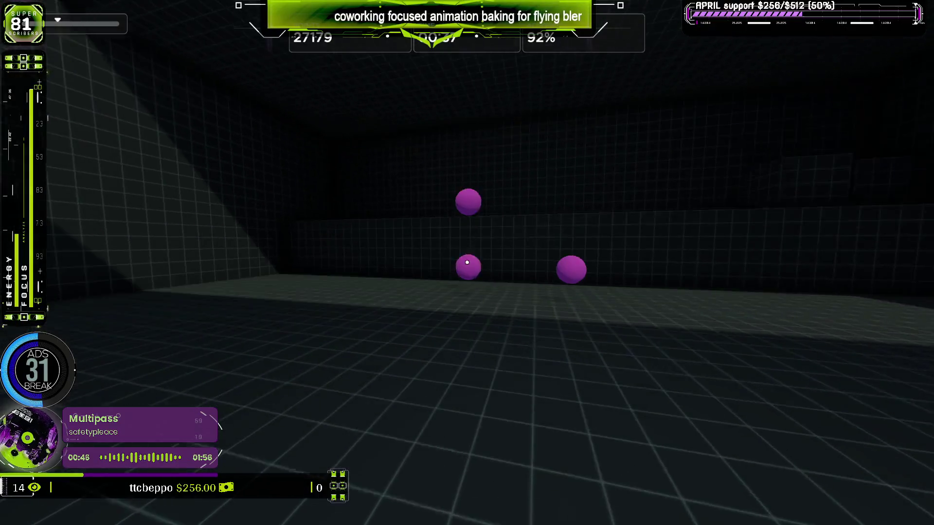
Shoot the target spheres in the current Gridshot run.
left_click(467, 262)
left_click(467, 262)
left_click(467, 262)
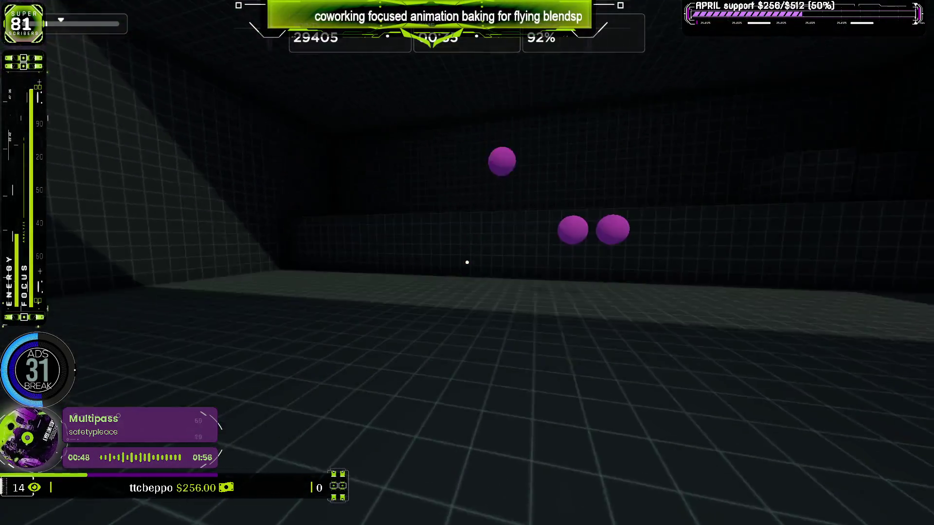
left_click(466, 262)
left_click(467, 262)
left_click(466, 262)
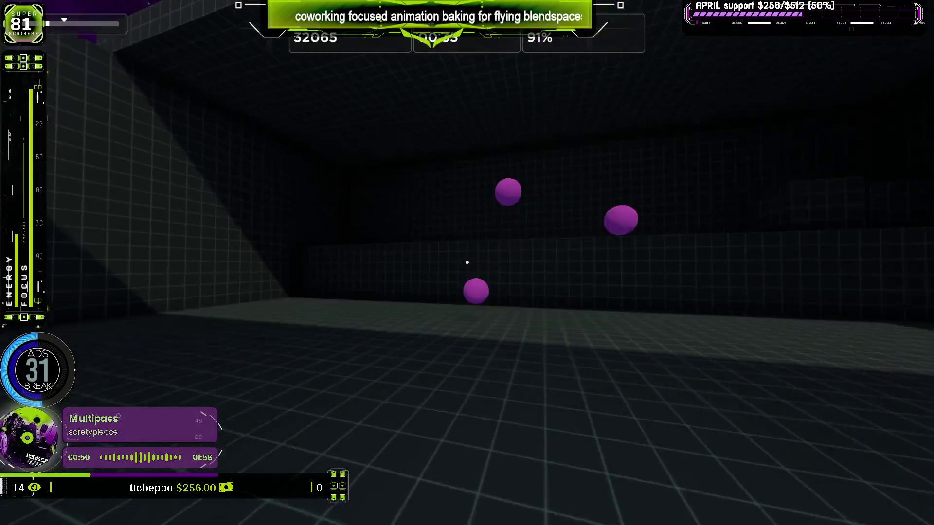
left_click(467, 262)
left_click(466, 263)
left_click(467, 262)
left_click(467, 262)
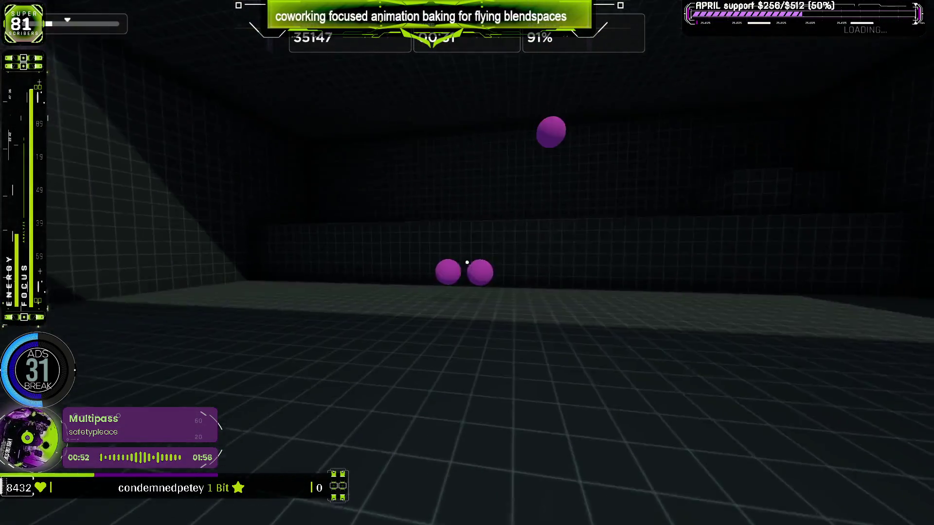
left_click(467, 262)
left_click(467, 262)
left_click(467, 262)
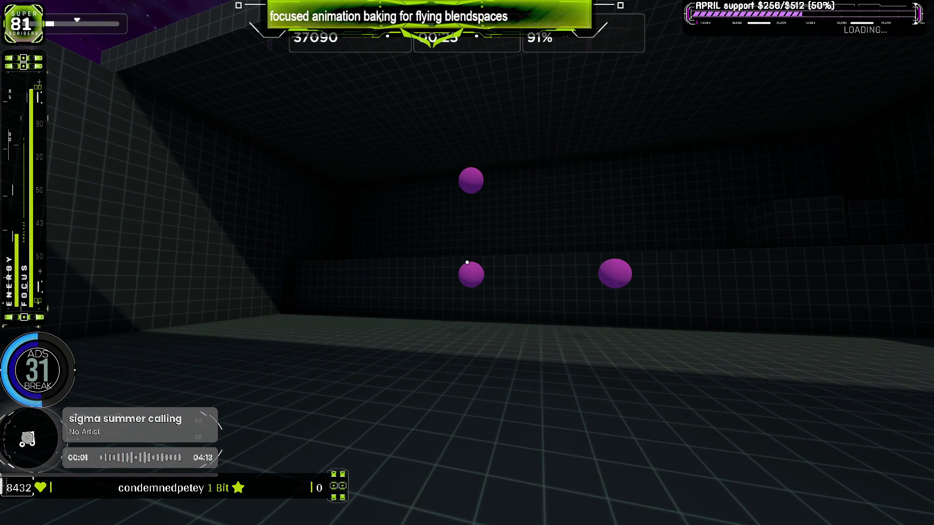
Pause and restart Gridshot so the score resets to 0 at the click-to-begin prompt.
key("Escape")
left_click(466, 357)
key("Escape")
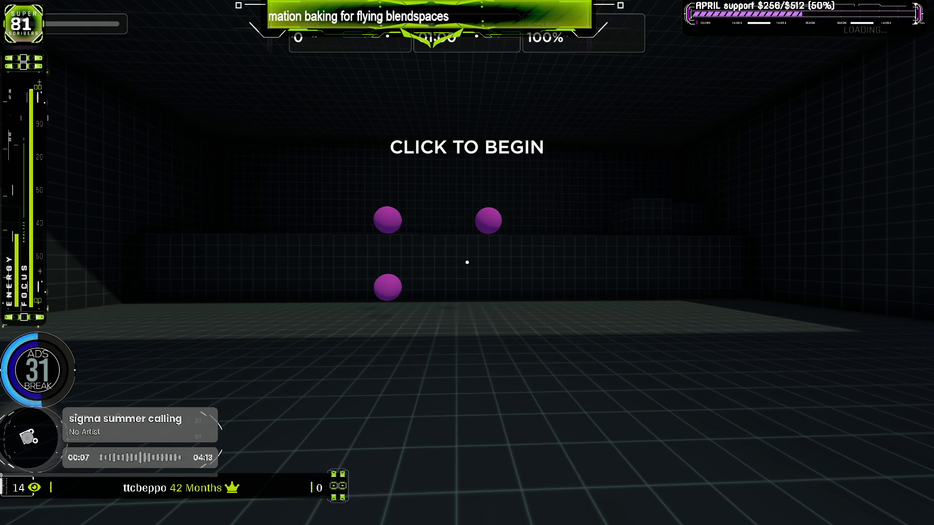
Start the new Gridshot round and shoot purple spheres until time expires, scoring 83,664 at 88.7% accuracy.
left_click(467, 262)
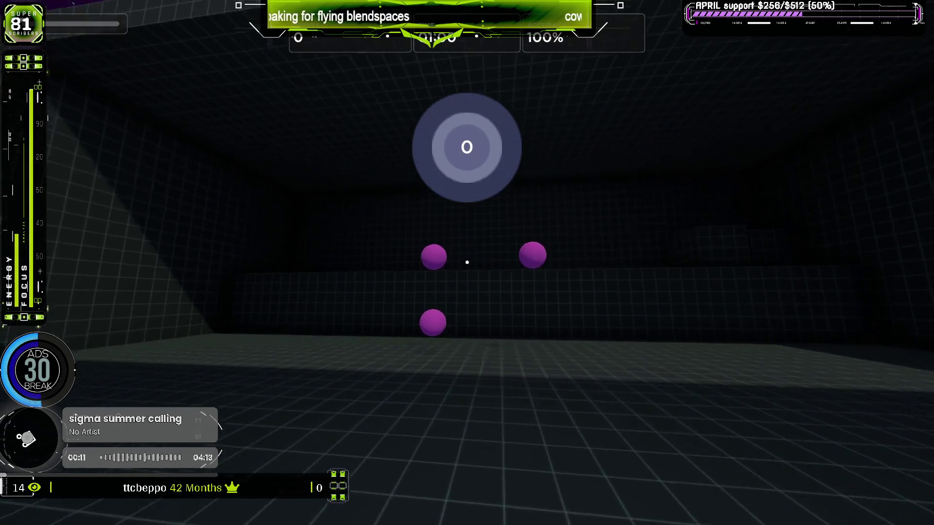
left_click(467, 262)
left_click(467, 262)
left_click(466, 262)
left_click(467, 262)
left_click(467, 262)
left_click(467, 262)
left_click(467, 262)
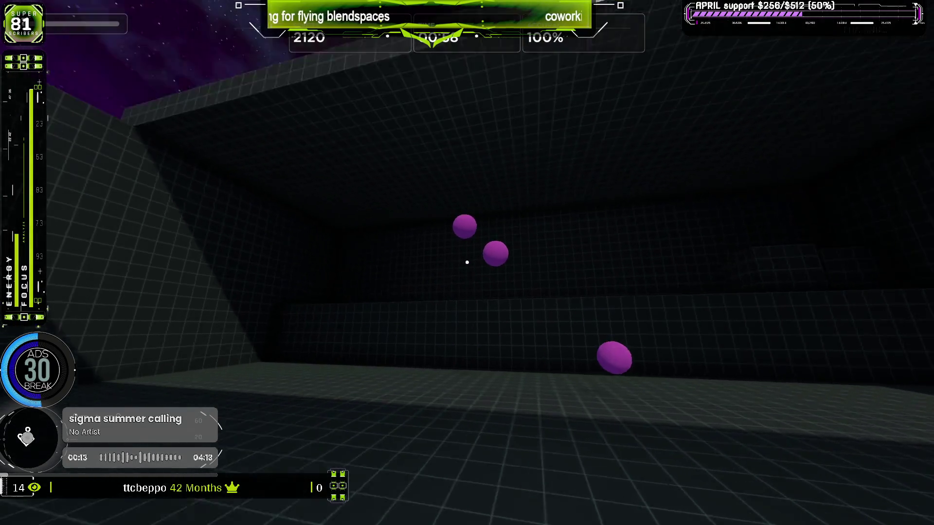
left_click(467, 262)
left_click(467, 262)
left_click(467, 262)
left_click(466, 263)
left_click(467, 262)
left_click(466, 262)
left_click(467, 262)
left_click(467, 262)
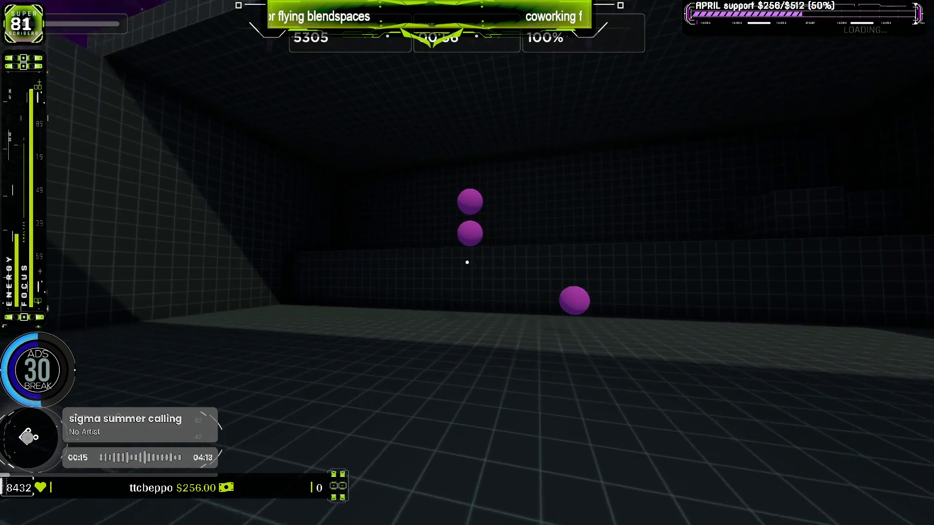
left_click(467, 262)
left_click(467, 262)
left_click(467, 262)
left_click(467, 263)
left_click(466, 262)
left_click(466, 262)
left_click(466, 262)
left_click(467, 262)
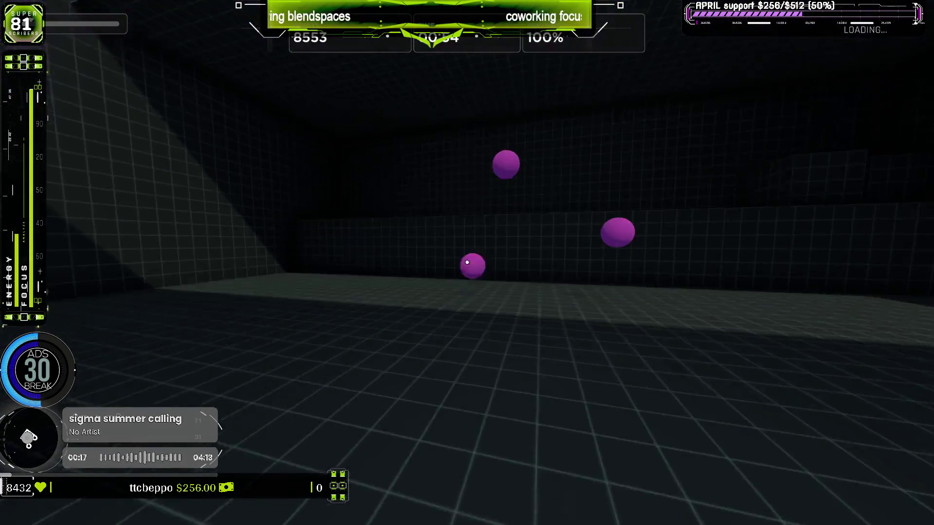
left_click(467, 262)
left_click(467, 262)
left_click(467, 262)
left_click(467, 262)
left_click(467, 262)
left_click(467, 262)
left_click(467, 262)
left_click(467, 263)
left_click(467, 262)
left_click(466, 262)
left_click(467, 262)
left_click(467, 262)
left_click(467, 262)
left_click(467, 262)
left_click(467, 262)
left_click(467, 262)
left_click(467, 263)
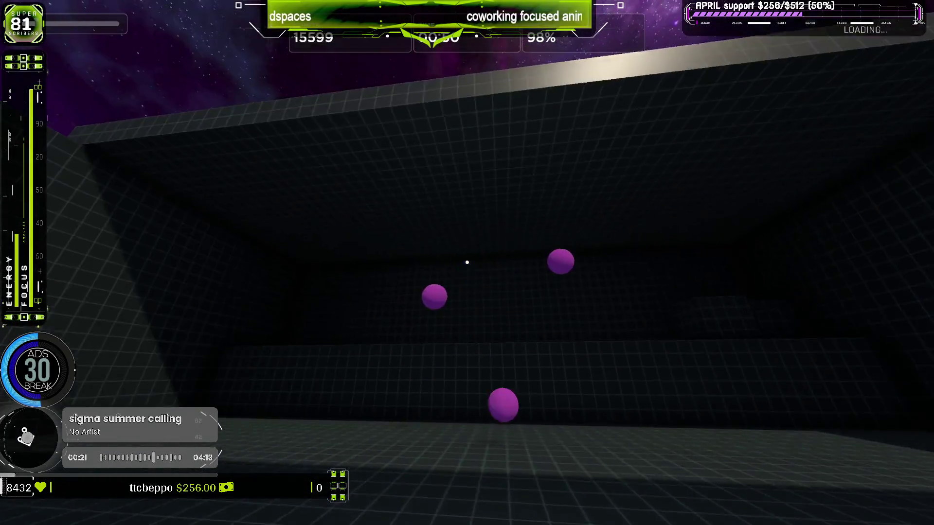
left_click(467, 262)
left_click(467, 262)
left_click(467, 262)
left_click(467, 262)
left_click(467, 262)
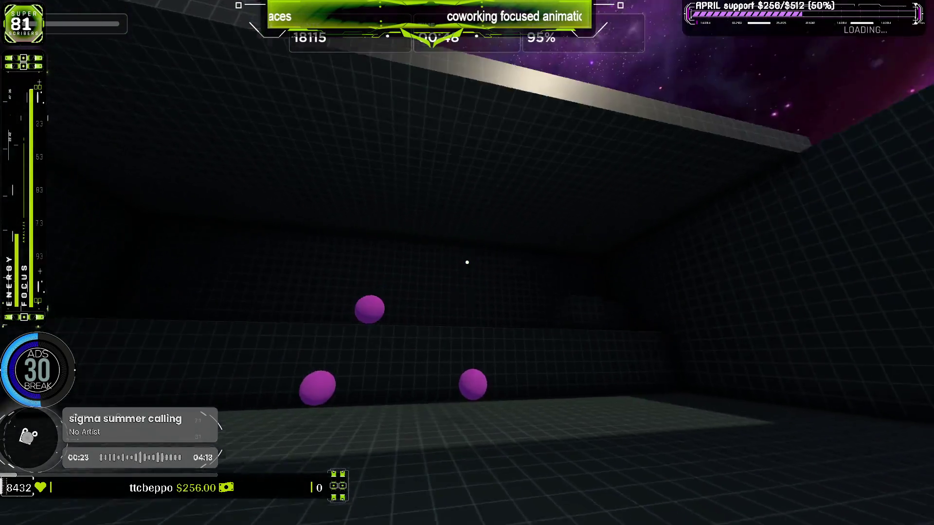
left_click(467, 262)
left_click(467, 262)
left_click(467, 262)
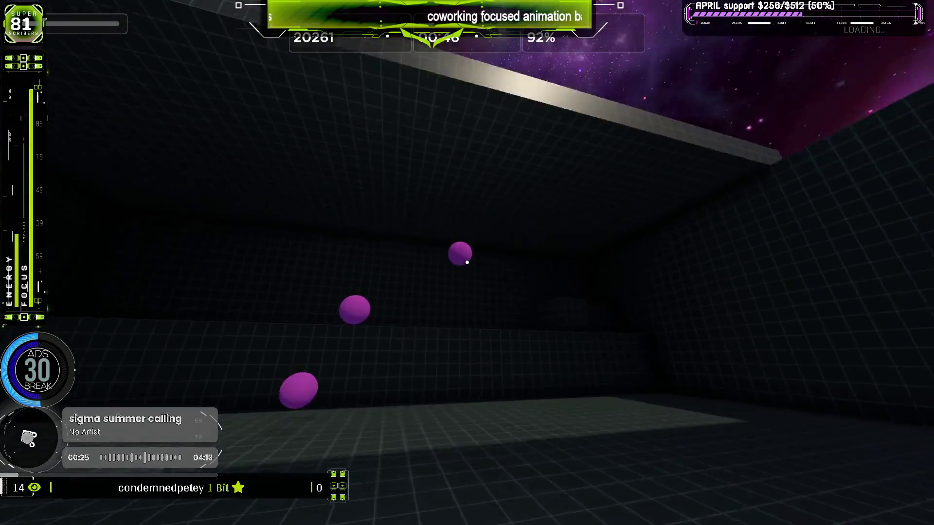
left_click(467, 263)
left_click(467, 262)
left_click(466, 262)
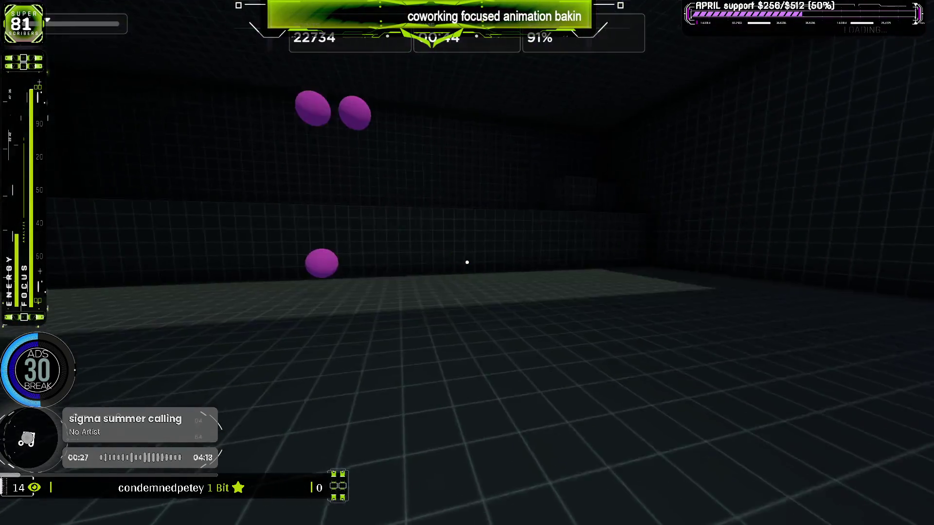
left_click(467, 262)
left_click(466, 262)
left_click(467, 262)
left_click(467, 262)
left_click(467, 262)
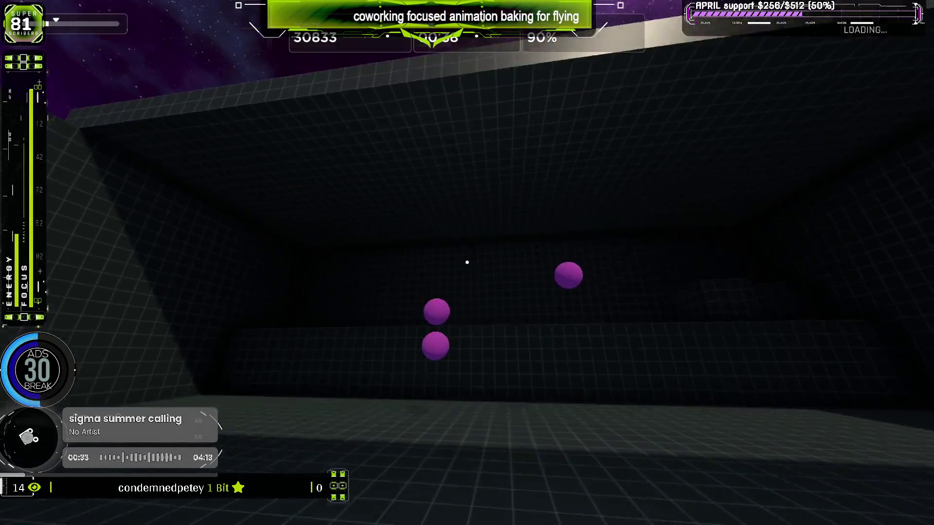
left_click(467, 263)
left_click(467, 262)
left_click(467, 262)
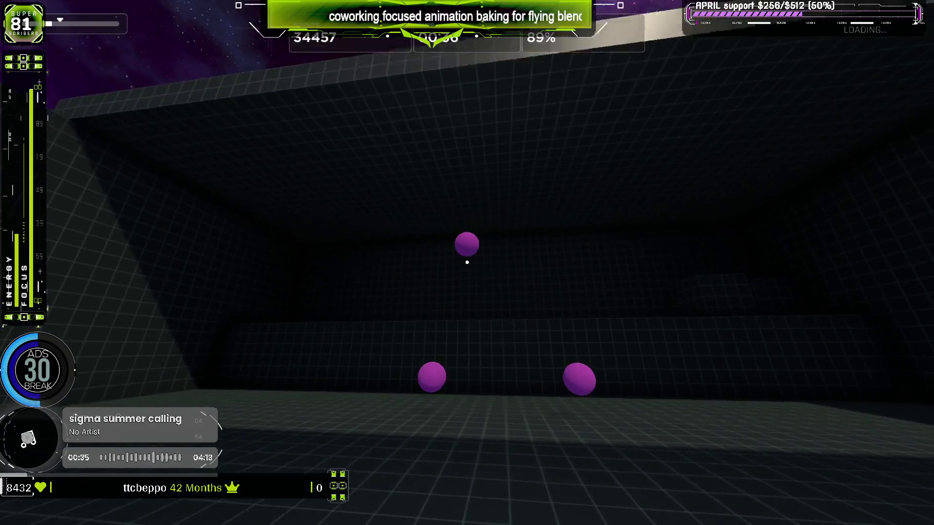
left_click(467, 262)
left_click(467, 263)
left_click(466, 262)
left_click(467, 262)
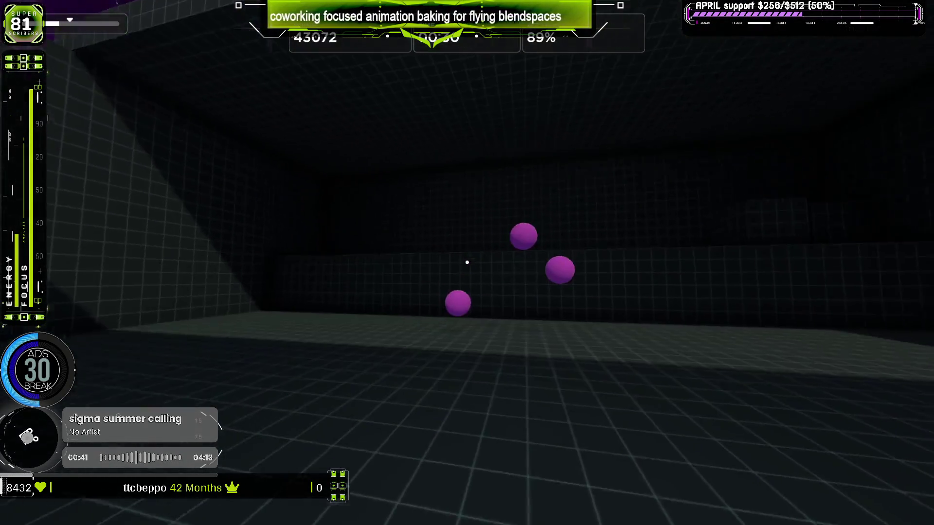
left_click(467, 262)
left_click(467, 262)
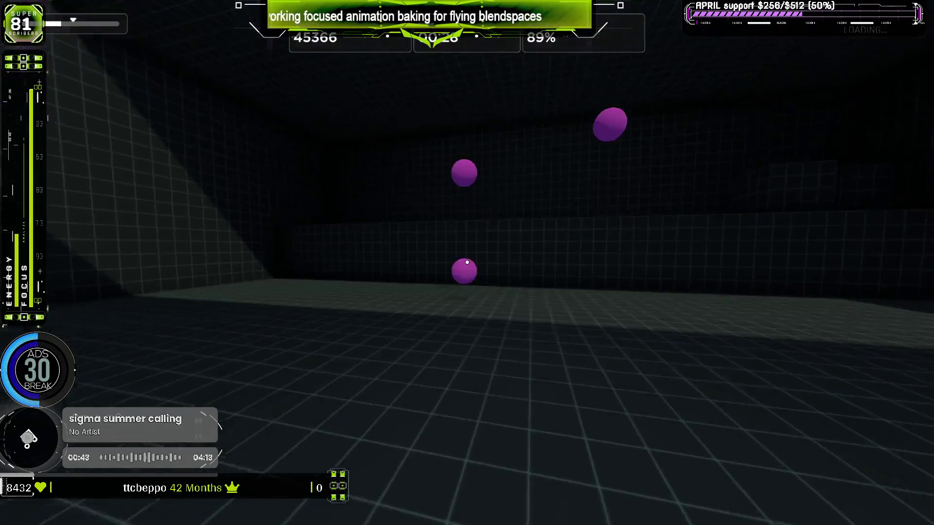
left_click(467, 262)
left_click(467, 262)
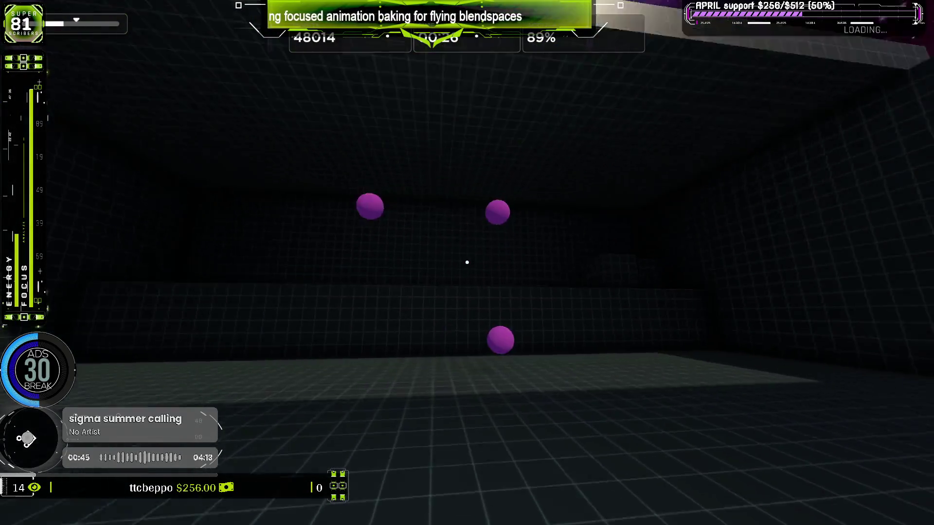
left_click(467, 262)
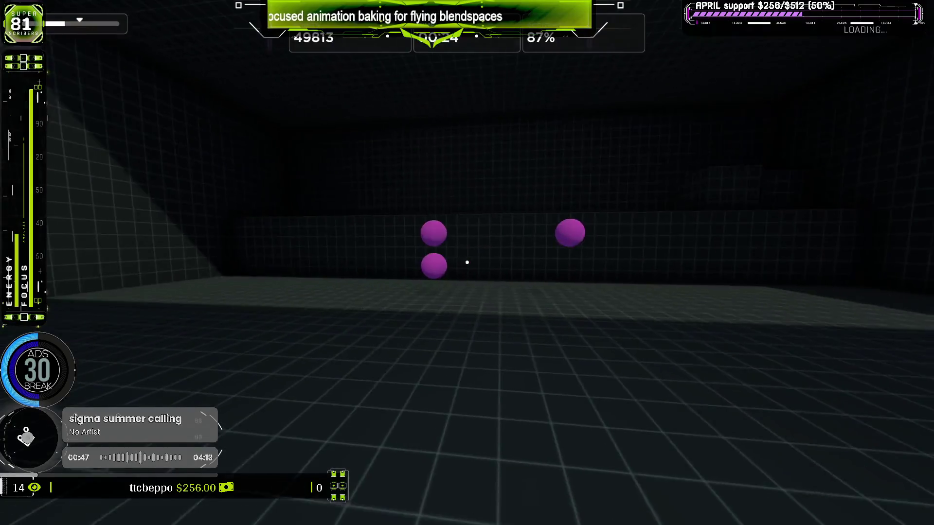
left_click(467, 262)
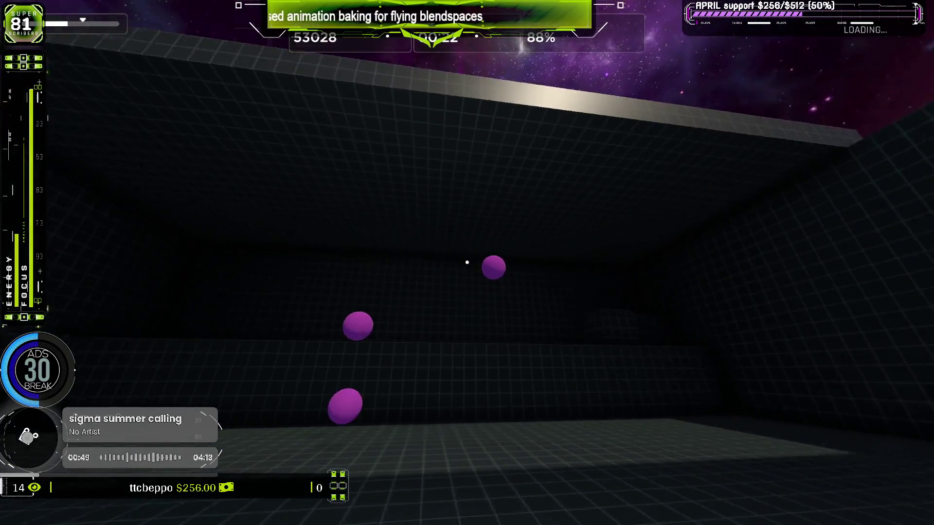
left_click(467, 262)
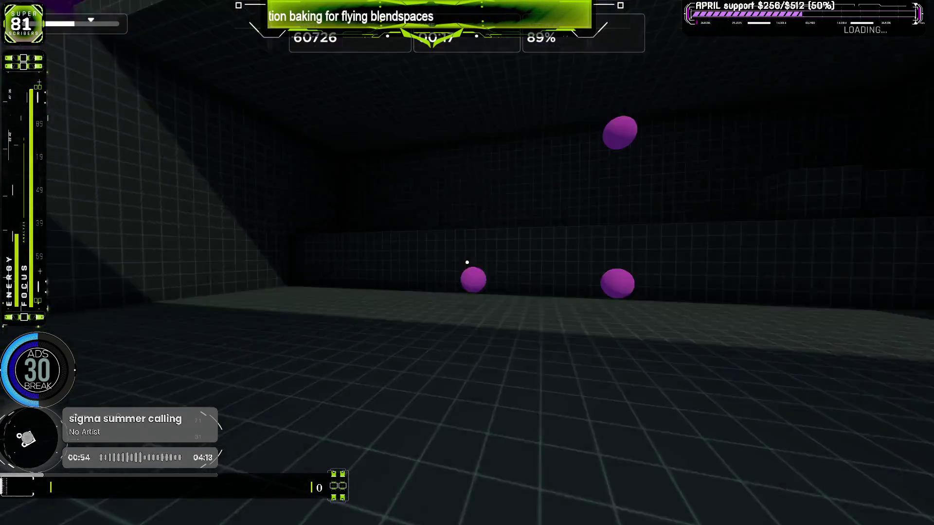
left_click(467, 262)
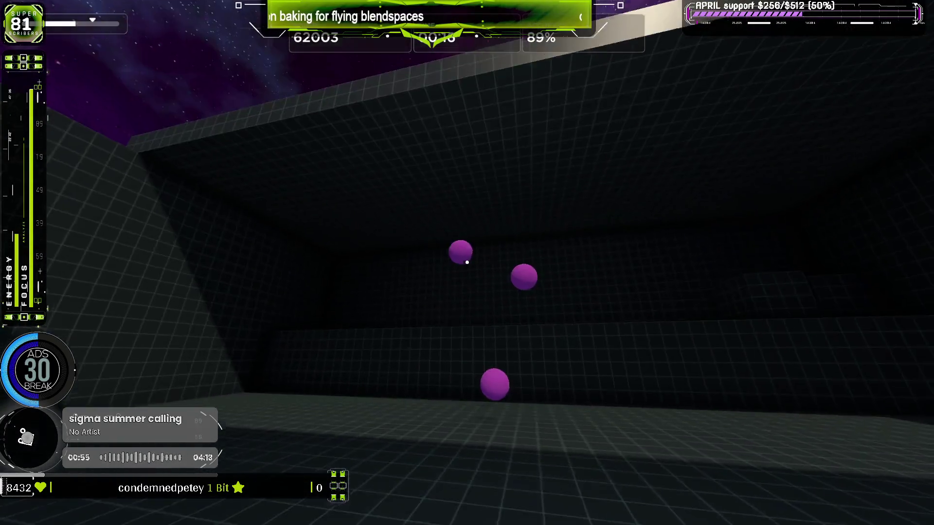
left_click(467, 262)
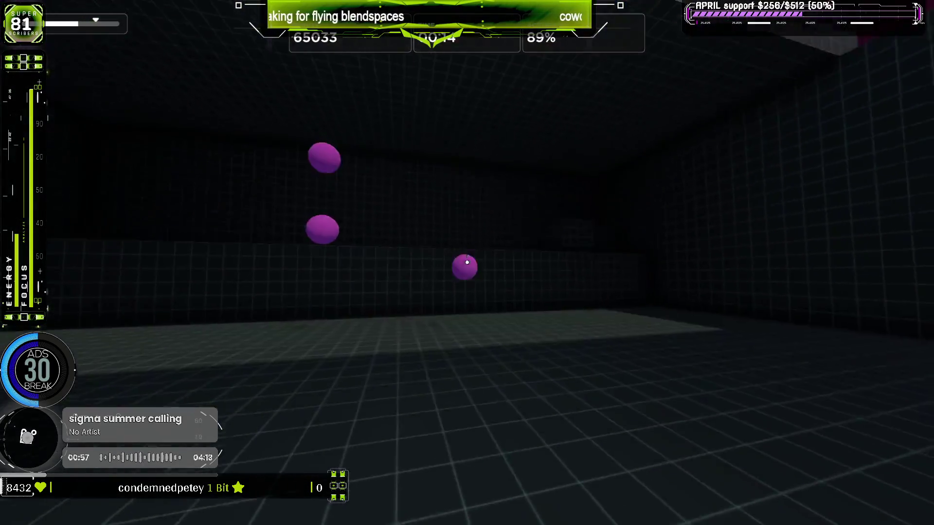
left_click(466, 262)
left_click(467, 262)
left_click(466, 262)
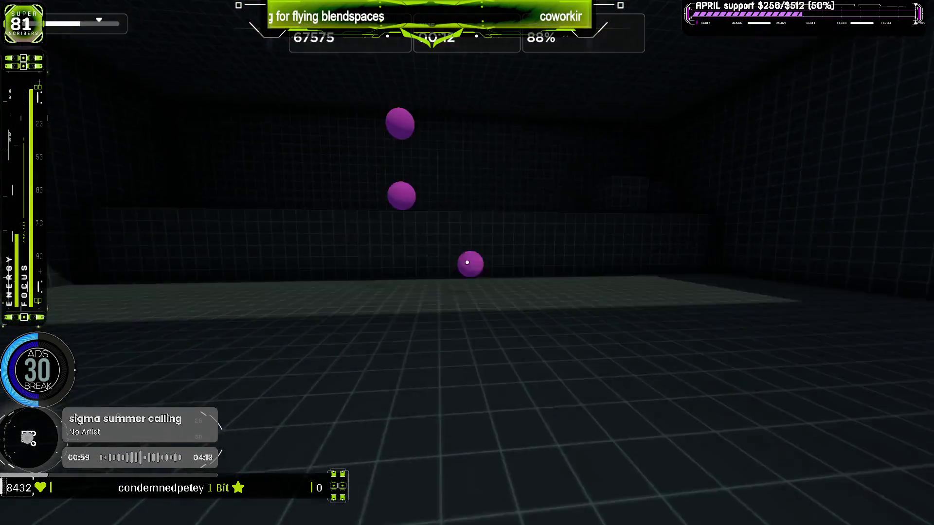
left_click(467, 262)
left_click(467, 262)
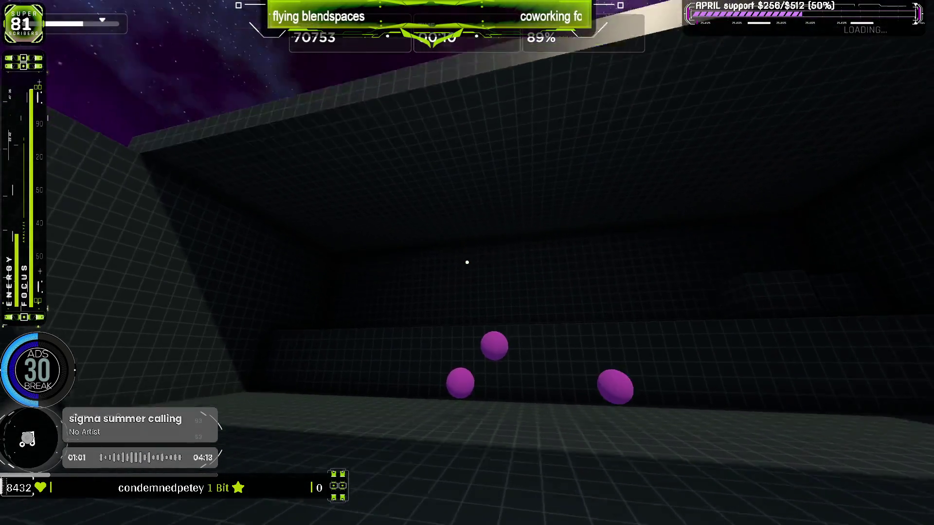
left_click(467, 262)
left_click(467, 262)
left_click(466, 262)
left_click(467, 262)
left_click(467, 262)
left_click(467, 262)
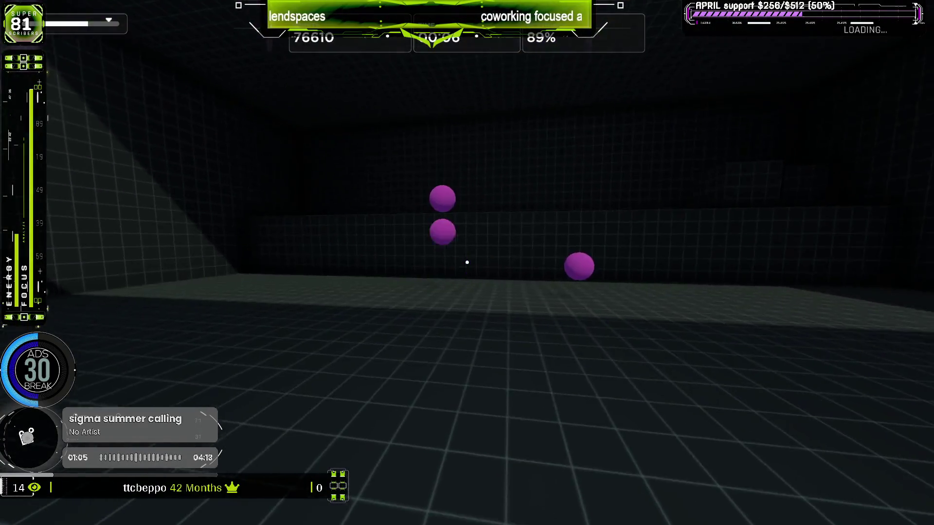
left_click(467, 262)
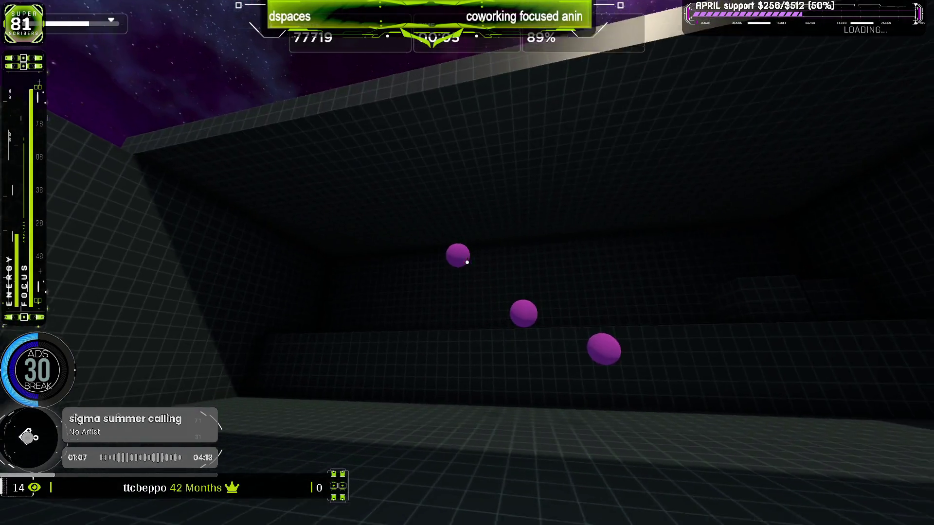
left_click(467, 262)
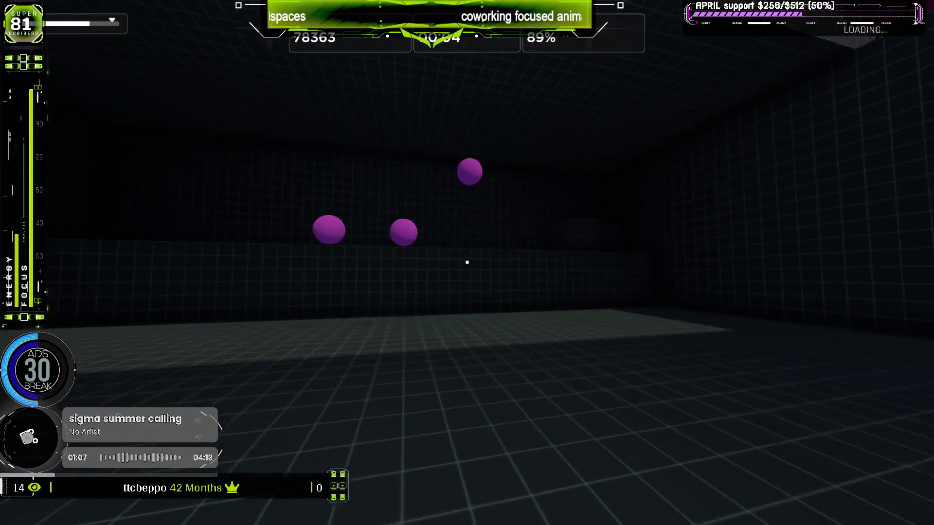
left_click(467, 262)
left_click(467, 262)
left_click(466, 262)
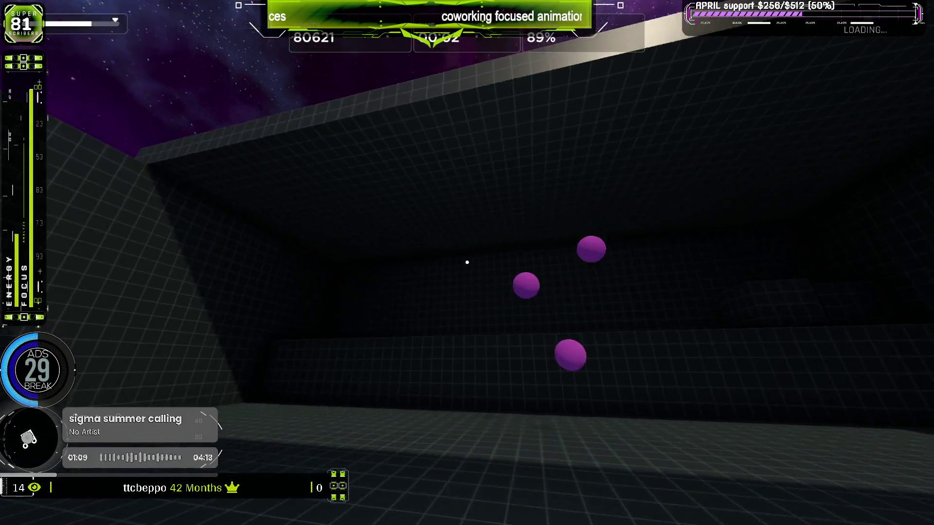
left_click(467, 262)
left_click(467, 263)
left_click(467, 262)
left_click(467, 262)
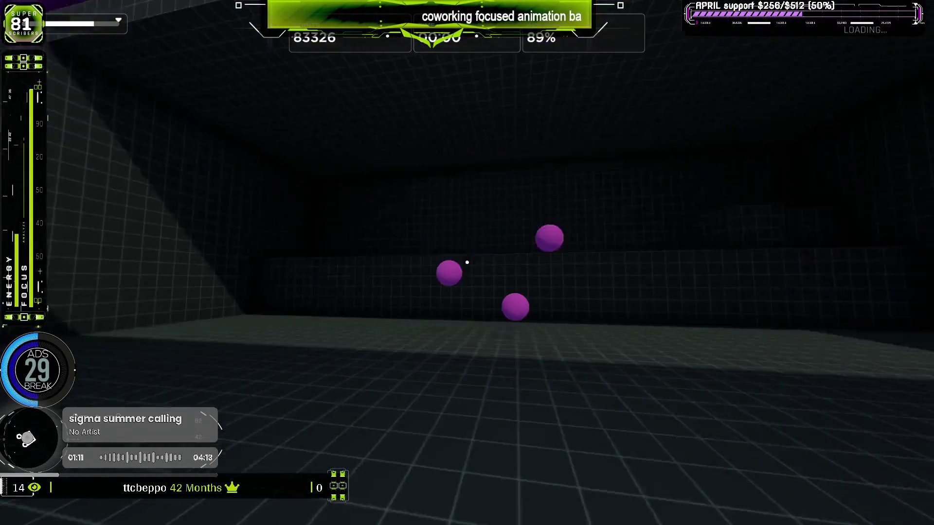
left_click(467, 262)
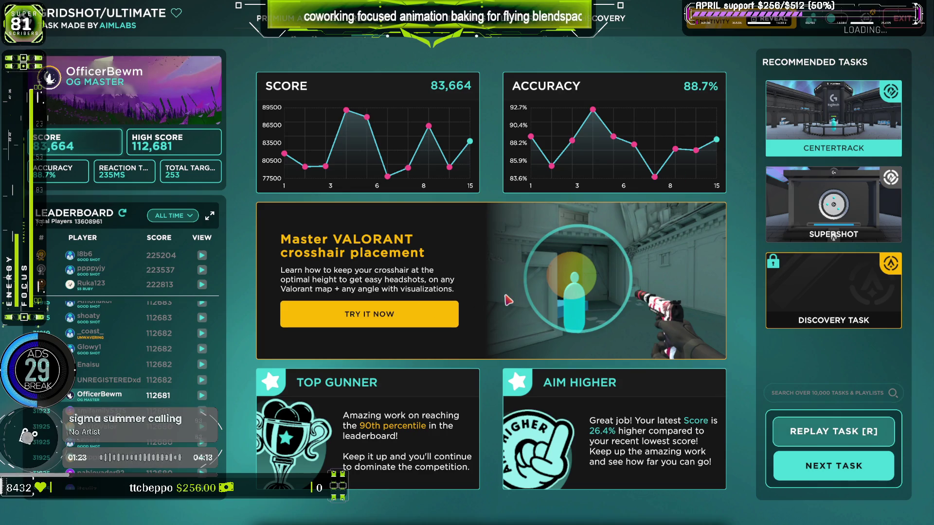
Leave the results, filter tasks to Speed, and launch Motionshot (Speed).
key("Escape")
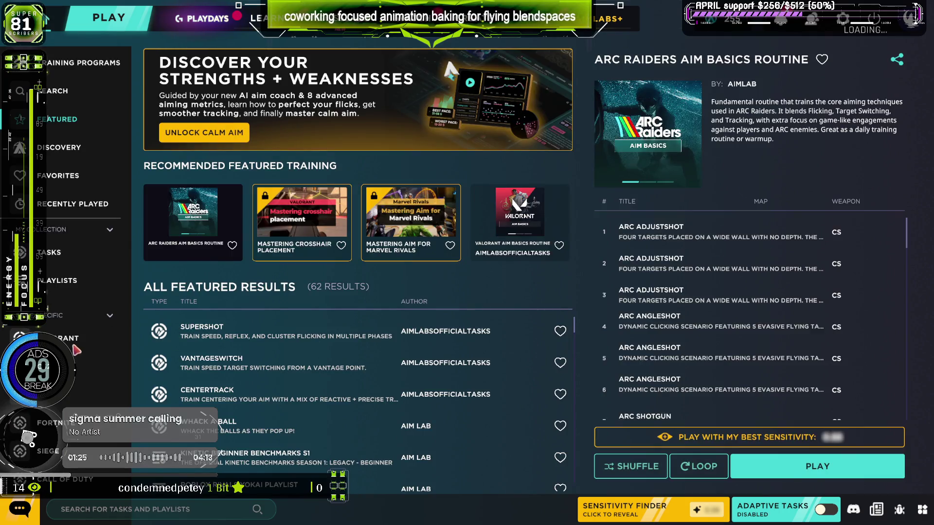
scroll(63, 403, "down", 5)
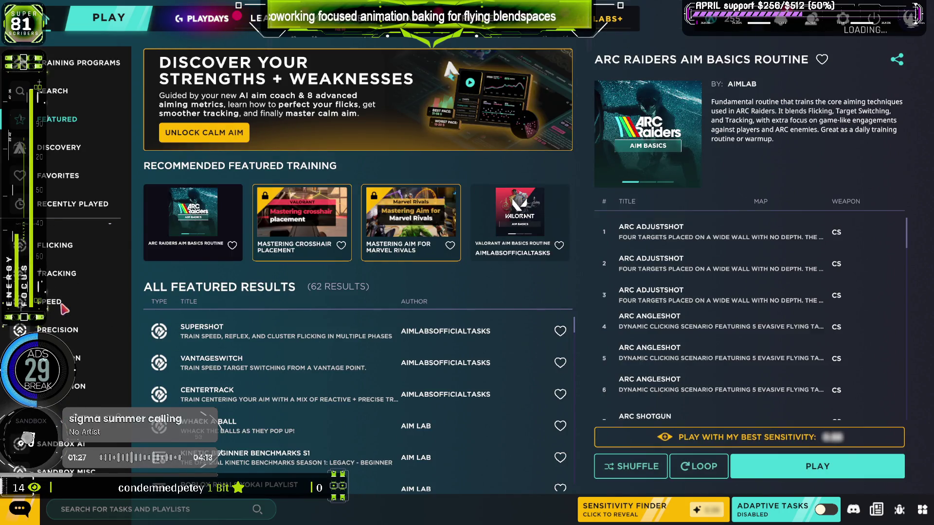
left_click(56, 302)
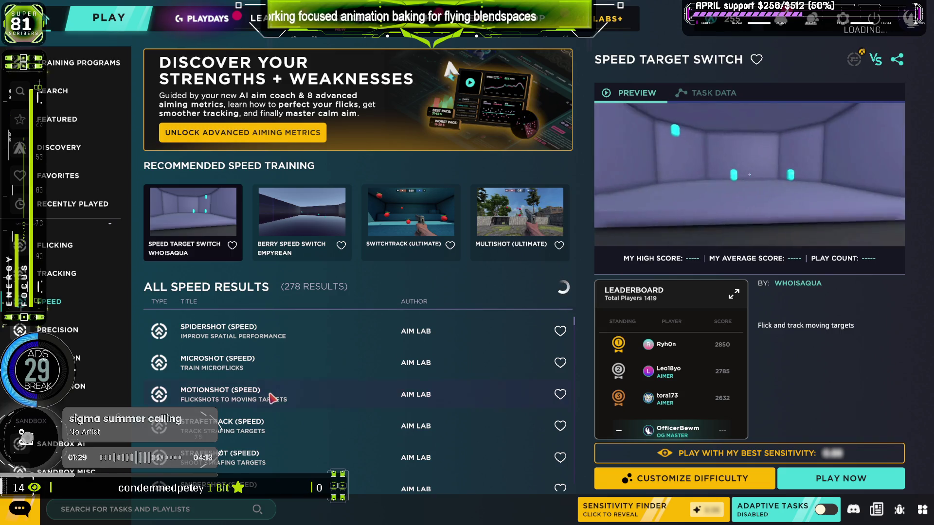
double_click(288, 392)
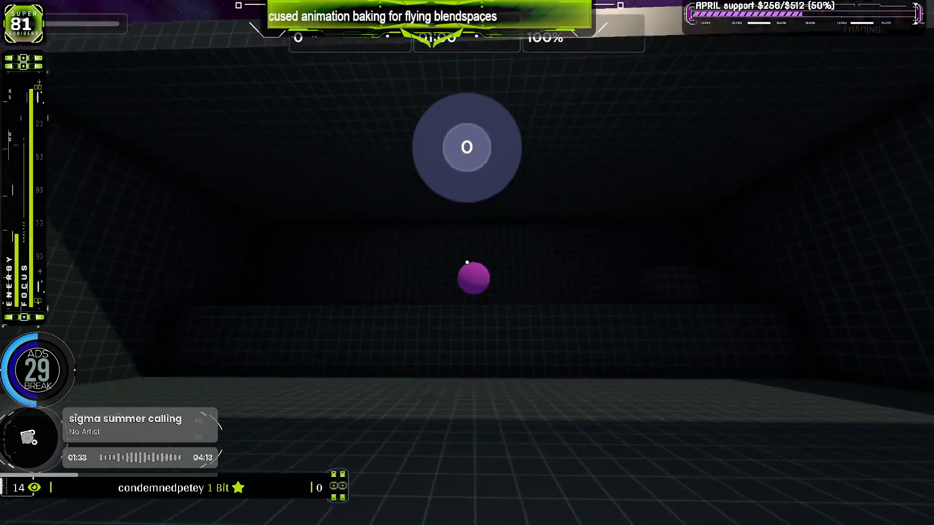
Keep shooting the moving purple target until time expires, finishing at 93,456 points and 75.9% accuracy.
left_click(467, 262)
left_click(467, 262)
left_click(467, 262)
left_click(467, 262)
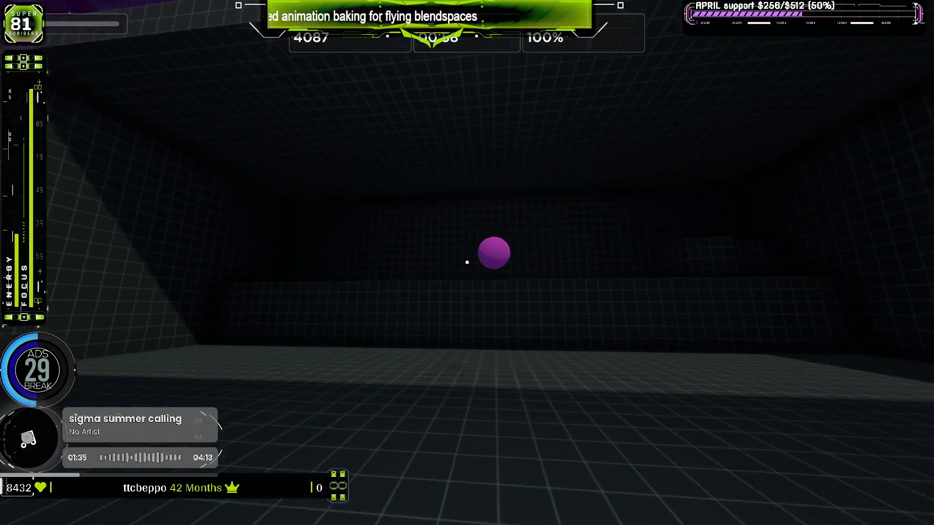
left_click(467, 262)
left_click(467, 262)
left_click(467, 262)
left_click(467, 262)
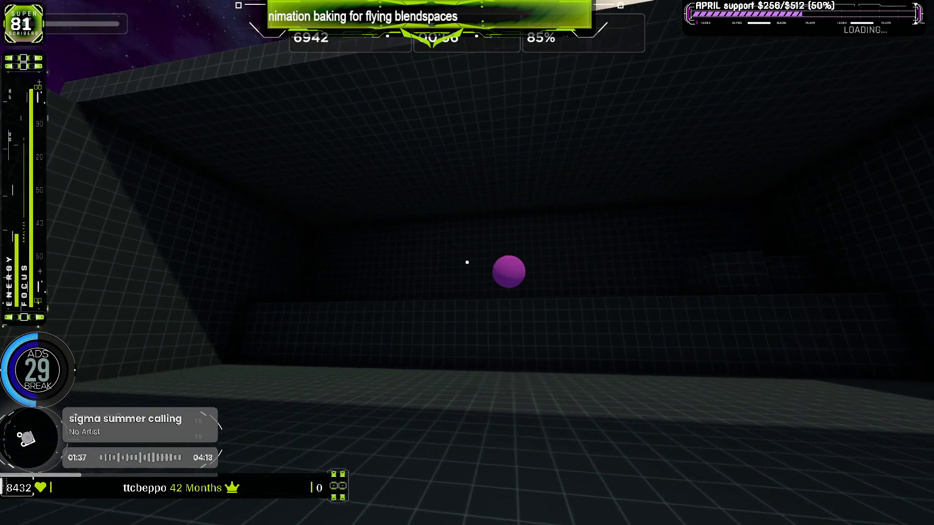
left_click(467, 262)
left_click(467, 262)
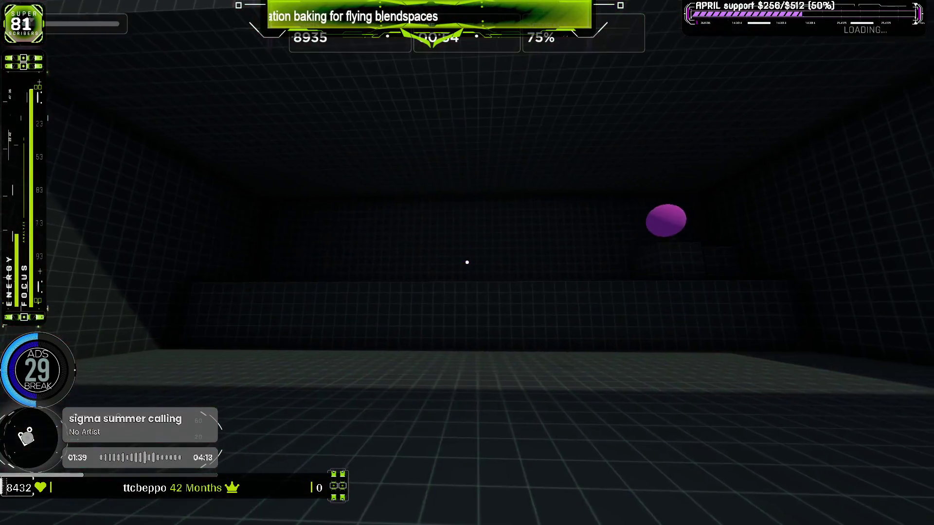
left_click(467, 263)
left_click(467, 262)
left_click(467, 263)
left_click(466, 262)
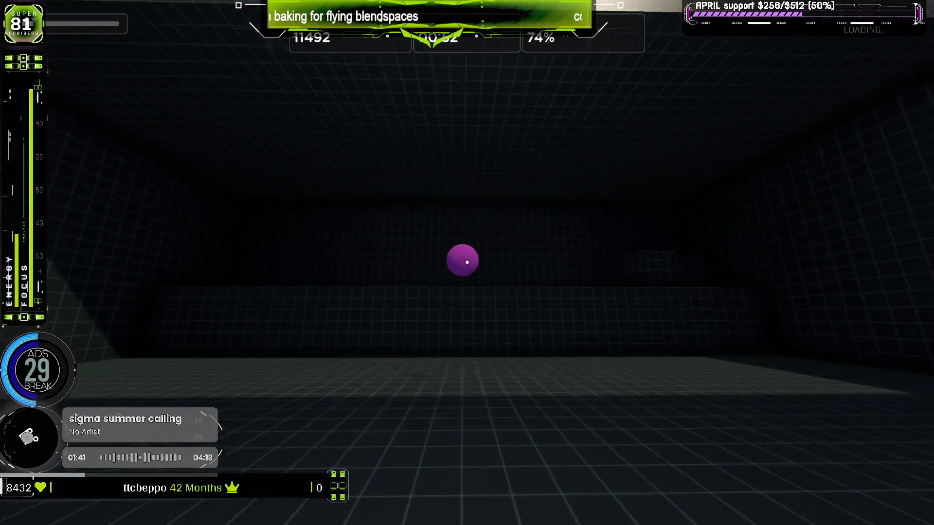
left_click(467, 262)
left_click(467, 262)
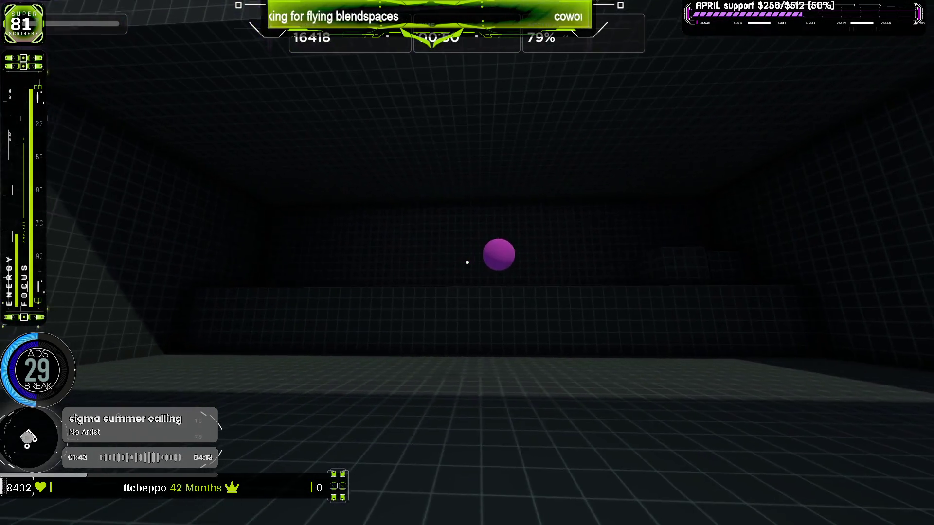
left_click(467, 262)
left_click(467, 262)
left_click(467, 262)
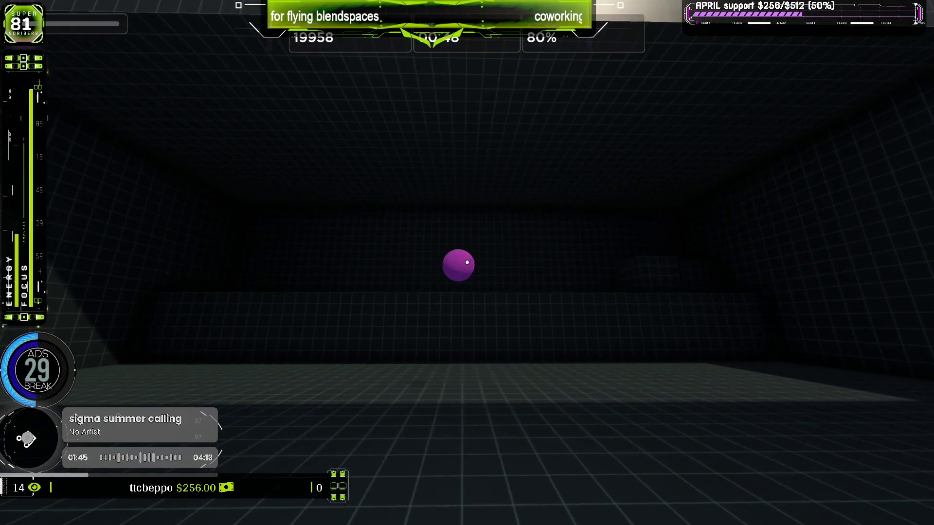
left_click(467, 262)
left_click(467, 262)
left_click(467, 262)
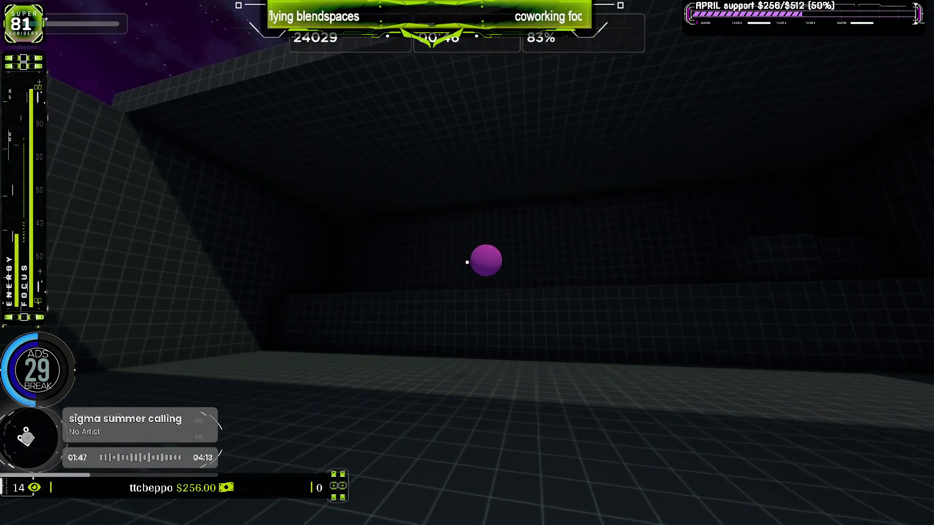
left_click(466, 262)
left_click(467, 262)
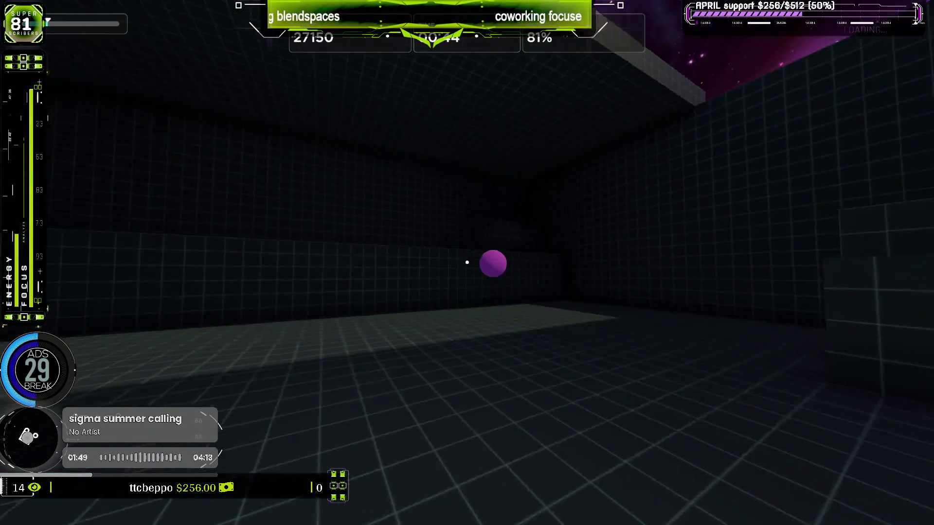
left_click(467, 262)
left_click(467, 262)
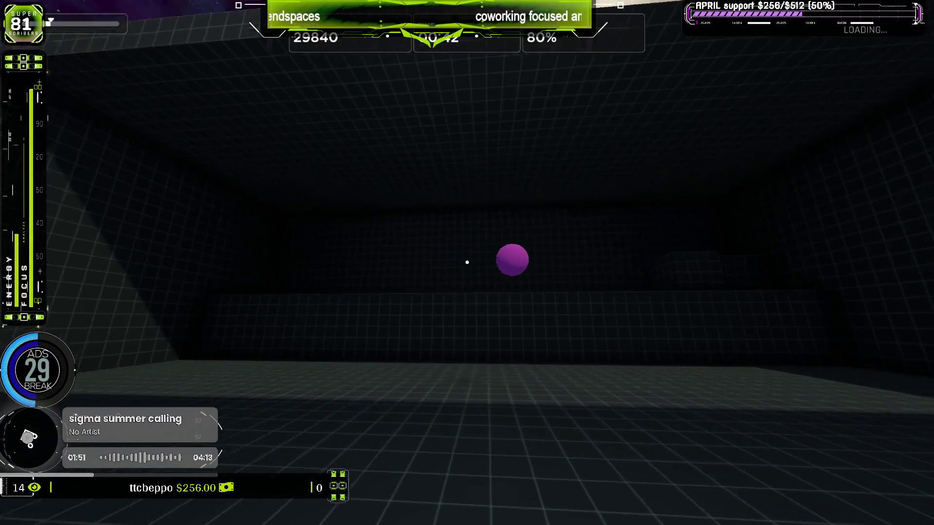
left_click(467, 262)
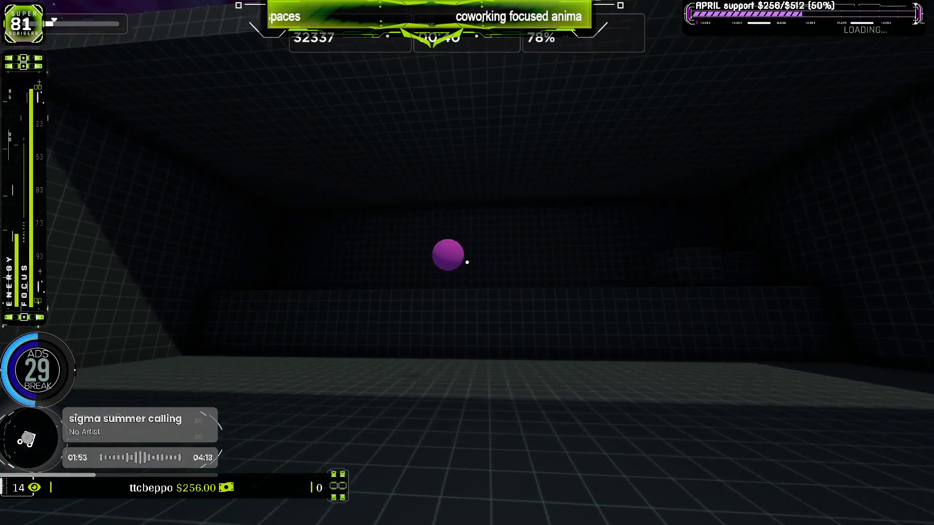
left_click(467, 262)
left_click(466, 263)
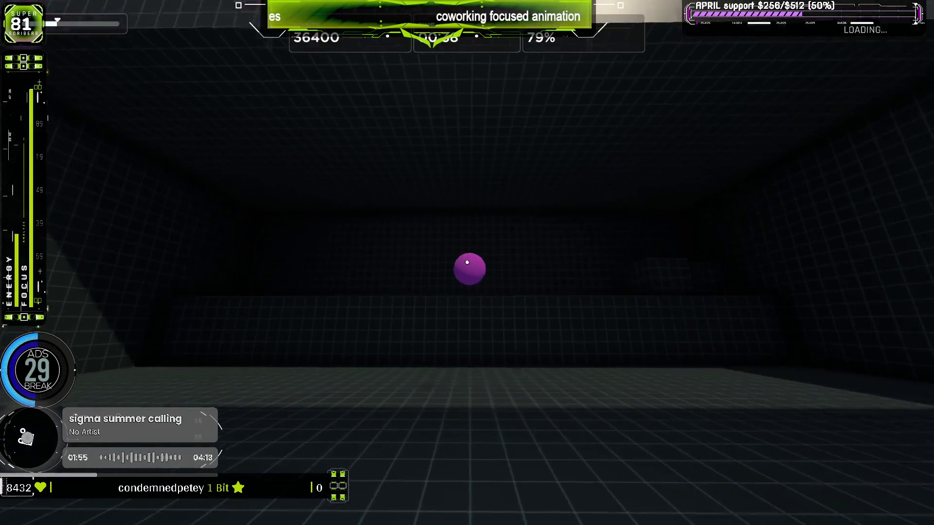
left_click(467, 262)
left_click(467, 262)
left_click(467, 263)
left_click(467, 262)
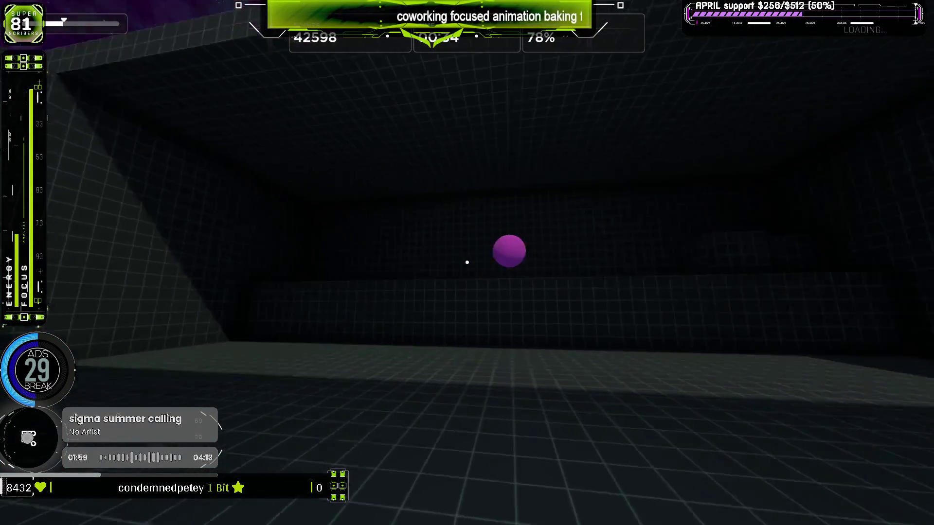
left_click(467, 262)
left_click(467, 262)
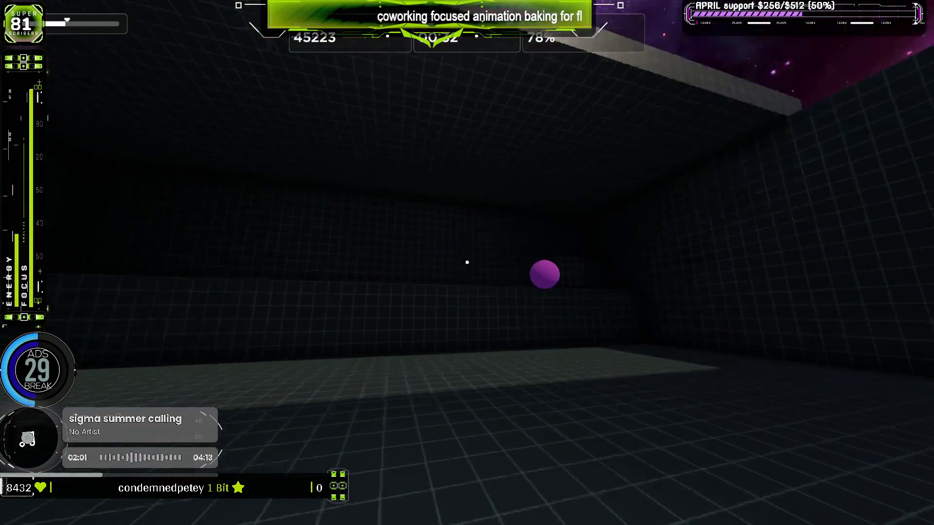
left_click(467, 262)
left_click(467, 262)
left_click(467, 262)
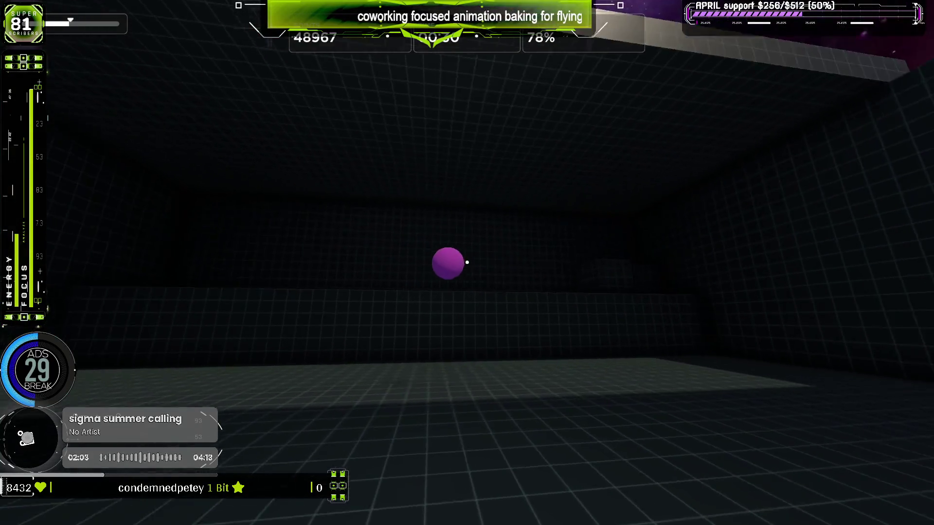
left_click(467, 262)
left_click(467, 262)
left_click(467, 262)
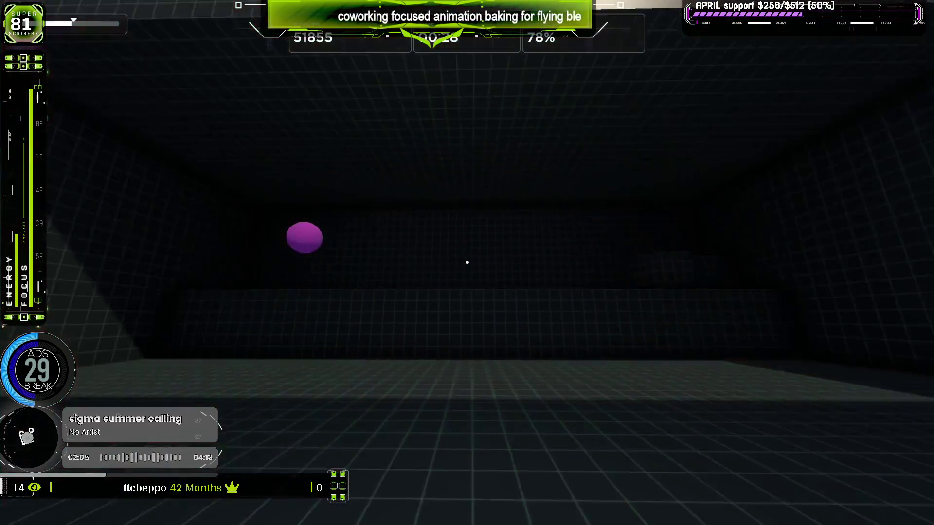
left_click(467, 262)
left_click(467, 262)
left_click(467, 262)
left_click(467, 262)
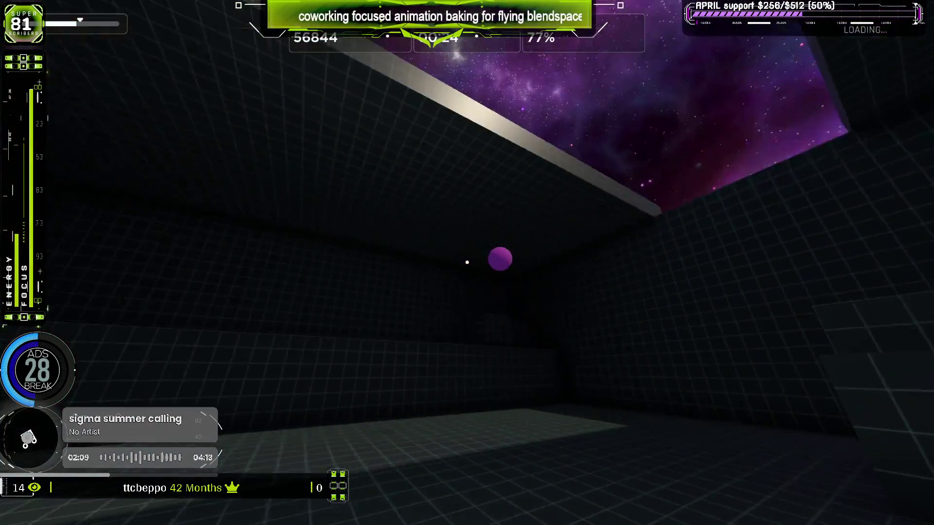
left_click(467, 262)
left_click(467, 263)
left_click(467, 262)
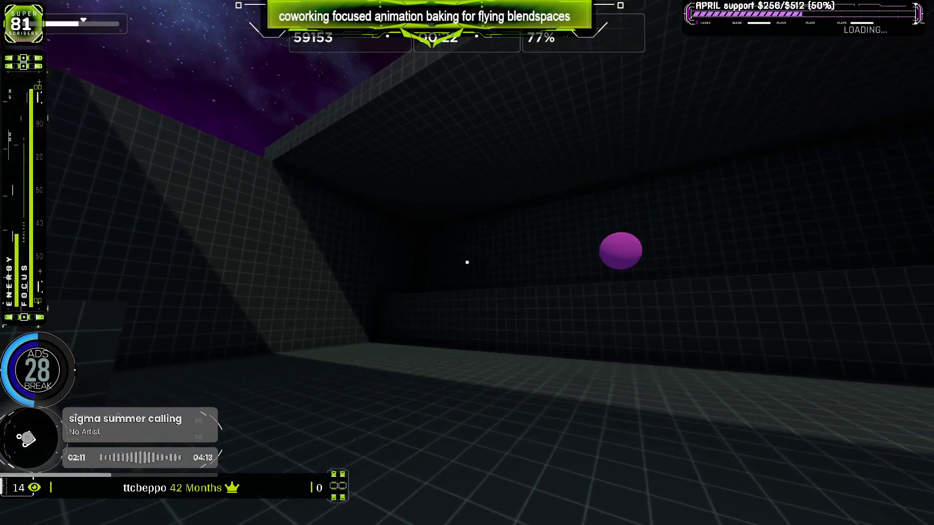
left_click(467, 262)
left_click(467, 263)
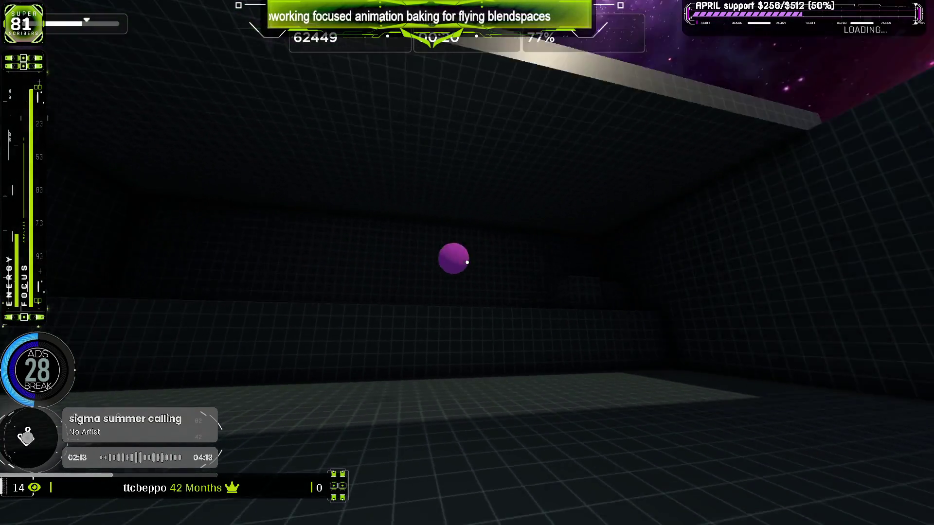
left_click(467, 262)
left_click(467, 262)
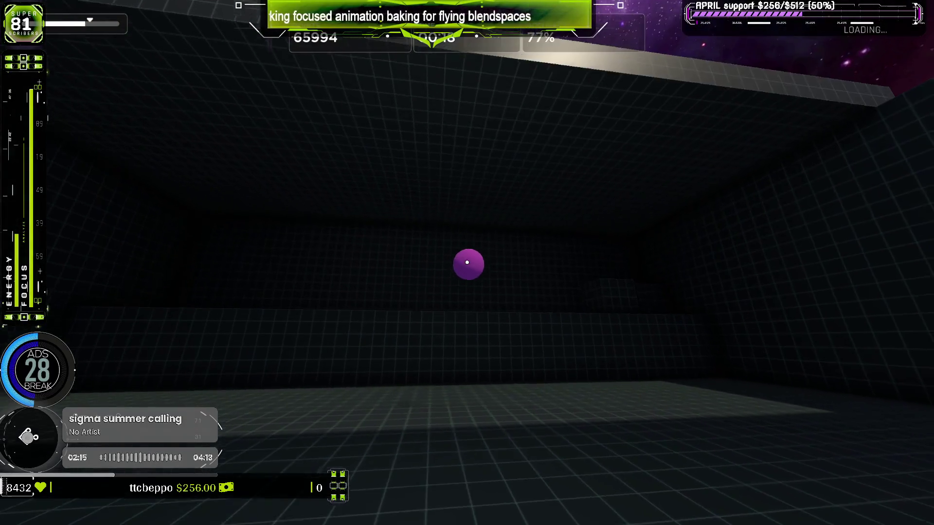
left_click(467, 262)
left_click(467, 263)
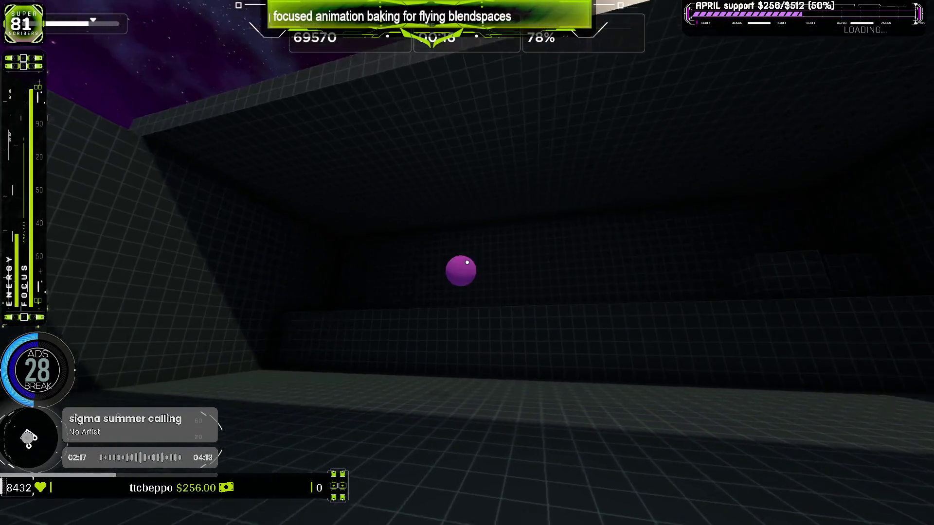
left_click(467, 262)
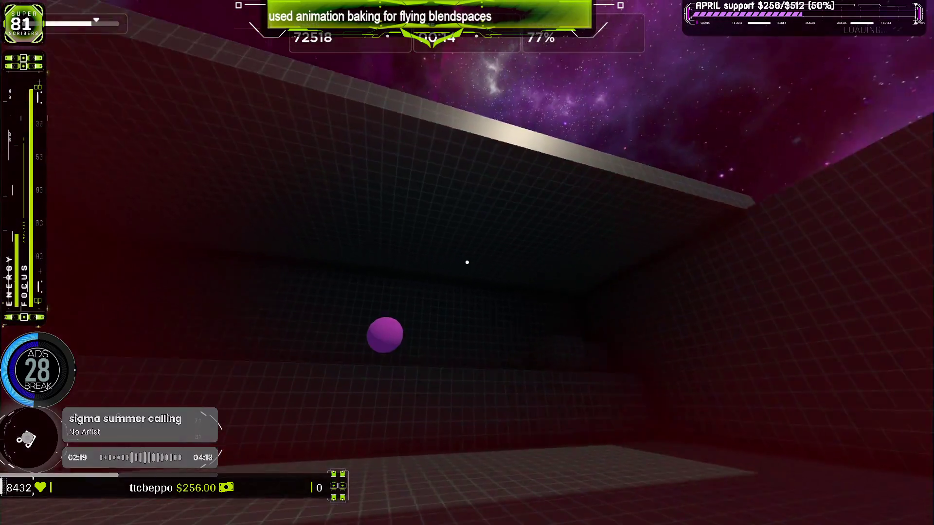
left_click(467, 262)
left_click(467, 262)
left_click(467, 263)
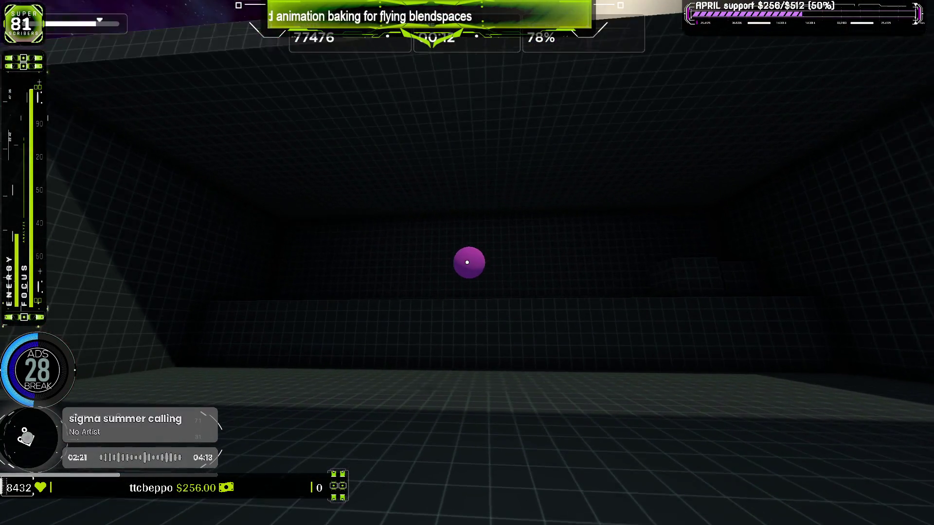
left_click(467, 262)
left_click(467, 262)
left_click(466, 262)
left_click(467, 262)
left_click(466, 262)
left_click(467, 262)
left_click(467, 262)
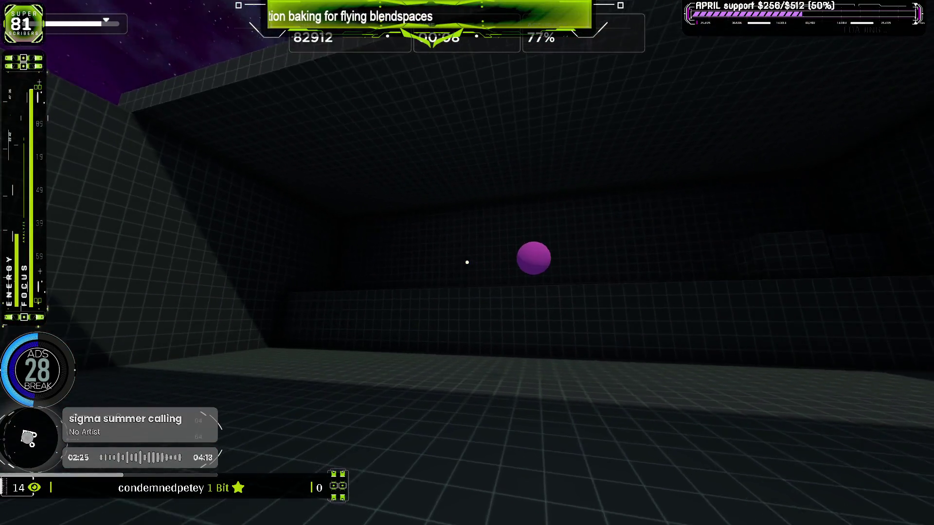
left_click(467, 262)
left_click(467, 262)
left_click(467, 262)
left_click(467, 262)
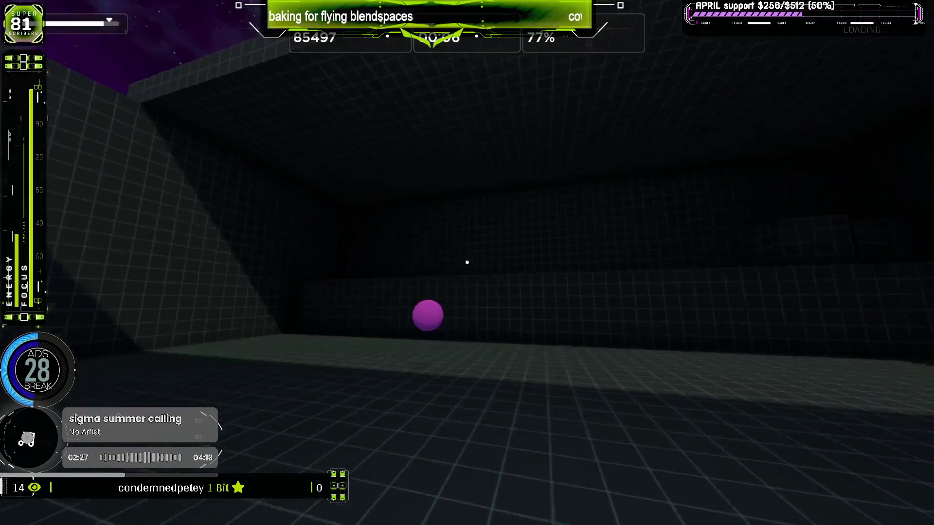
left_click(467, 262)
left_click(467, 262)
left_click(466, 262)
left_click(467, 262)
left_click(466, 262)
left_click(467, 262)
left_click(467, 263)
left_click(466, 263)
left_click(466, 262)
left_click(467, 262)
left_click(467, 262)
left_click(467, 262)
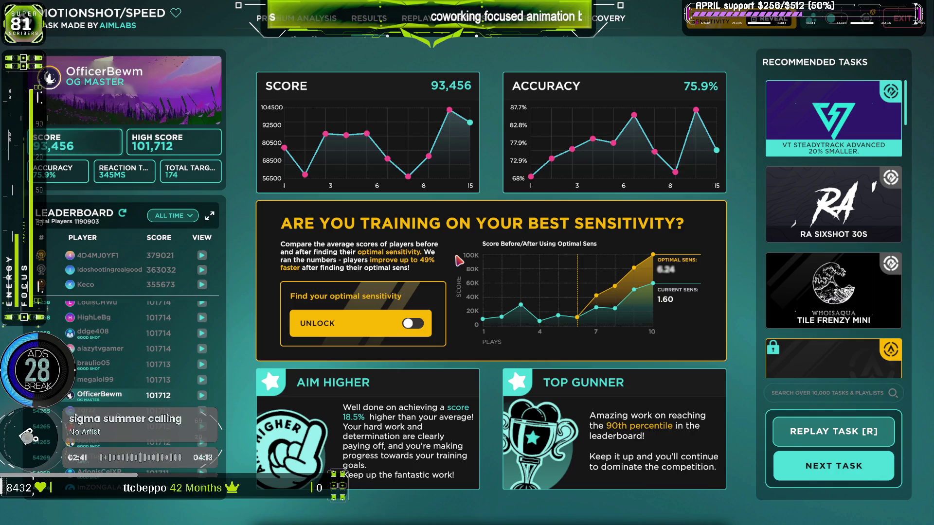
Expand the full Motionshot Speed leaderboard, then restart the task with R and begin a new round.
left_click(210, 216)
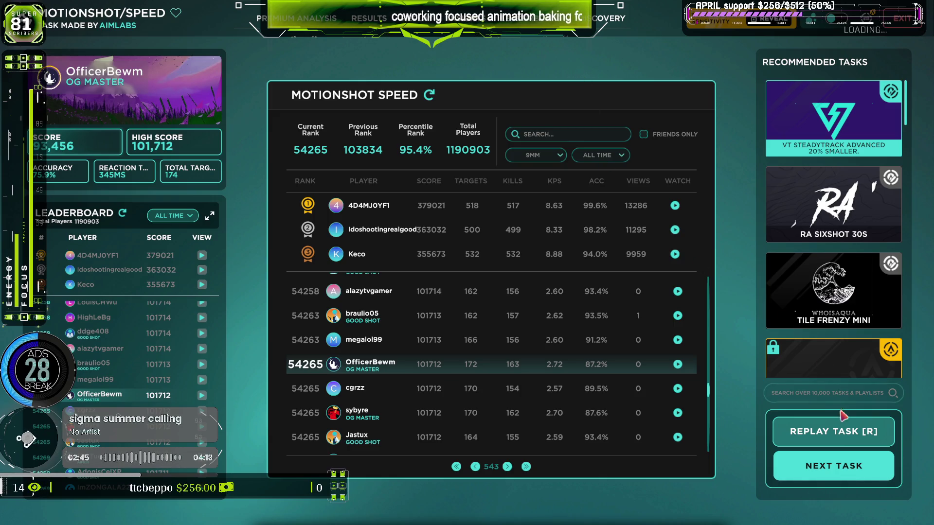
key("r")
left_click(467, 263)
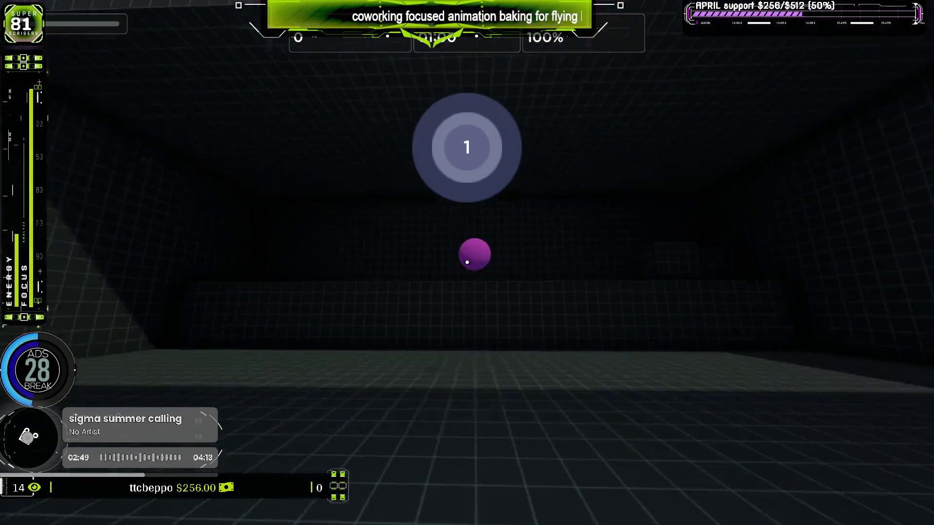
Shoot the purple sphere targets throughout the Aim Lab round, scoring about 83,000 at roughly 72% accuracy.
left_click(466, 263)
left_click(467, 262)
left_click(467, 263)
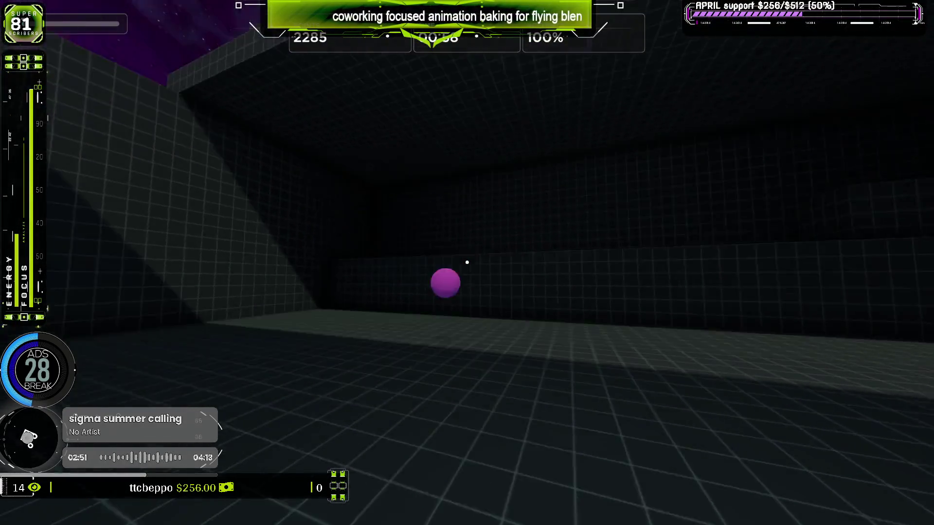
left_click(467, 263)
left_click(467, 263)
left_click(467, 262)
left_click(467, 262)
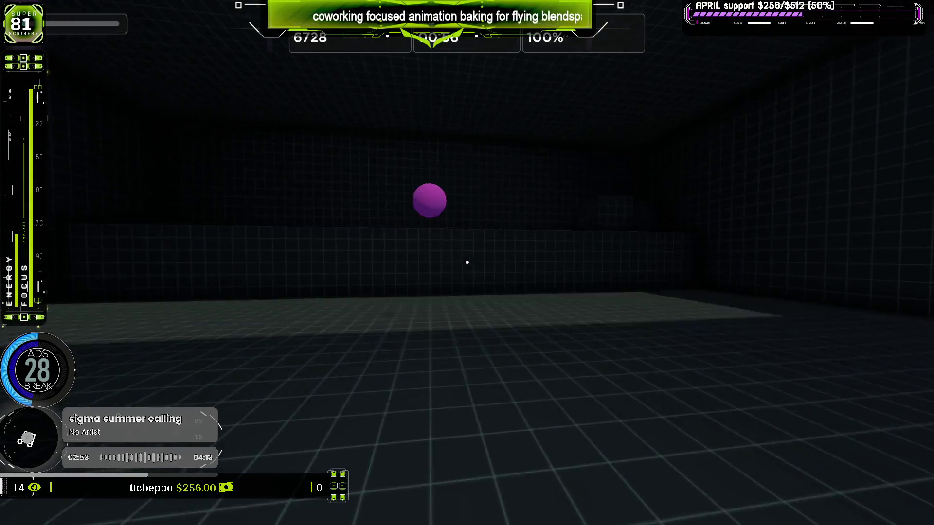
left_click(467, 263)
left_click(467, 263)
left_click(467, 263)
left_click(467, 263)
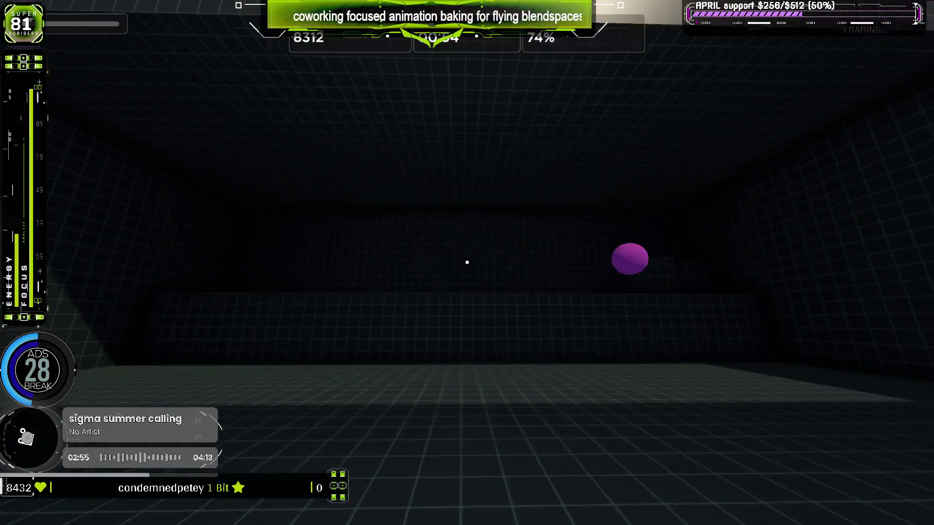
left_click(467, 263)
left_click(467, 263)
left_click(467, 263)
left_click(467, 262)
left_click(467, 263)
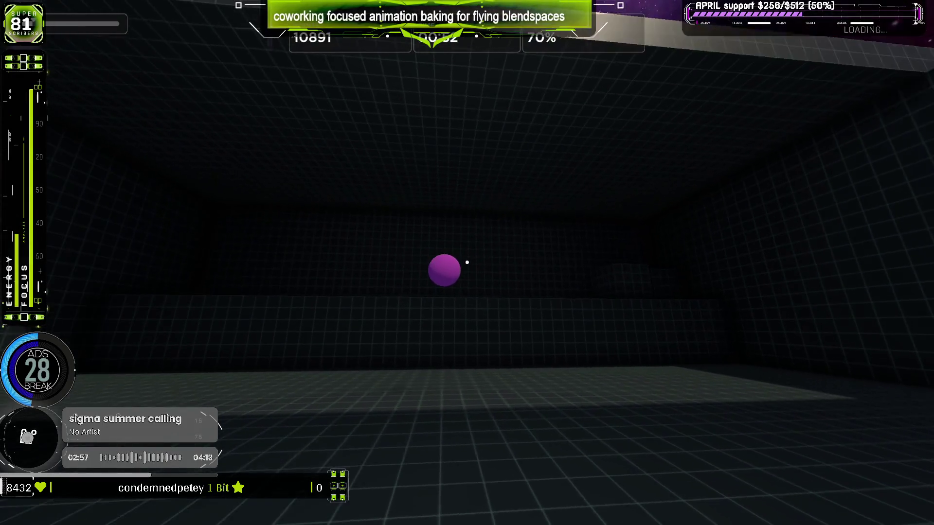
left_click(467, 262)
left_click(467, 262)
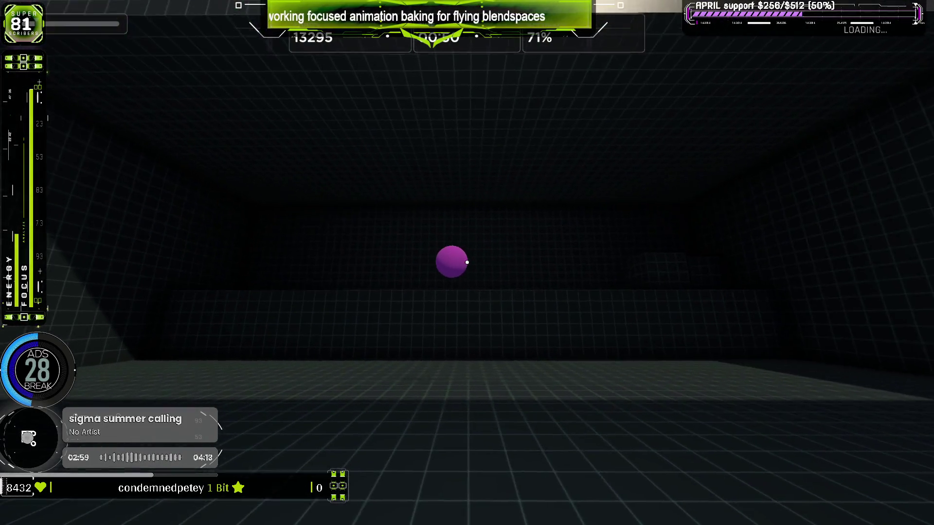
left_click(467, 263)
left_click(467, 263)
left_click(467, 262)
left_click(467, 262)
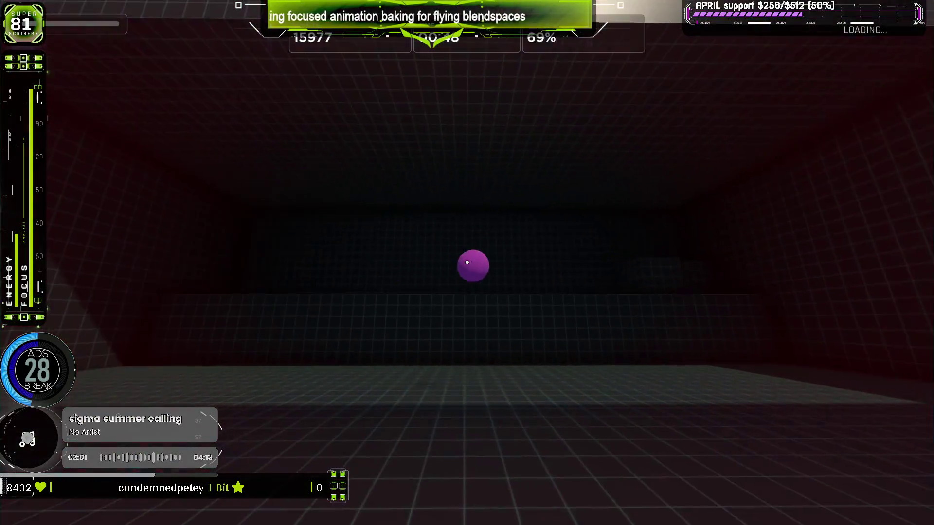
left_click(467, 262)
left_click(467, 263)
left_click(467, 263)
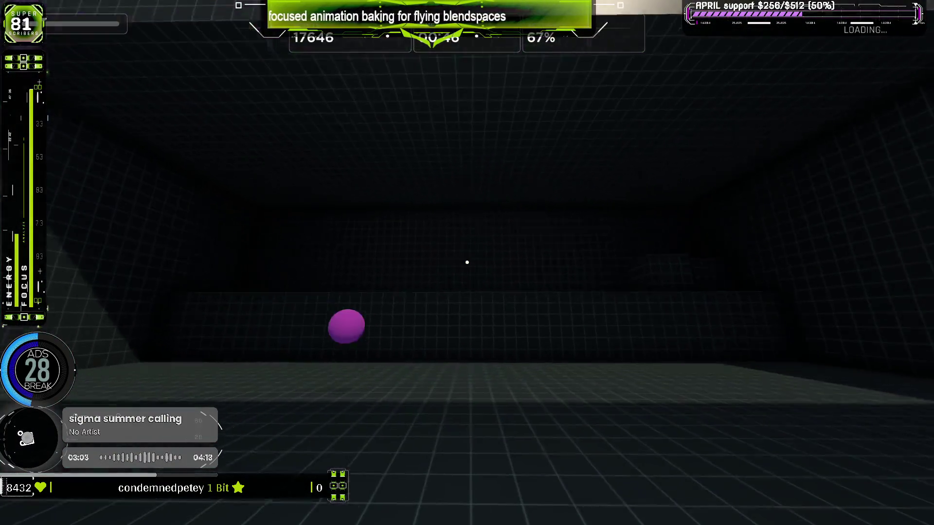
left_click(467, 263)
left_click(467, 263)
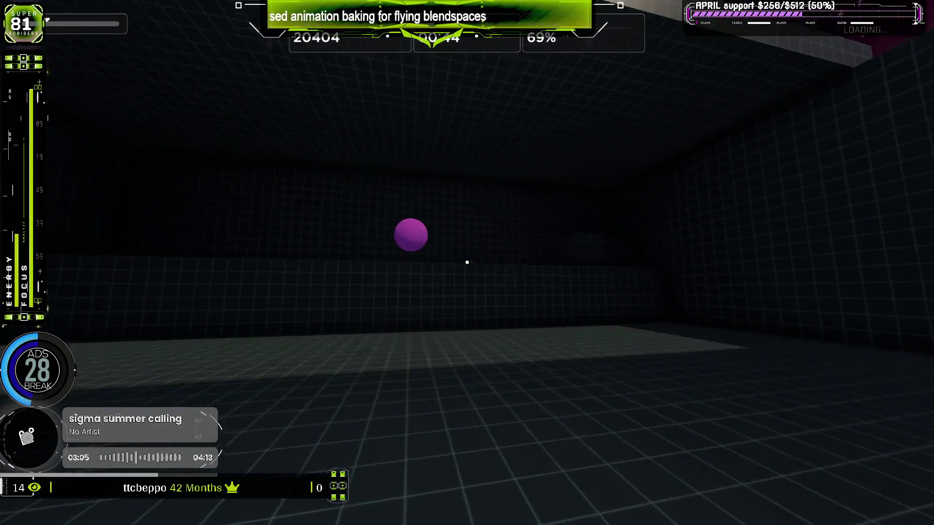
left_click(467, 263)
left_click(467, 263)
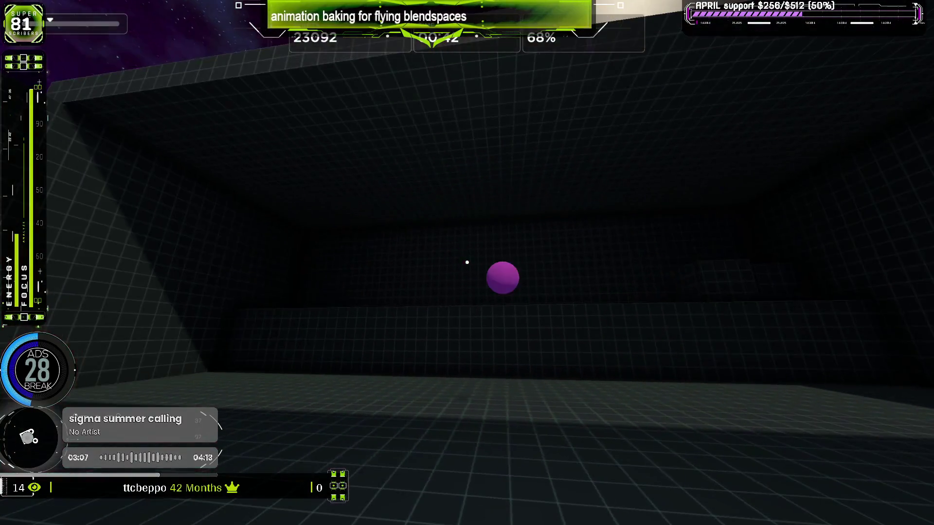
left_click(467, 263)
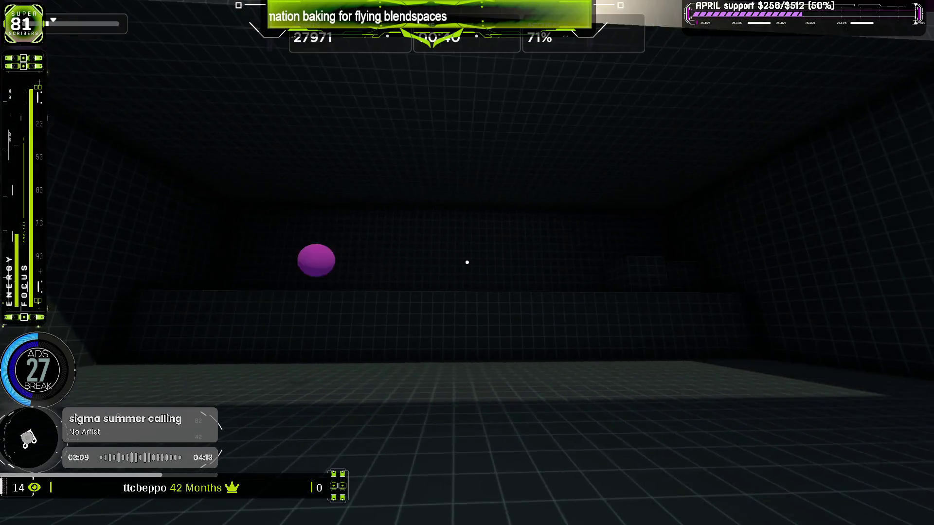
left_click(467, 262)
left_click(467, 262)
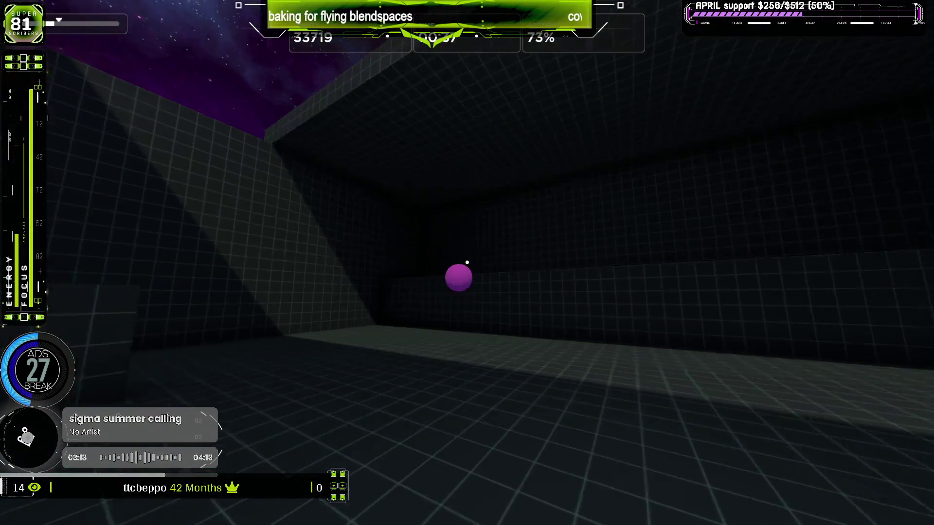
left_click(467, 262)
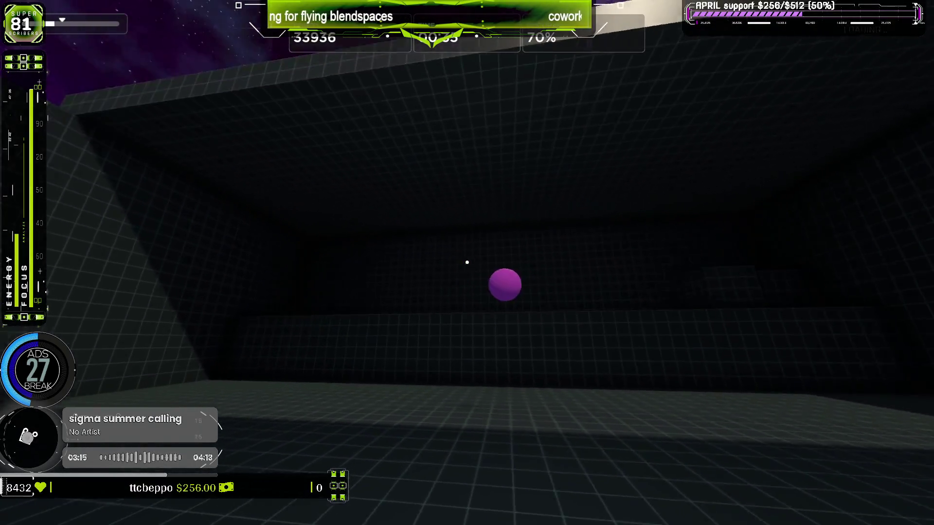
left_click(467, 262)
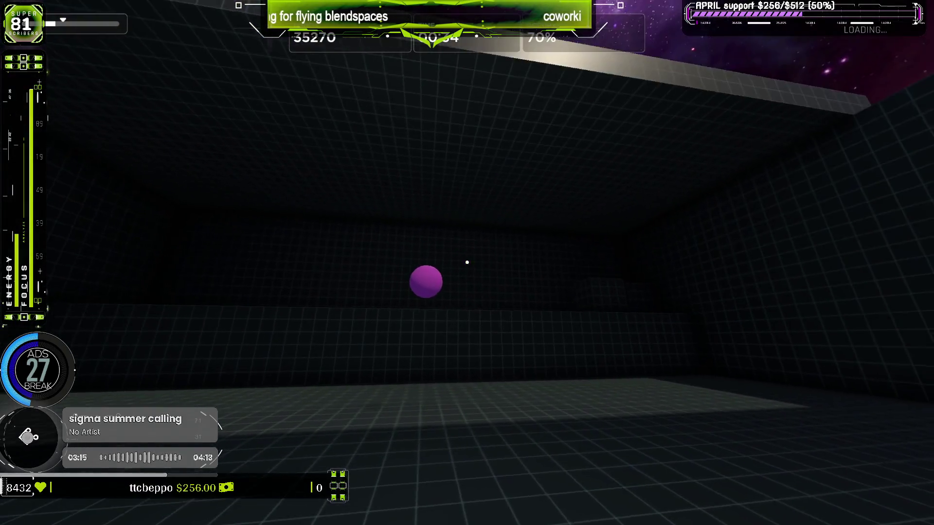
left_click(467, 262)
left_click(466, 262)
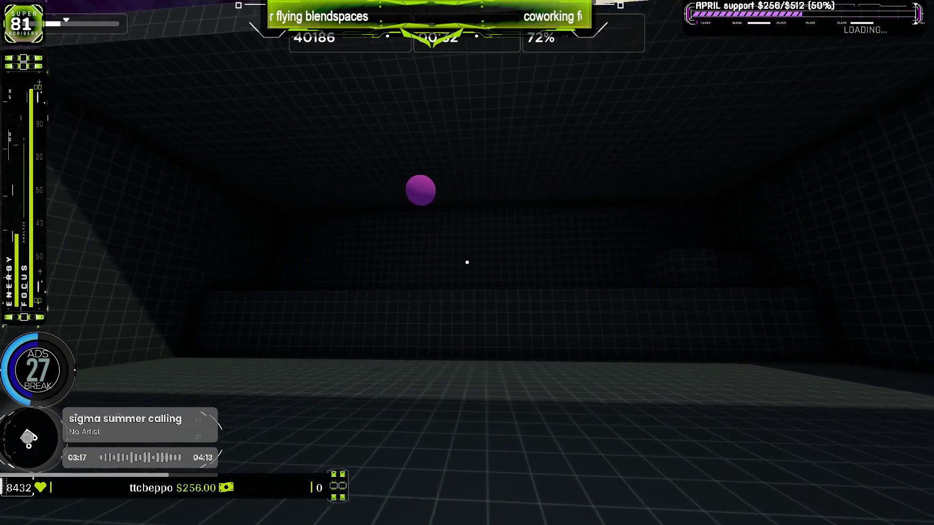
left_click(467, 262)
left_click(467, 262)
left_click(466, 262)
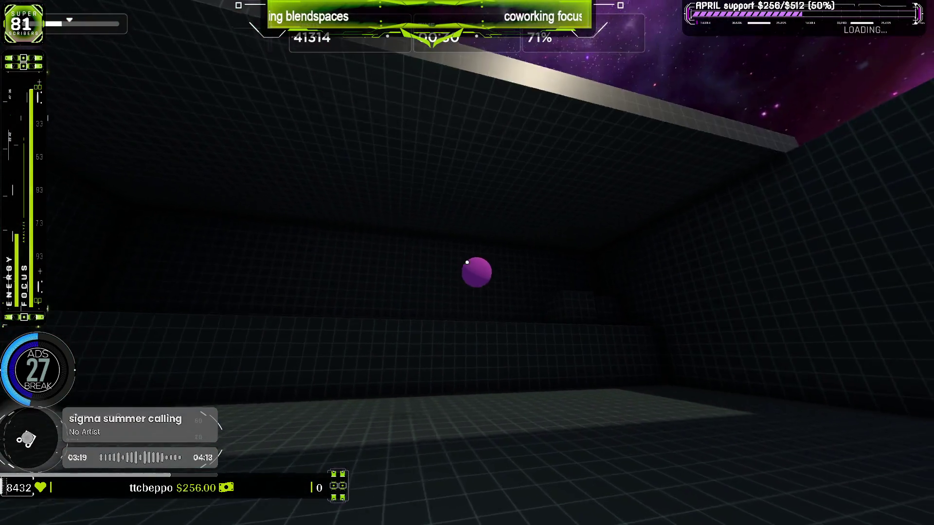
left_click(467, 262)
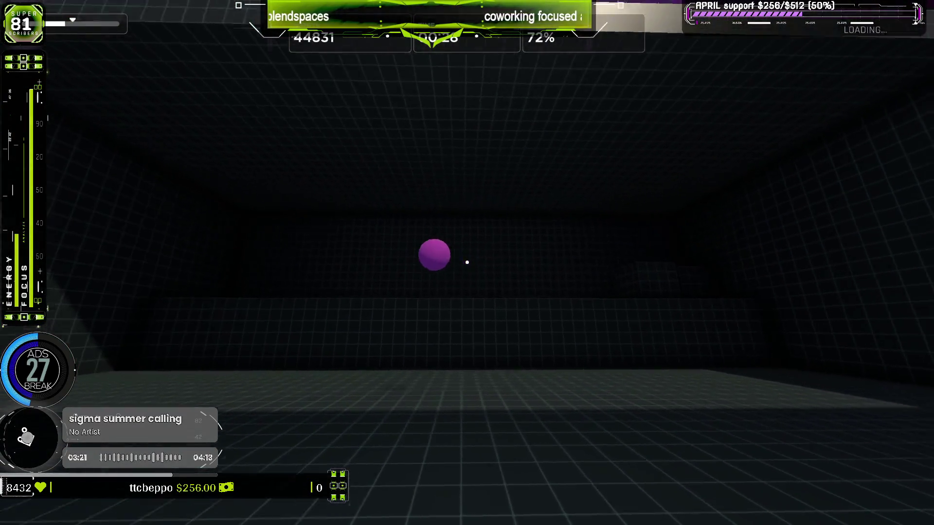
left_click(467, 262)
left_click(467, 262)
left_click(466, 262)
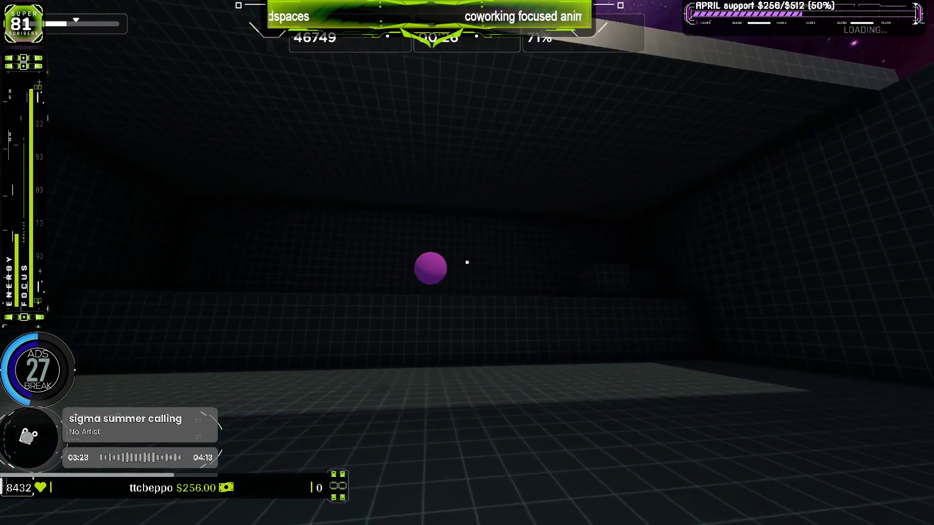
left_click(467, 262)
left_click(467, 262)
left_click(467, 262)
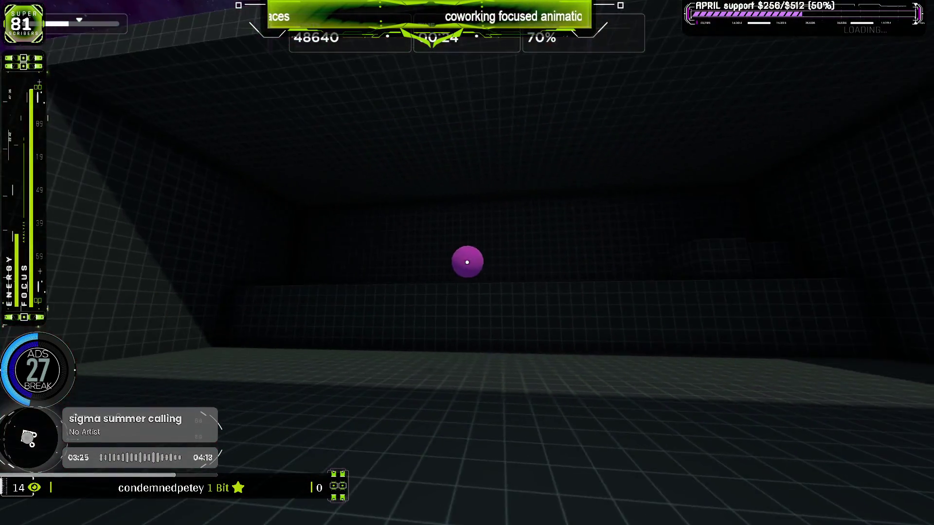
left_click(467, 262)
left_click(467, 263)
left_click(466, 262)
left_click(467, 262)
left_click(467, 262)
left_click(467, 262)
left_click(467, 262)
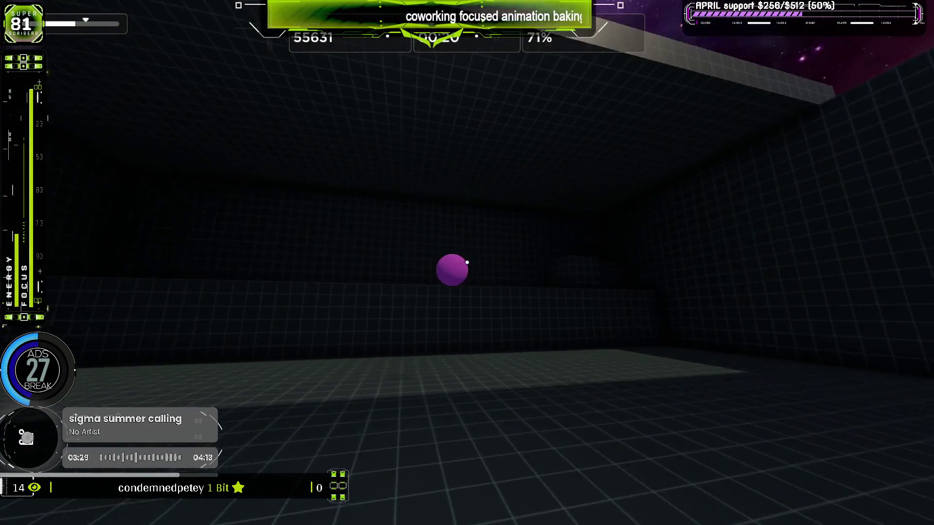
left_click(467, 262)
left_click(466, 262)
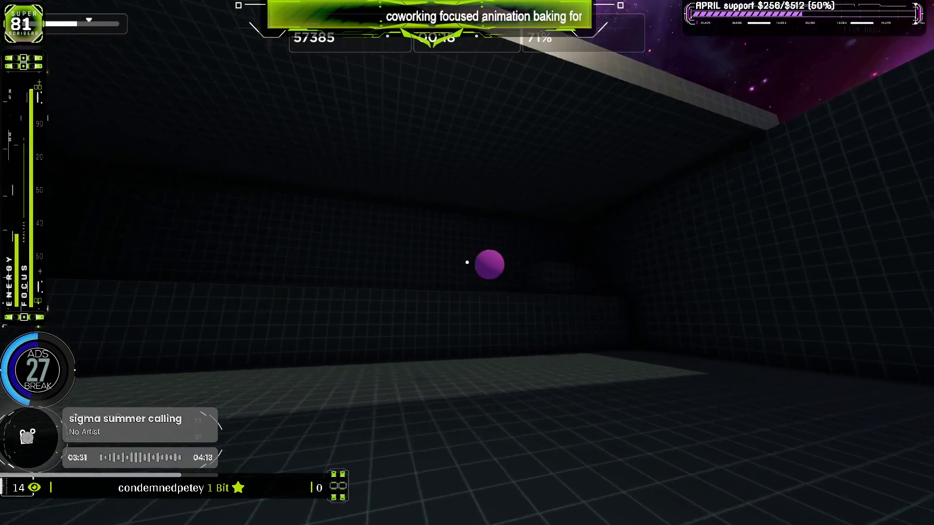
left_click(467, 262)
left_click(467, 262)
left_click(467, 262)
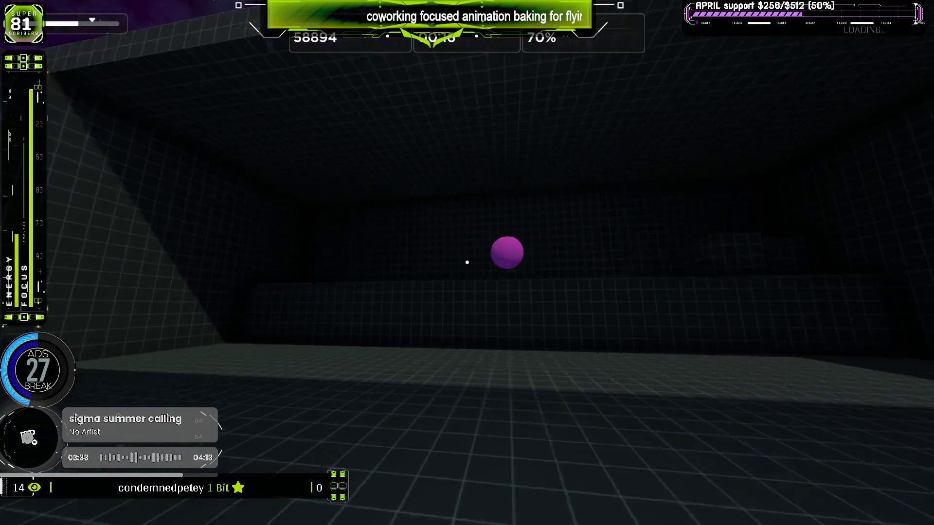
left_click(467, 262)
left_click(467, 262)
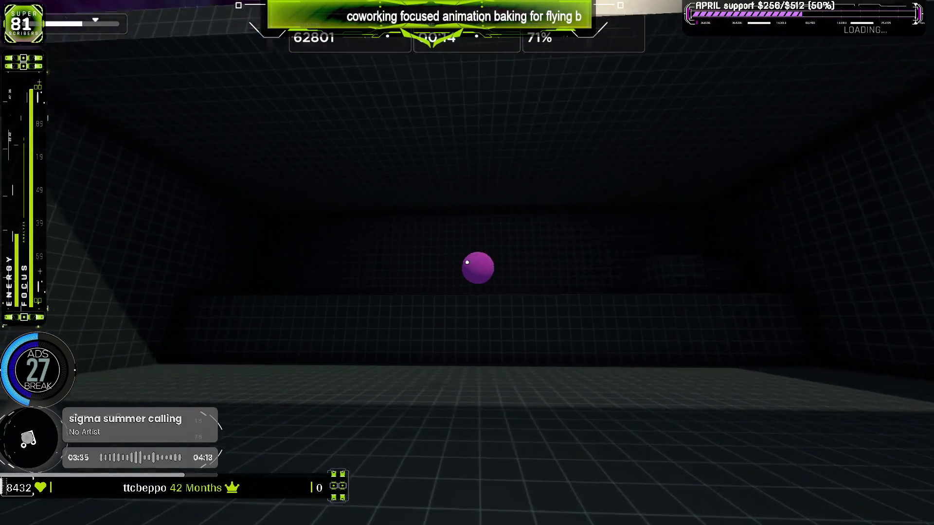
left_click(467, 262)
left_click(467, 262)
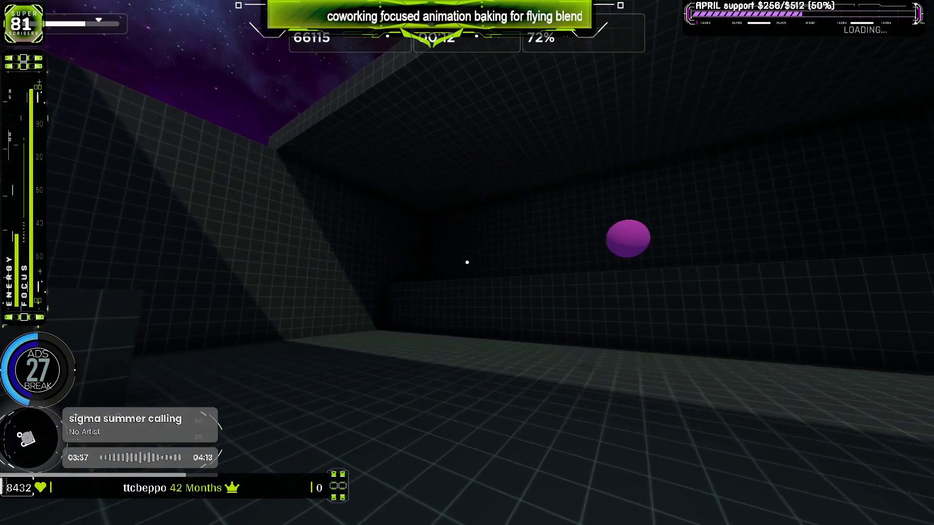
left_click(467, 262)
left_click(467, 262)
left_click(467, 262)
left_click(467, 262)
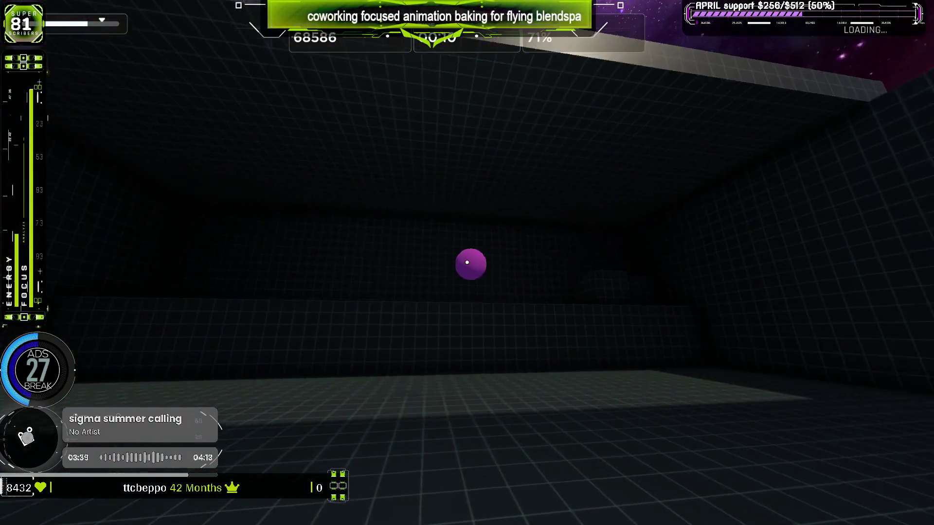
left_click(466, 262)
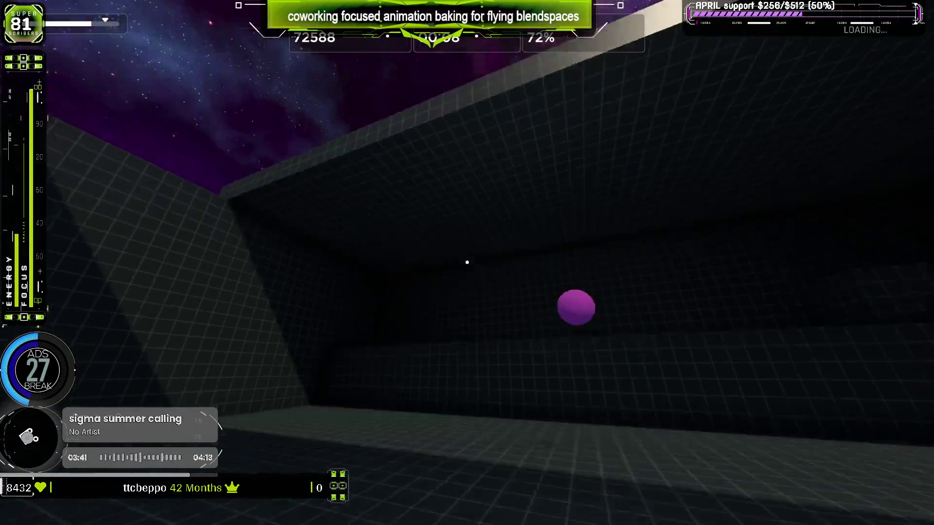
left_click(467, 262)
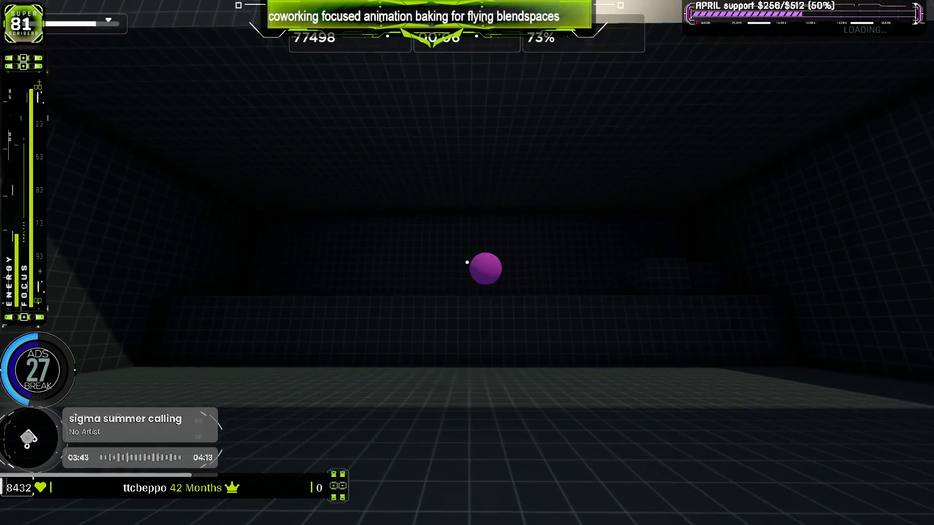
left_click(467, 262)
left_click(467, 262)
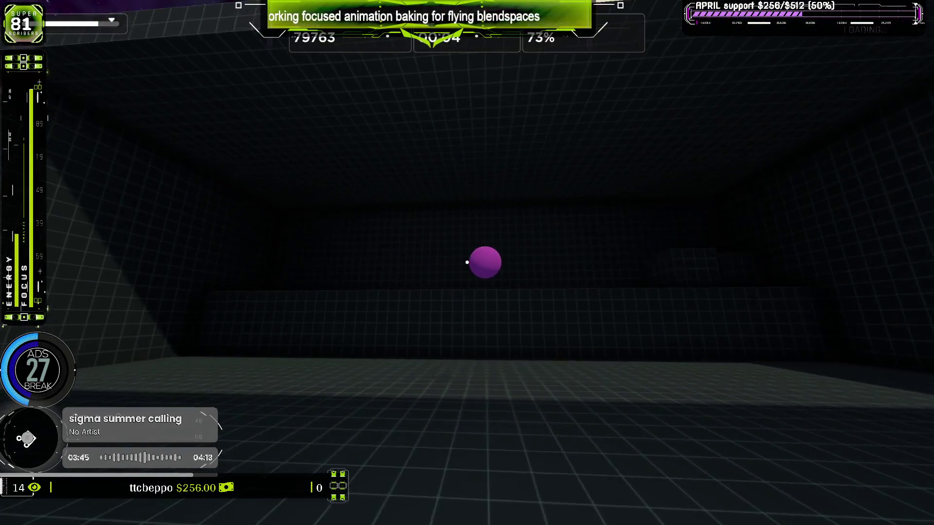
left_click(466, 262)
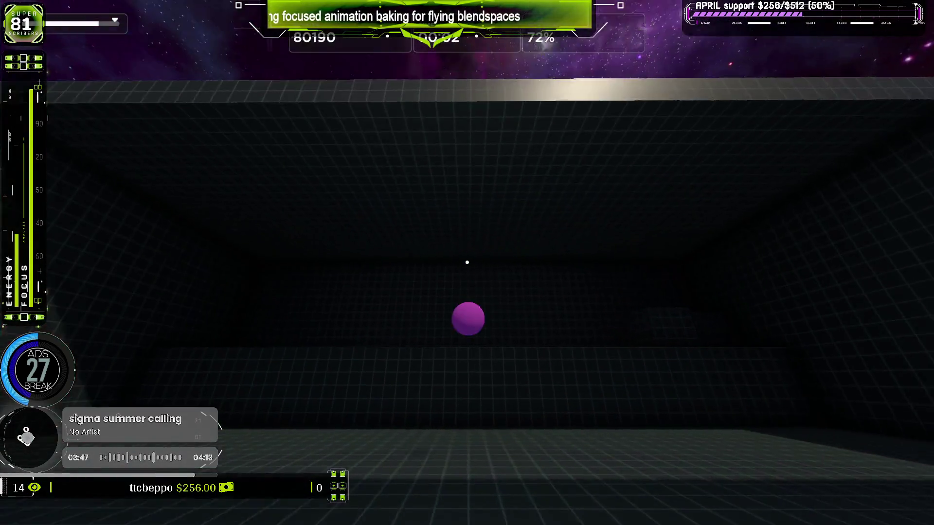
left_click(467, 262)
left_click(466, 262)
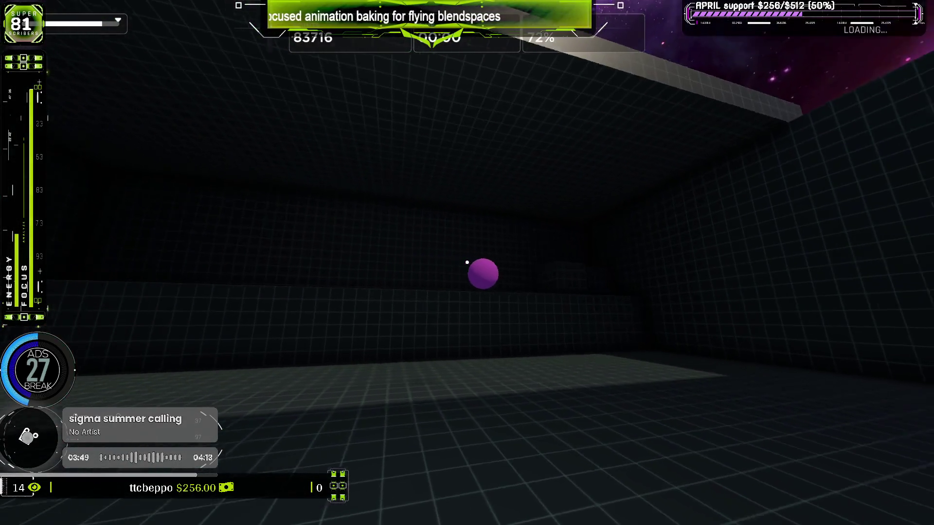
left_click(467, 262)
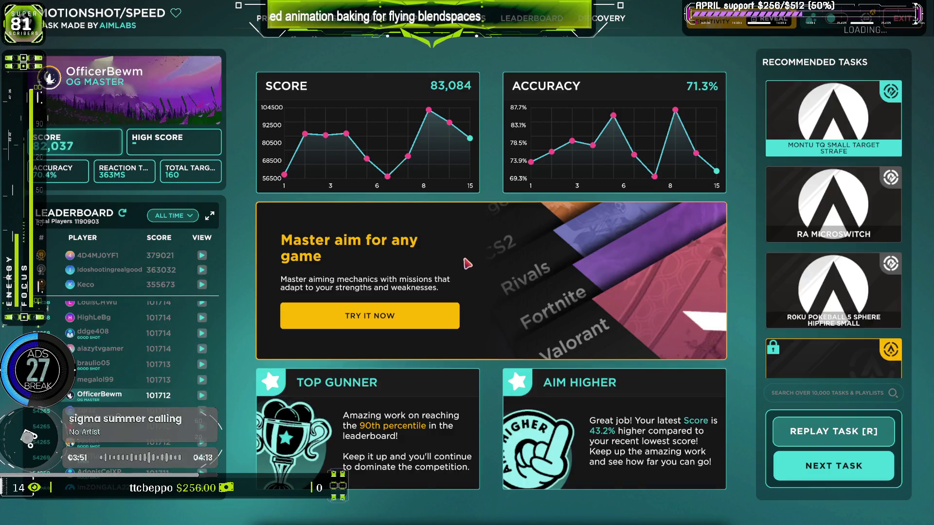
Quit Aim Lab via the lobby and bring Blender's NLA workspace to the front.
key("Escape")
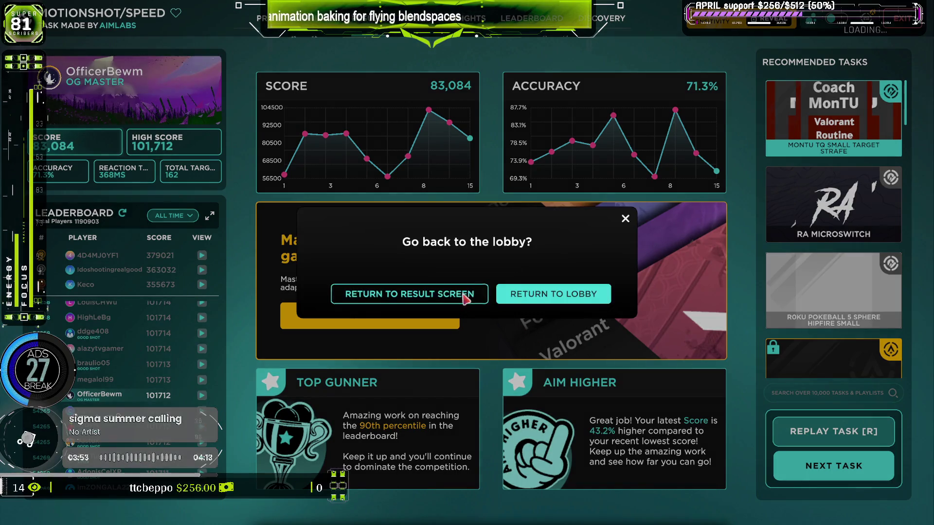
left_click(485, 294)
key("Escape")
key("Return")
key("Escape")
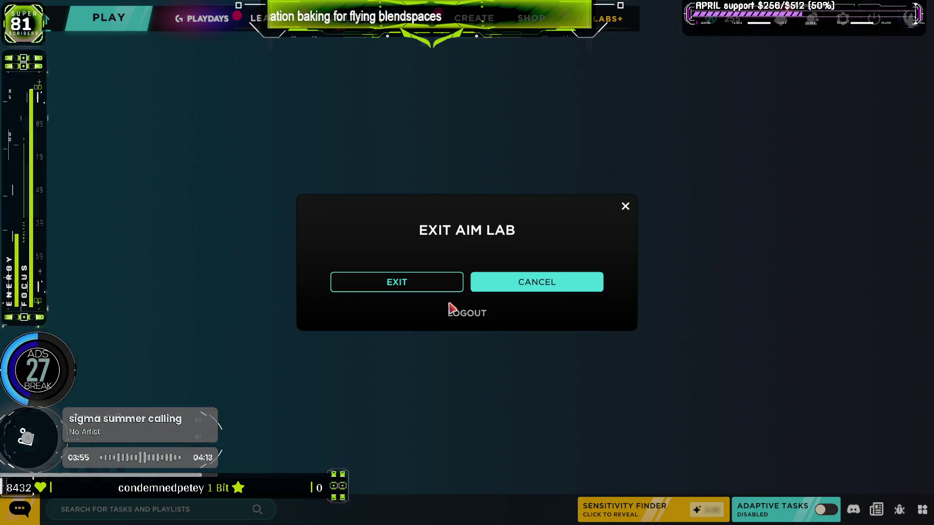
key("Escape")
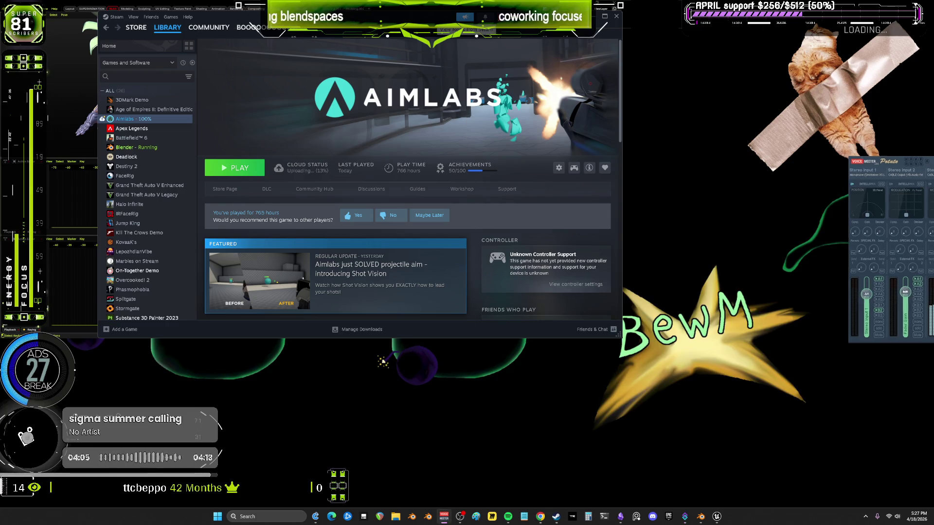
left_click(700, 516)
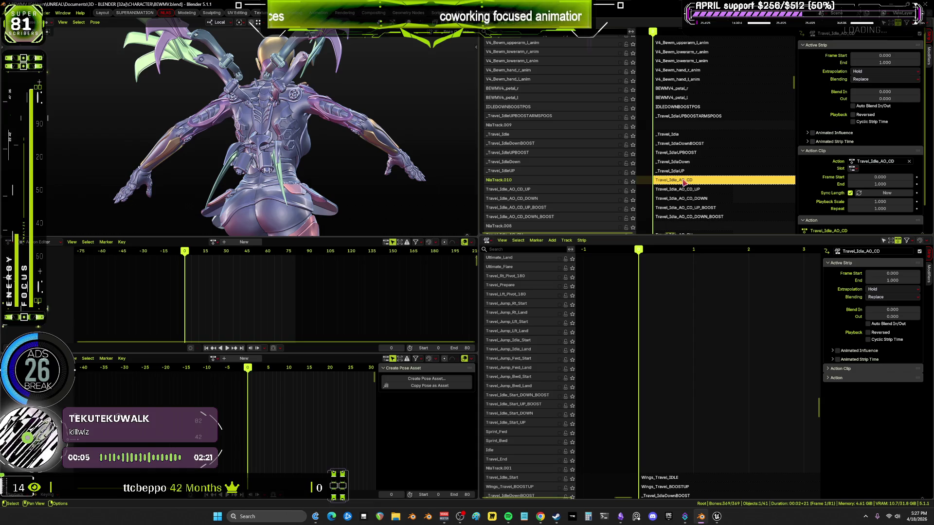
Rename track NlaTrack.010 to Travel_Idle_AO_CD by pasting in its strip's name.
key("F2")
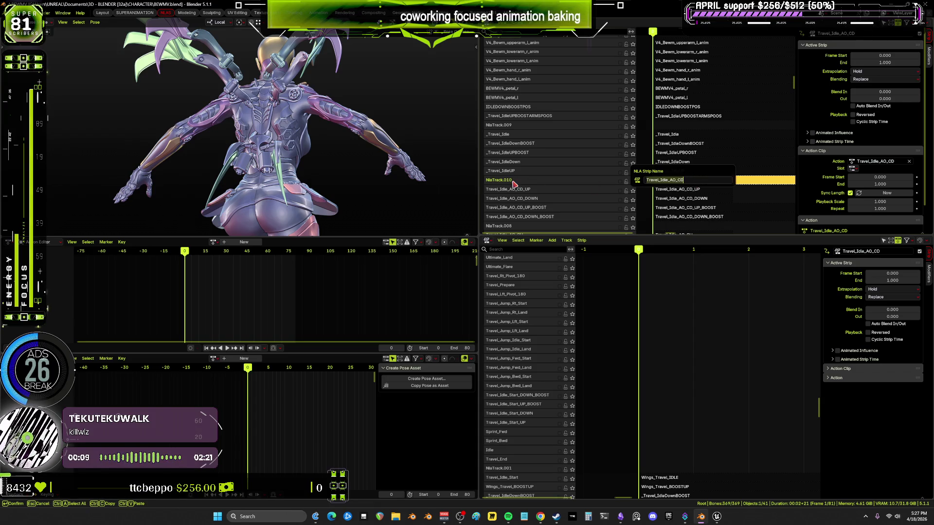
double_click(561, 183)
key("ctrl+a")
type("Travel_Idle_AO_CD")
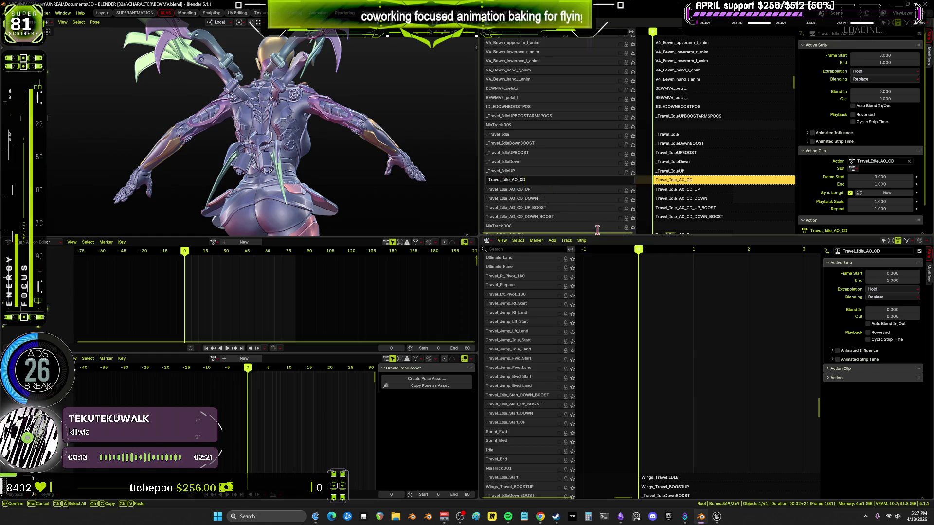
key("Return")
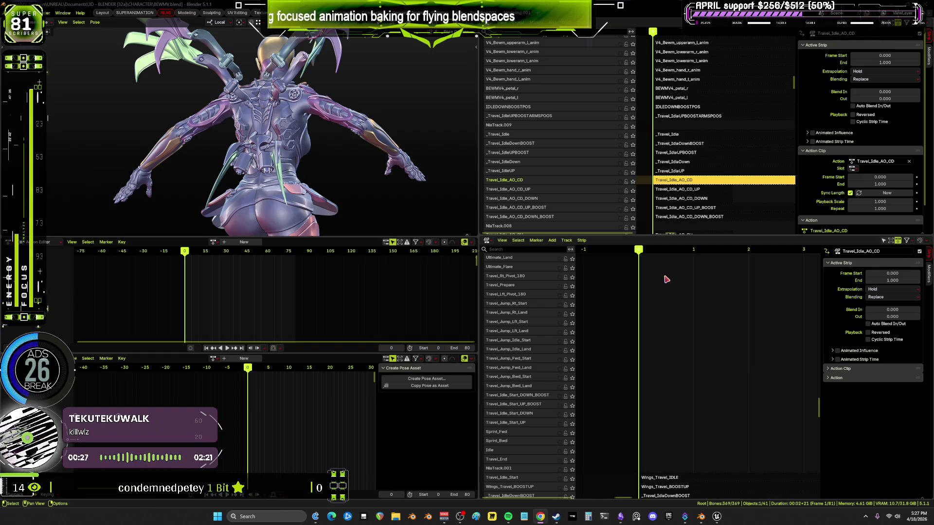
scroll(568, 165, "up", 5)
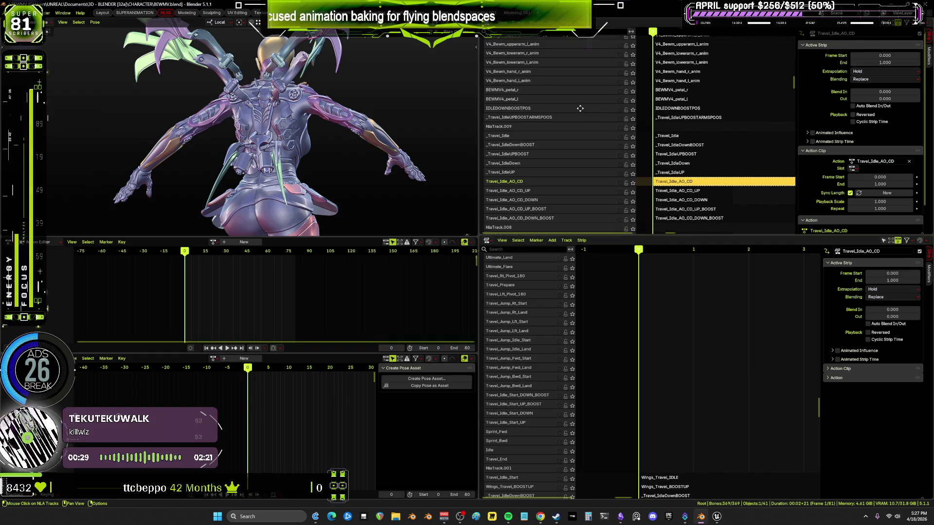
Enable the Travel_Idle_AO_CD track in both the lower and upper NLA track lists.
middle_click_drag(568, 165, 547, 120)
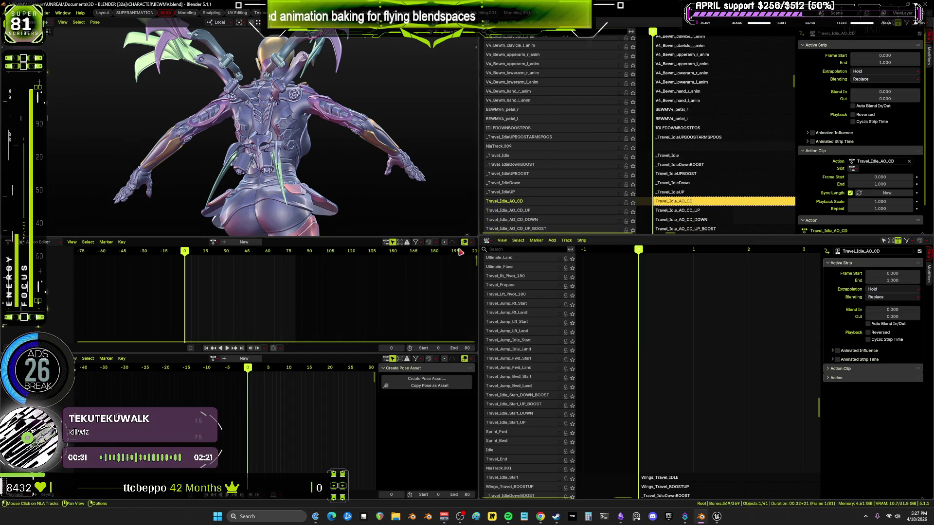
mouse_move(384, 175)
middle_mouse_down()
mouse_move(302, 148)
mouse_move(192, 146)
mouse_move(360, 157)
middle_mouse_up()
scroll(548, 359, "down", 10)
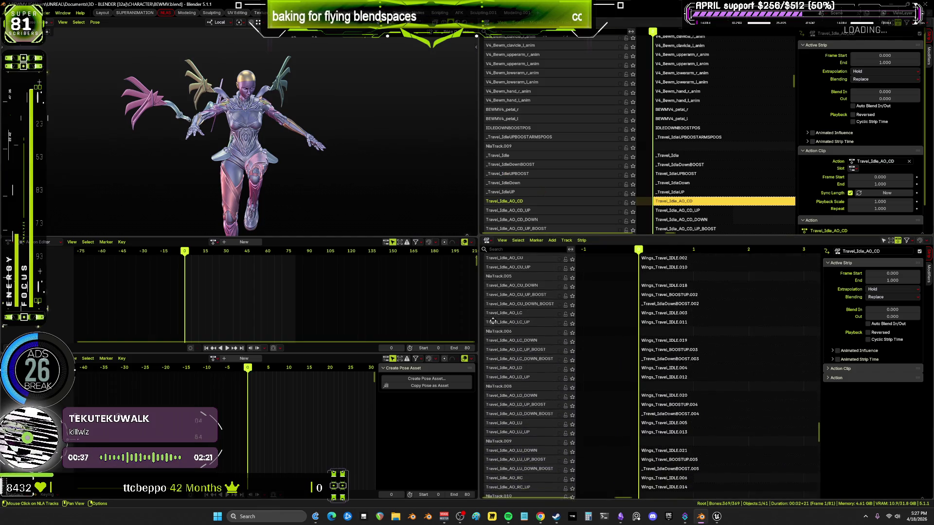
scroll(492, 321, "up", 6)
scroll(563, 325, "up", 1)
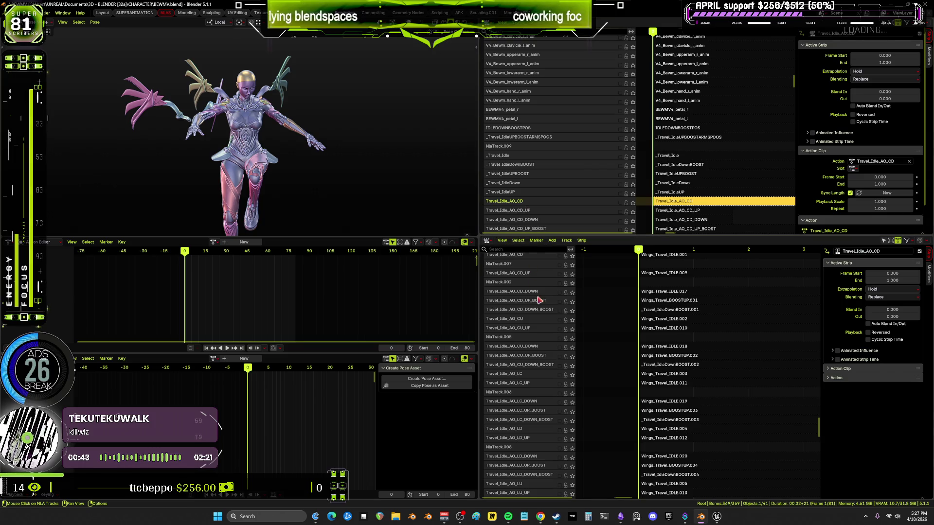
scroll(537, 297, "up", 4)
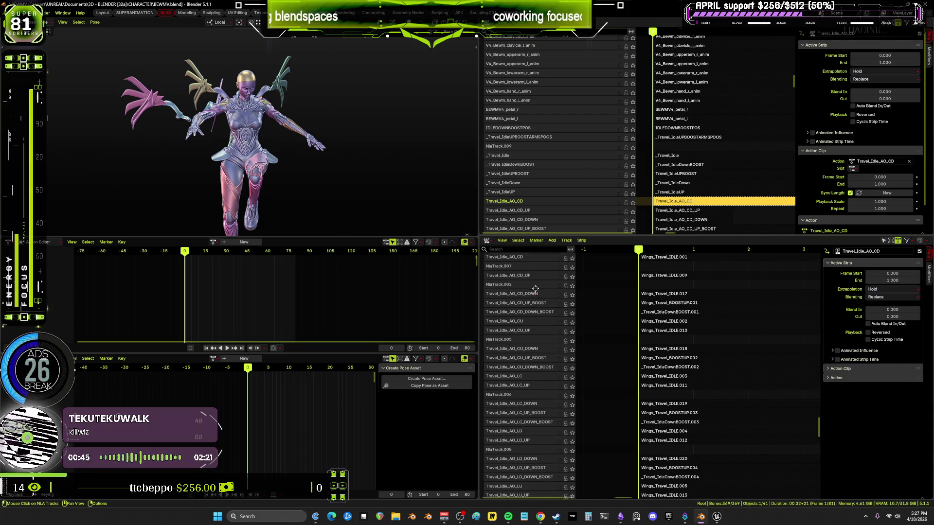
left_click(559, 290)
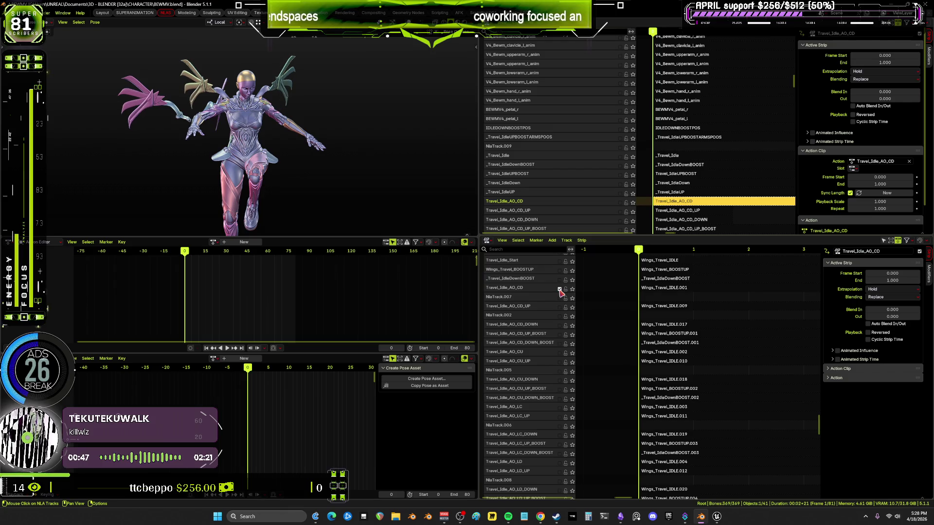
left_click(619, 202)
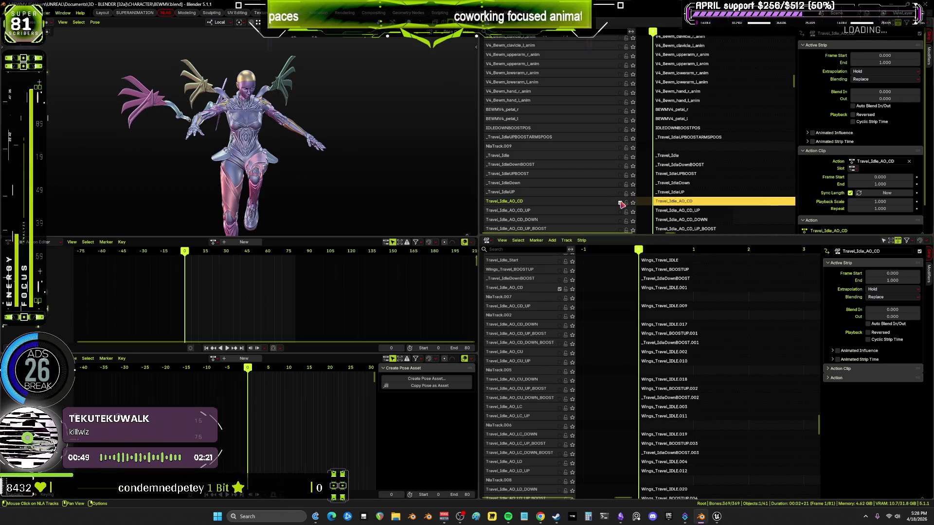
Preview the Travel_Idle_AO_CD animation from a side view, then rewind to frame 0.
mouse_move(277, 226)
middle_mouse_down()
mouse_move(370, 162)
mouse_move(423, 160)
middle_mouse_up()
mouse_move(350, 156)
middle_mouse_down()
mouse_move(371, 145)
mouse_move(389, 155)
middle_mouse_up()
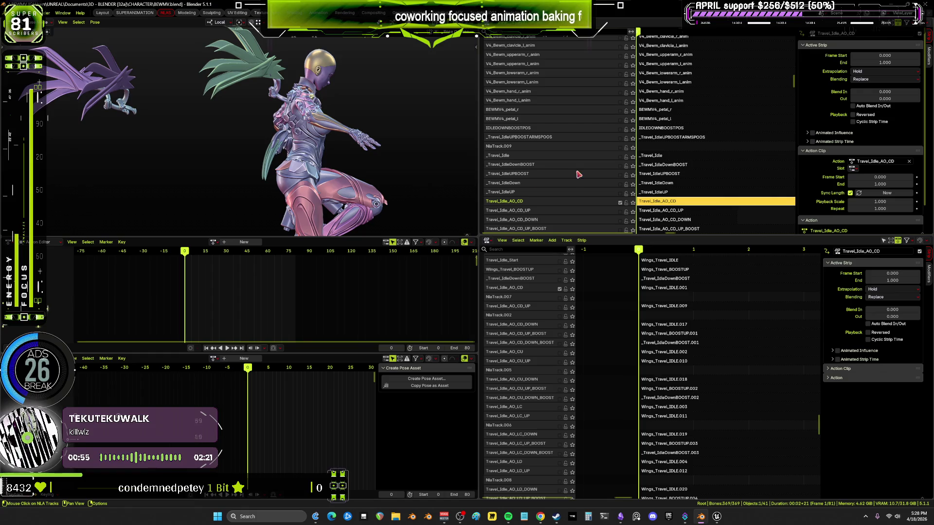
key("space")
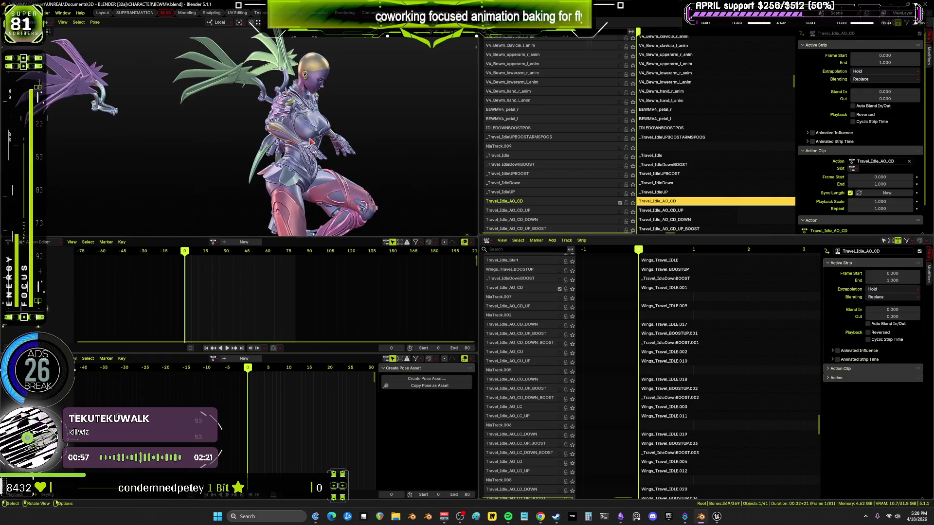
key("space")
key("shift+alt+z")
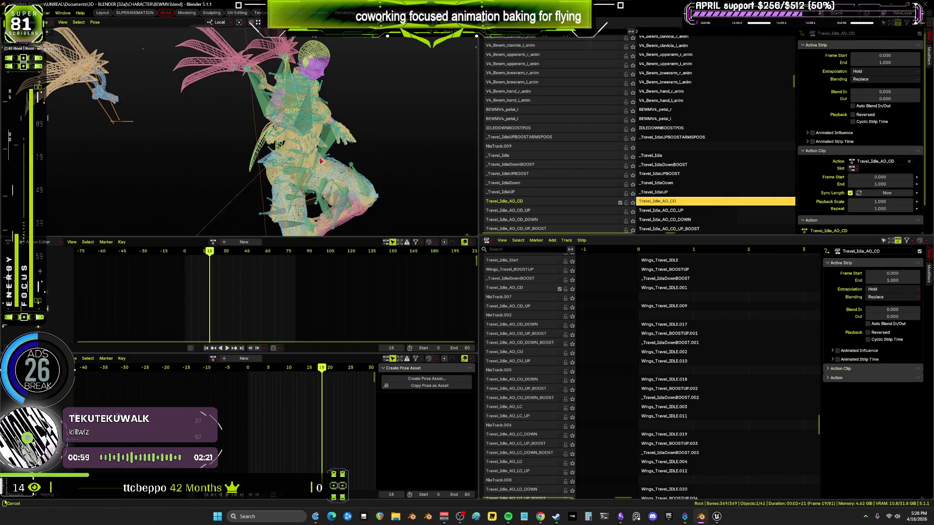
left_click_drag(207, 254, 180, 258)
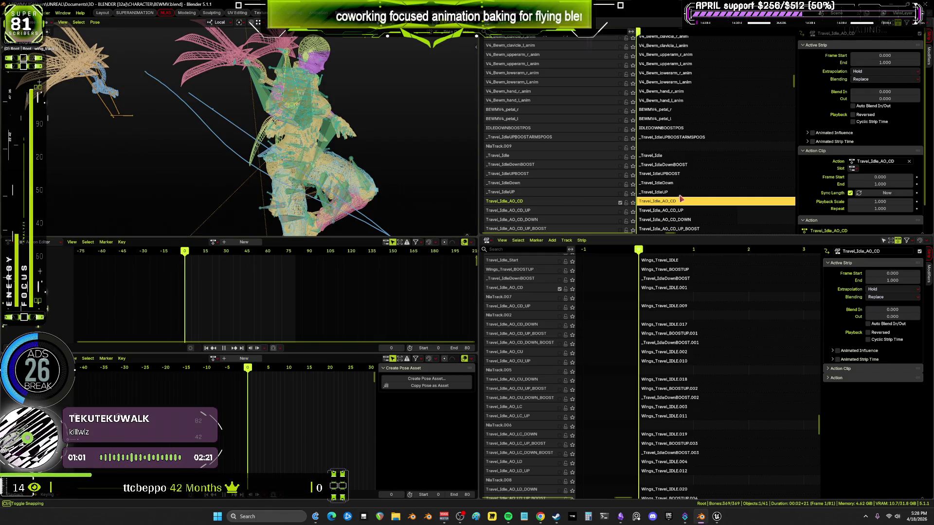
mouse_move(680, 186)
middle_mouse_down()
mouse_move(702, 184)
mouse_move(644, 153)
mouse_move(765, 142)
middle_mouse_up()
middle_click_drag(174, 98, 192, 95)
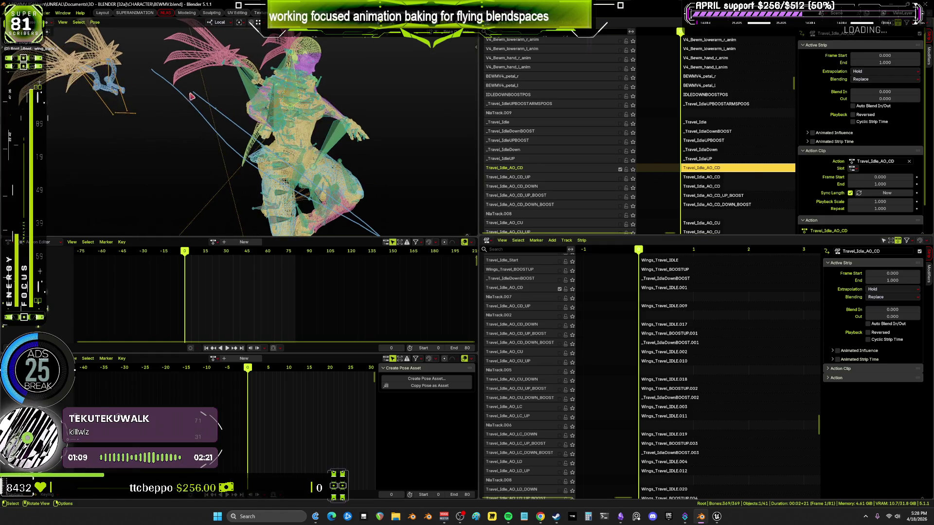
left_click(94, 23)
Bake the pose over frames 0 to 1 into a new action, Action.003.
mouse_move(128, 61)
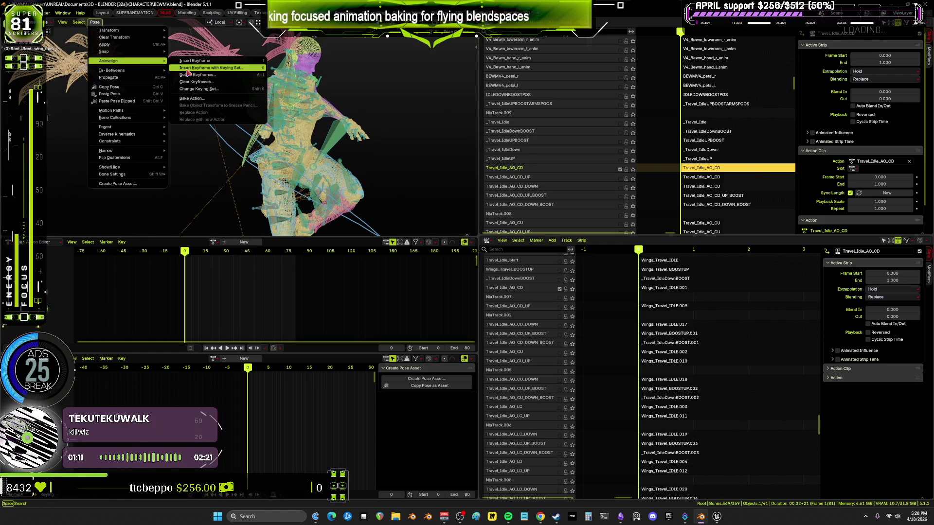
left_click(191, 98)
left_click(223, 113)
type("1")
key("Return")
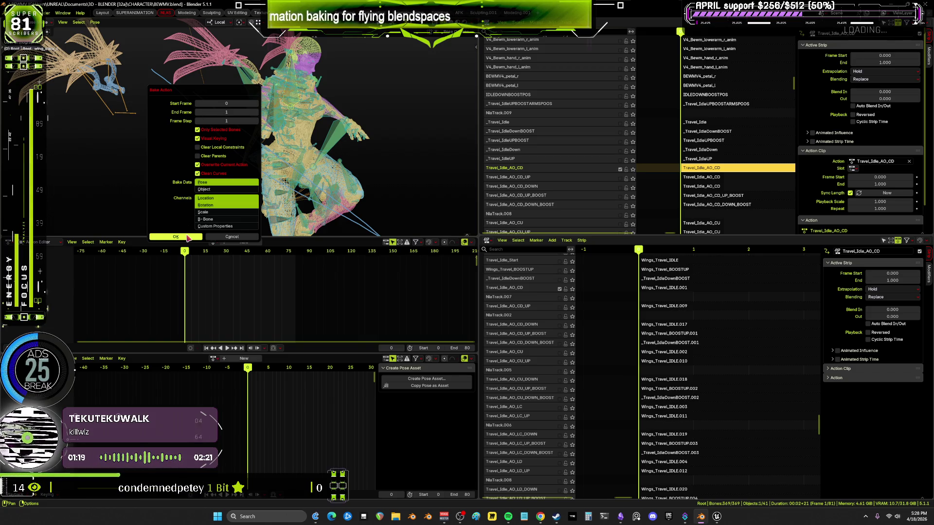
left_click(188, 237)
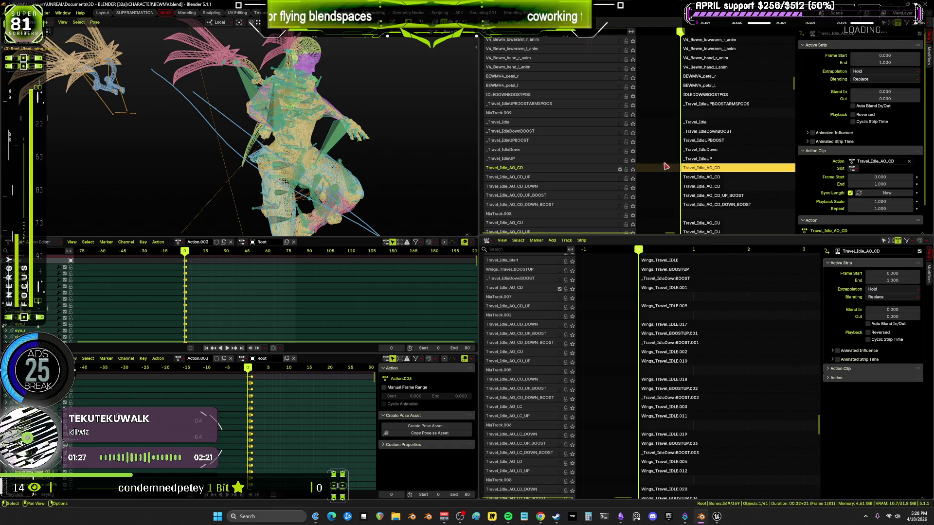
Select the Travel_Idle_AO_CD_UP strip and the Wings_Travel_IDLE.009 strip.
middle_click_drag(295, 159, 192, 145)
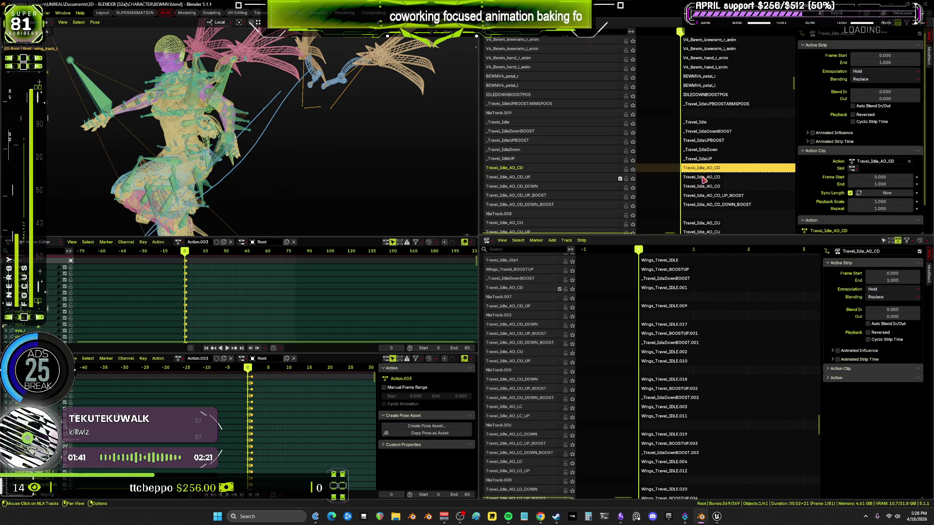
left_click(703, 178)
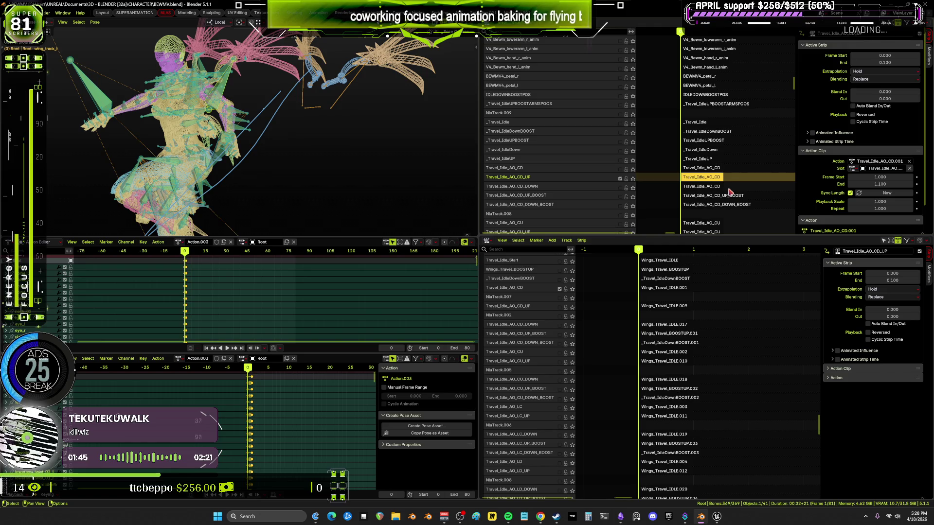
left_click(633, 179)
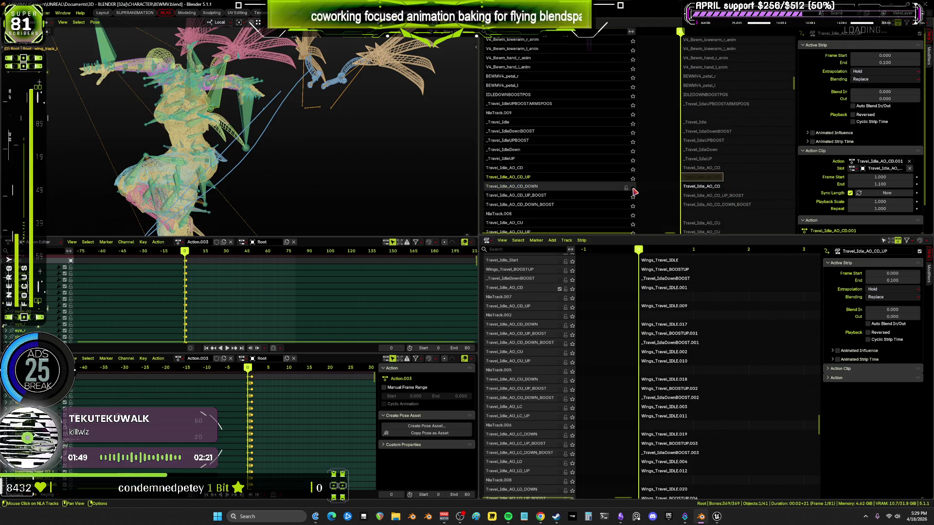
left_click(634, 179)
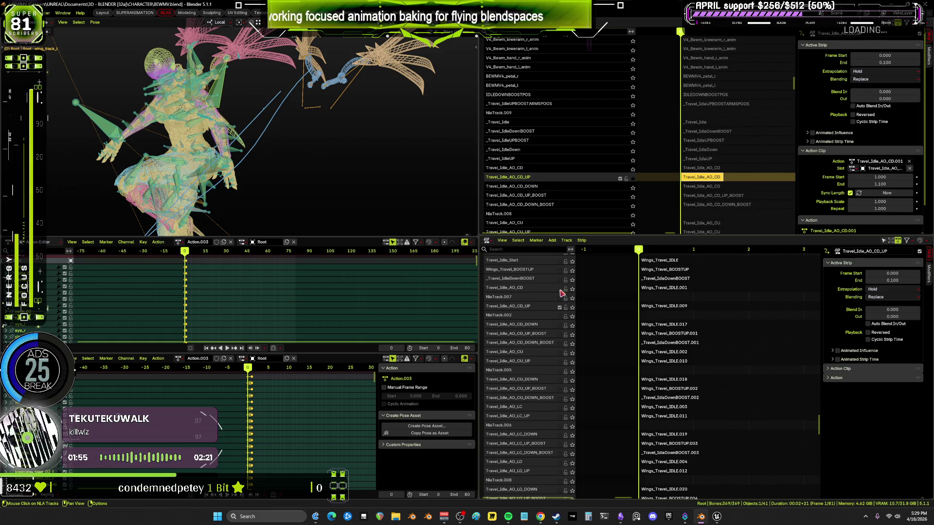
left_click(656, 308)
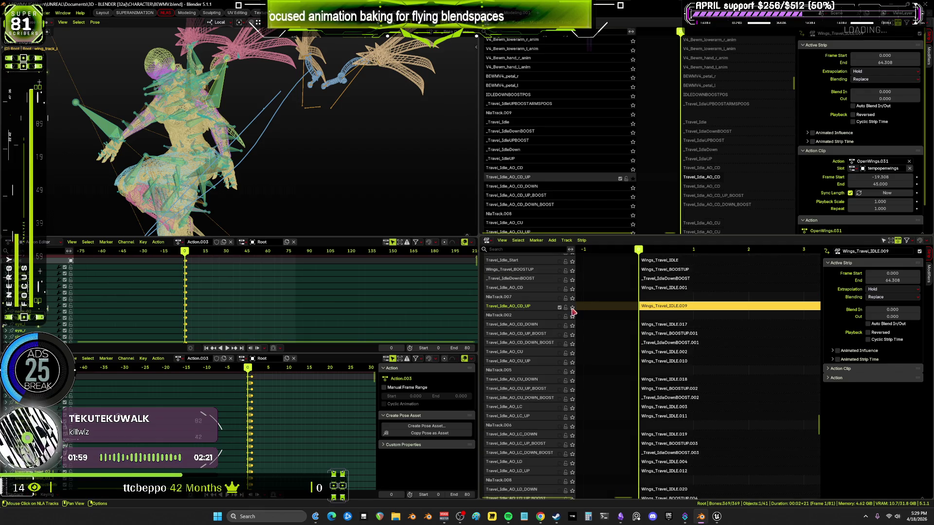
Switch the enabled track from Travel_Idle_AO_CD to Travel_Idle_AO_CD_UP, making its strip active.
left_click(626, 179)
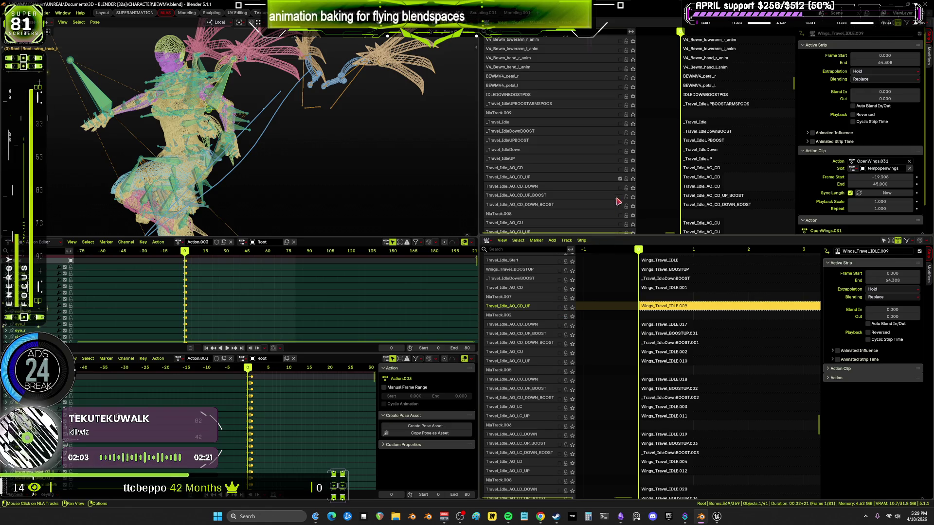
left_click(621, 179)
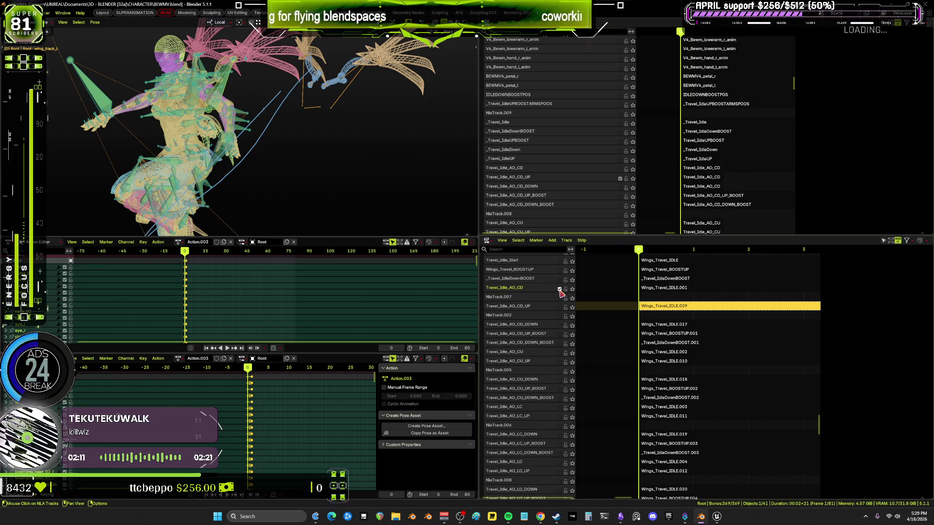
left_click(560, 308)
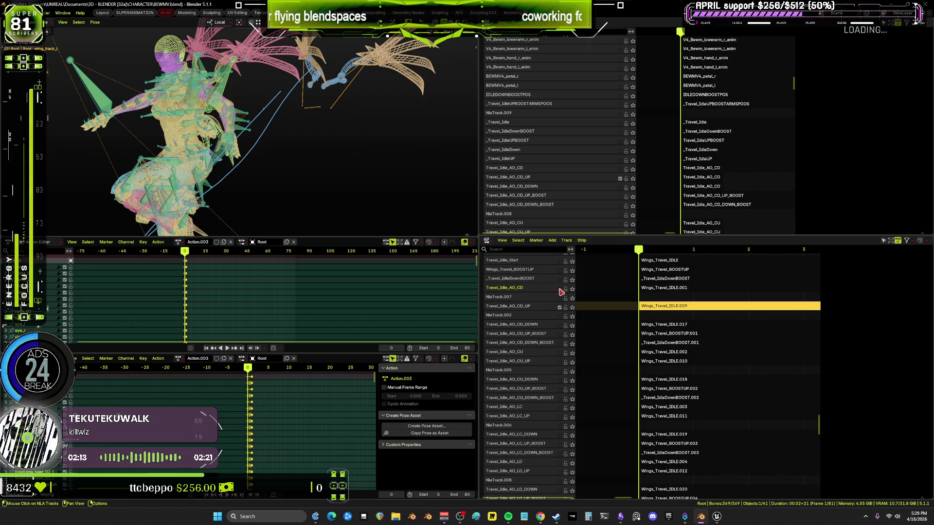
left_click(650, 307)
mouse_move(290, 140)
middle_mouse_down()
mouse_move(287, 163)
mouse_move(388, 137)
mouse_move(395, 148)
middle_mouse_up()
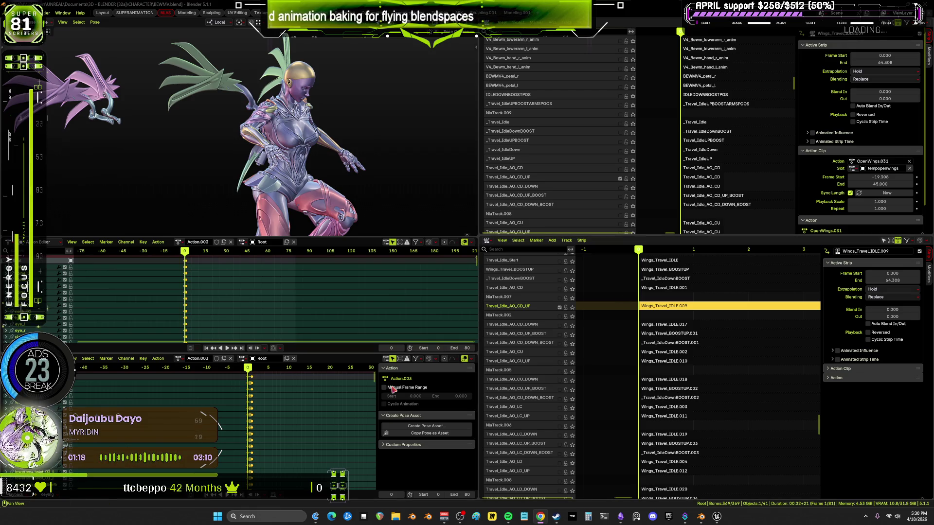
Preview the wing animation, then disable the Travel_Idle_AO_CD and Travel_Idle_AO_CD_UP tracks.
key("space")
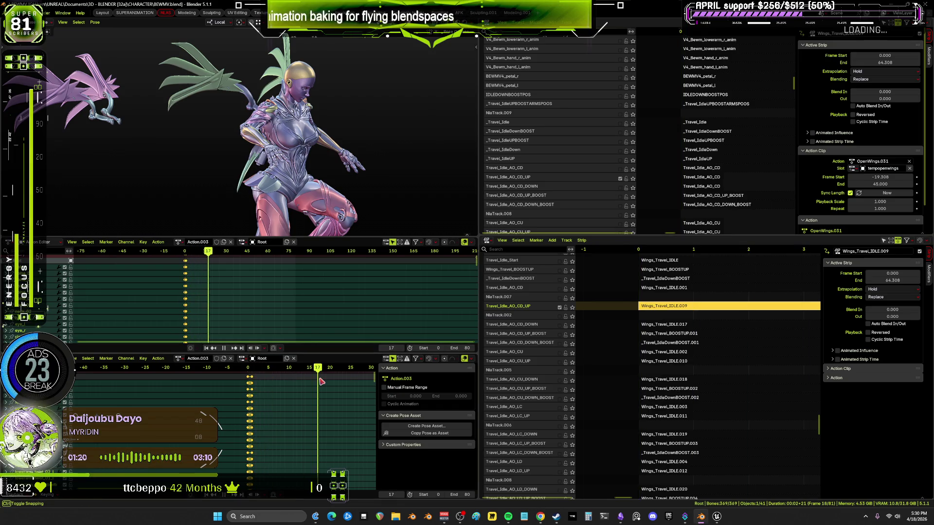
key("space")
scroll(661, 146, "up", 2)
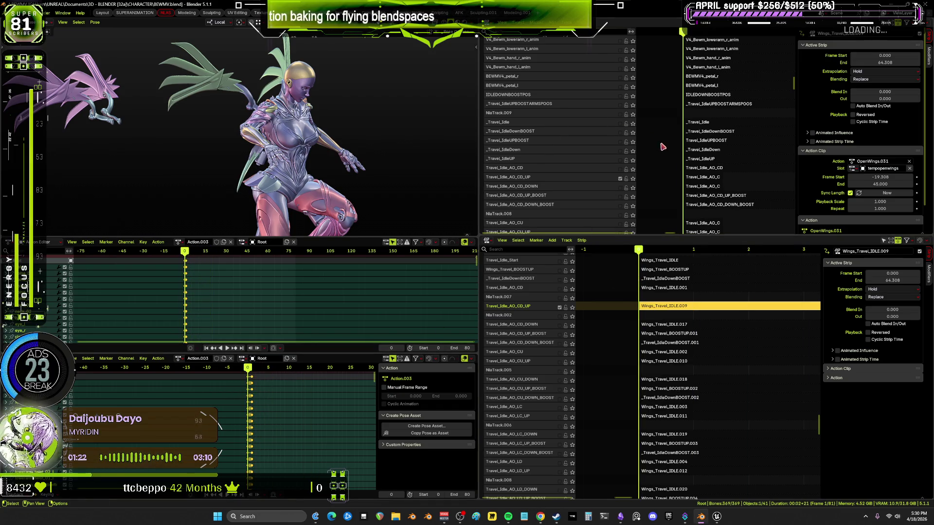
scroll(584, 136, "up", 10)
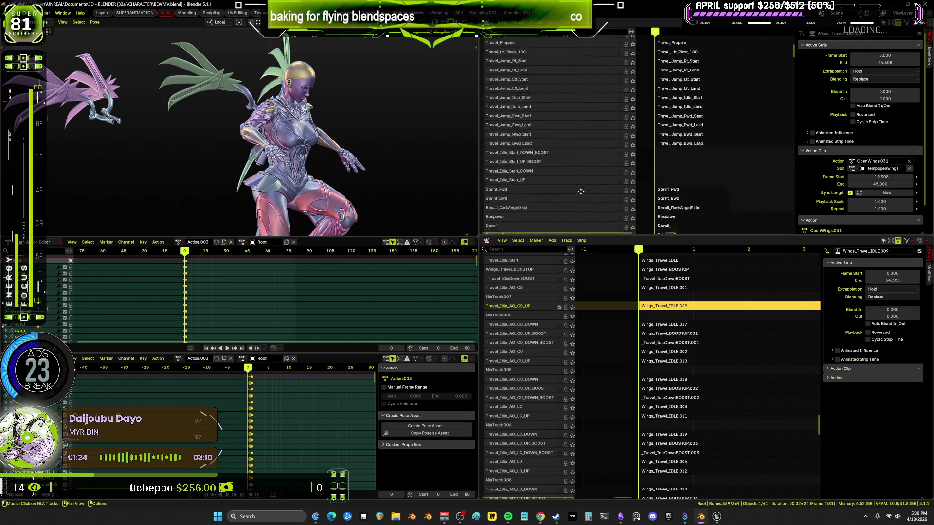
left_click(620, 69)
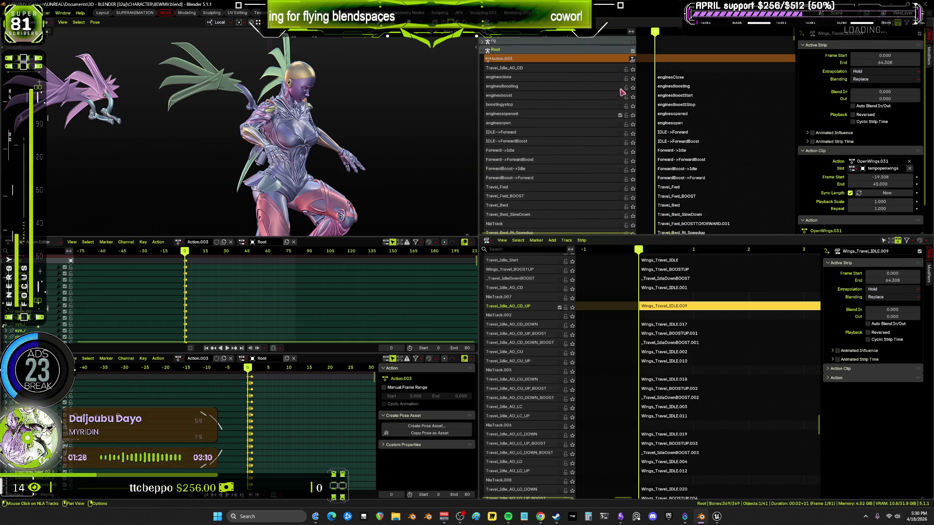
scroll(680, 209, "down", 15)
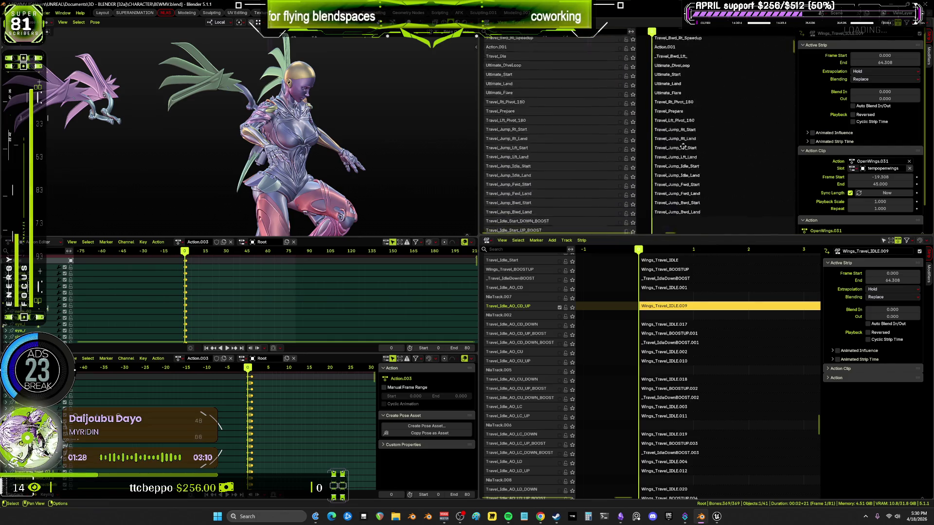
mouse_move(688, 215)
middle_mouse_down()
mouse_move(708, 33)
mouse_move(697, 207)
middle_mouse_up()
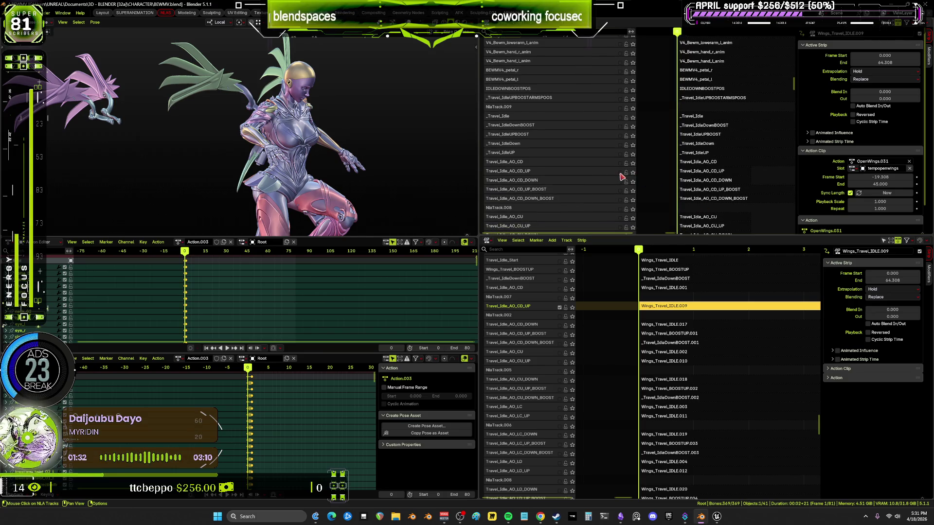
left_click(559, 308)
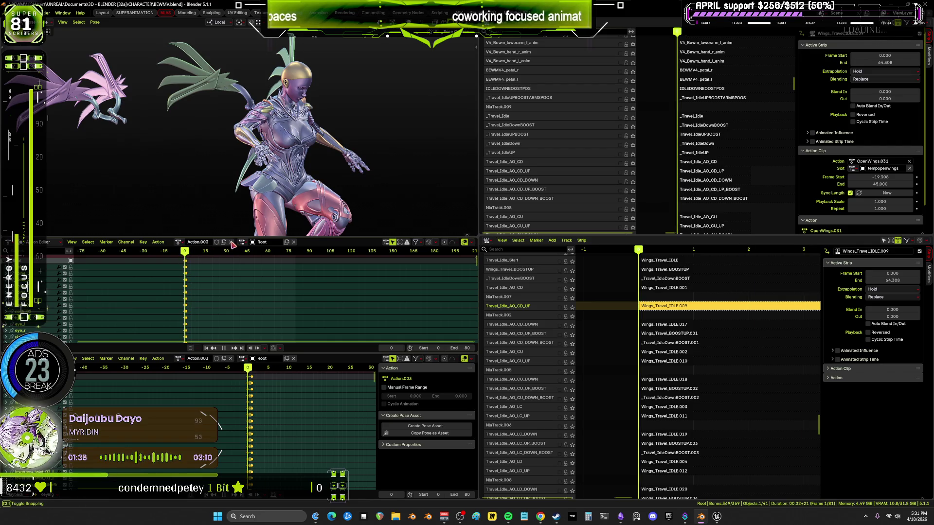
Unlink Action.003 from the Action Editor and show the rig in X-ray.
left_click(293, 243)
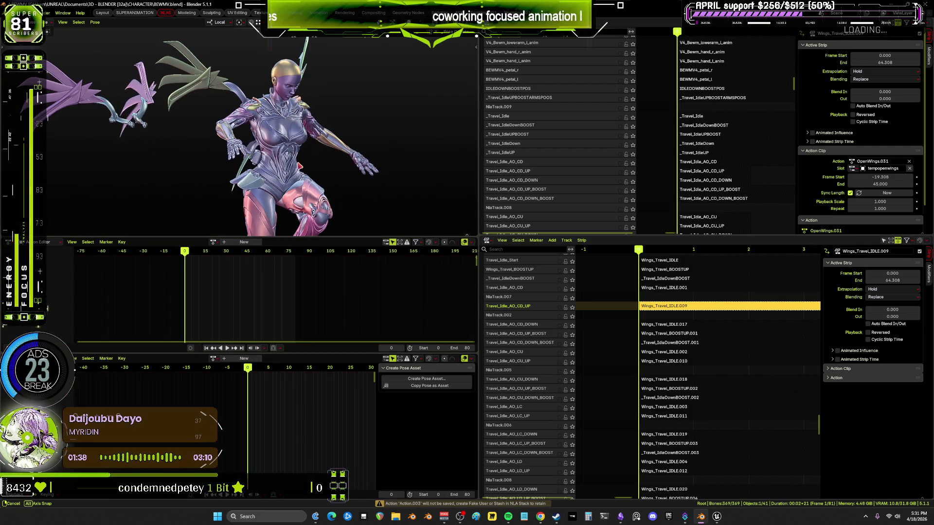
key("shift+z")
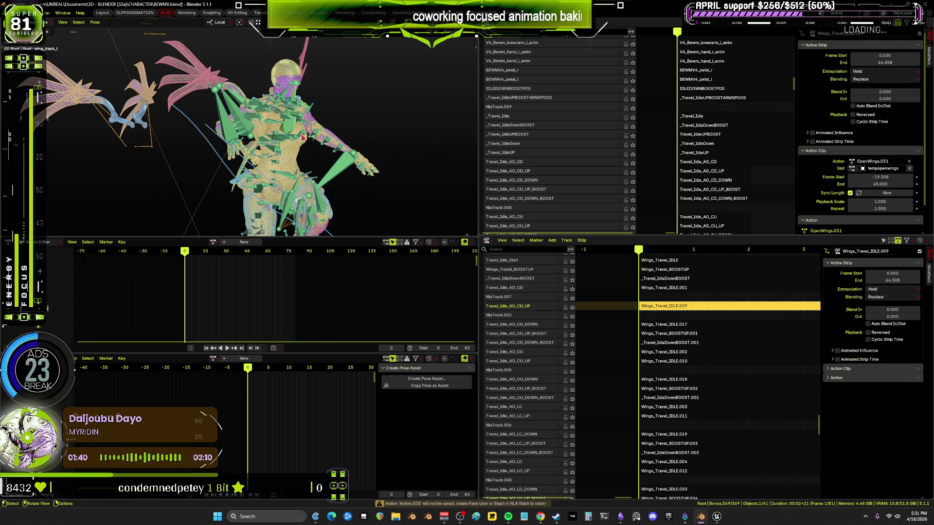
left_click(95, 22)
Switch the viewport to wireframe with bones visible and frame the wing rig.
mouse_move(116, 44)
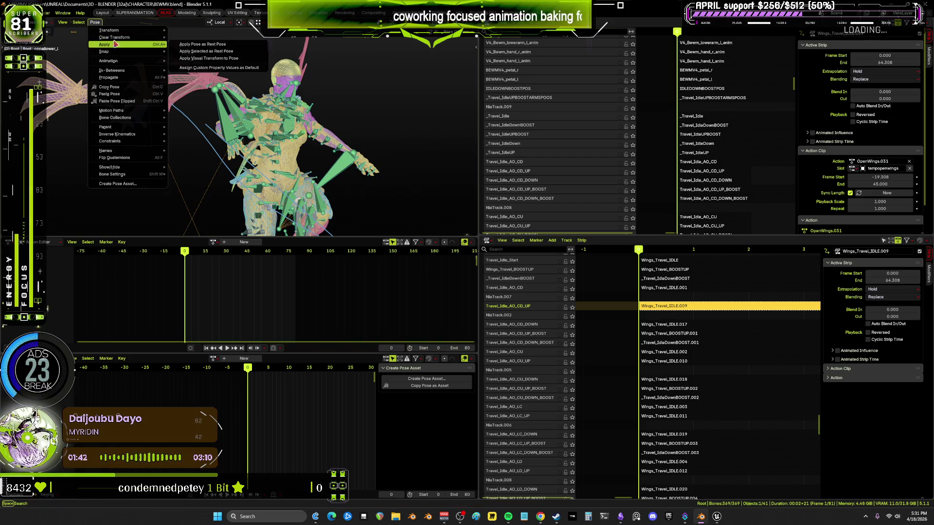
middle_click_drag(342, 122, 340, 123)
key("shift+z")
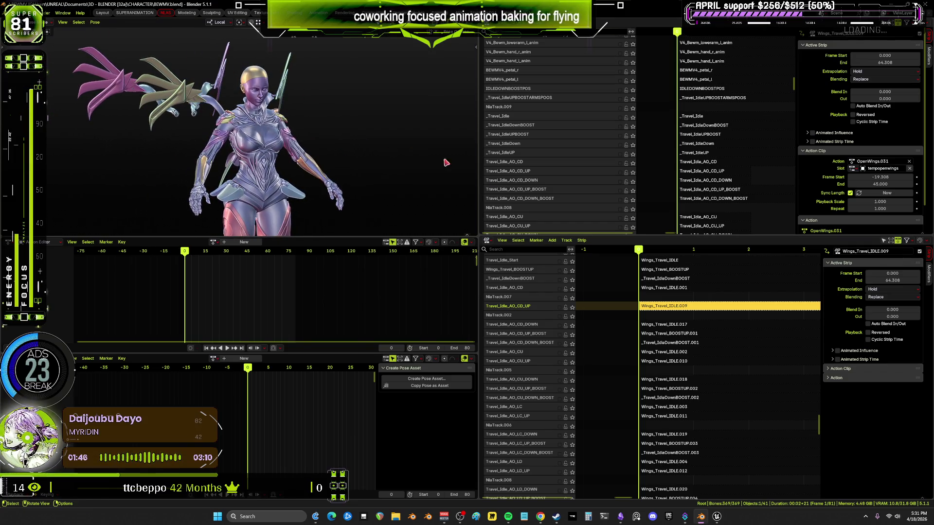
mouse_move(623, 389)
middle_mouse_down()
mouse_move(620, 323)
mouse_move(610, 485)
mouse_move(609, 260)
middle_mouse_up()
key("shift+z")
middle_click_drag(146, 121, 194, 183, "shift")
Clear all pose transforms on the WingCn rig in Pose Mode, then return to Object Mode.
key("ctrl+Tab")
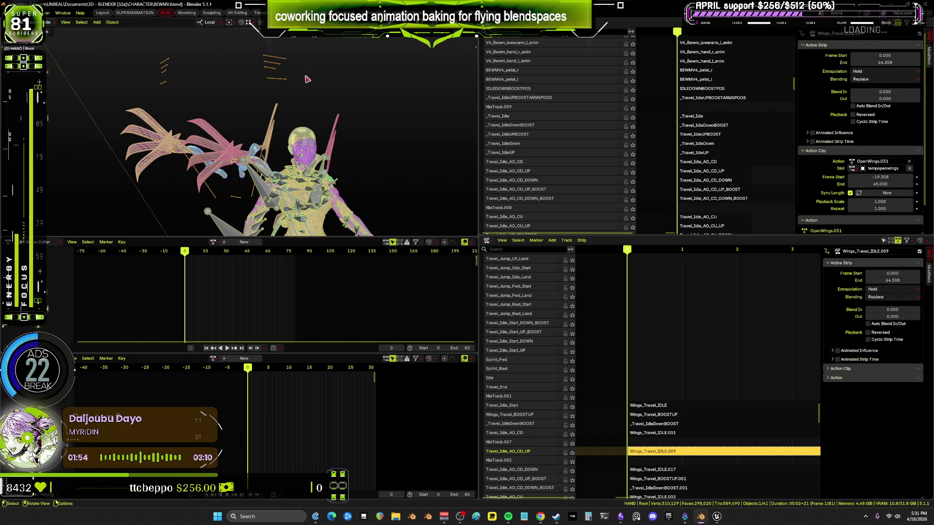
left_click(280, 64)
key("ctrl+Tab")
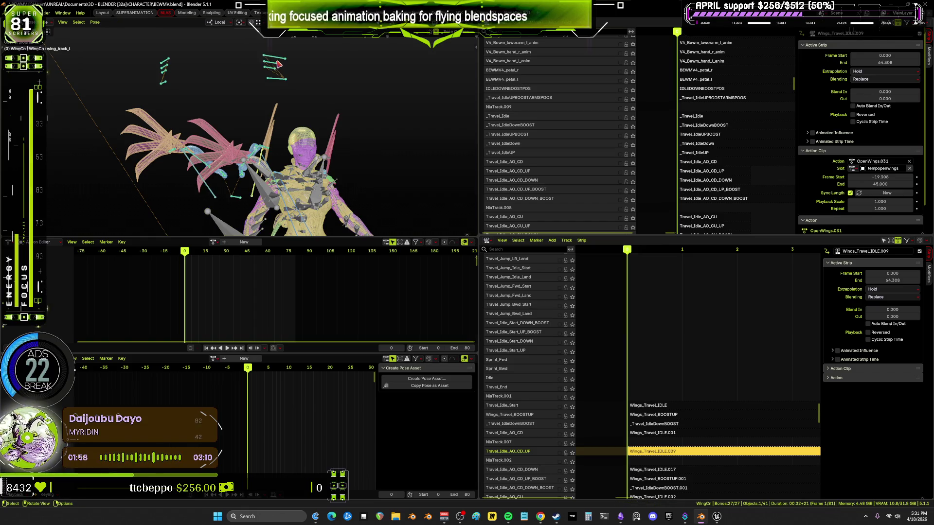
left_click(94, 21)
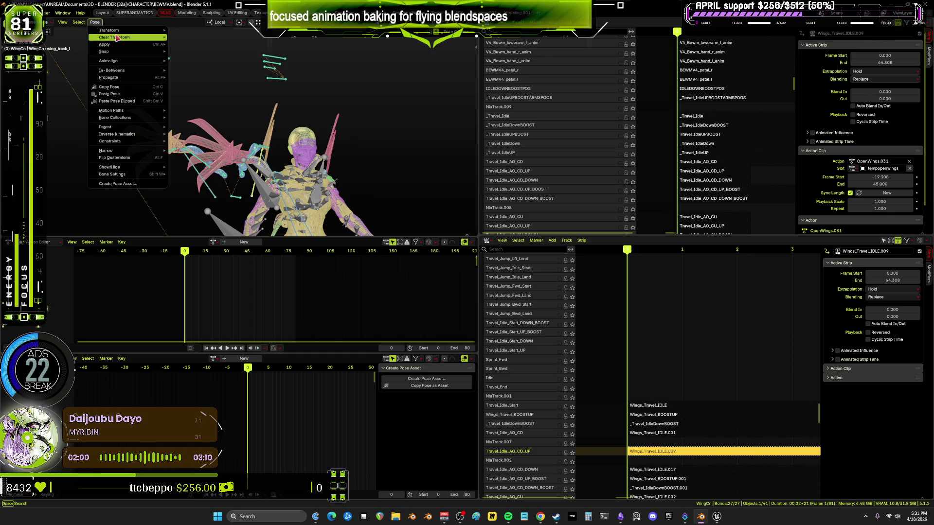
mouse_move(117, 38)
key("Return")
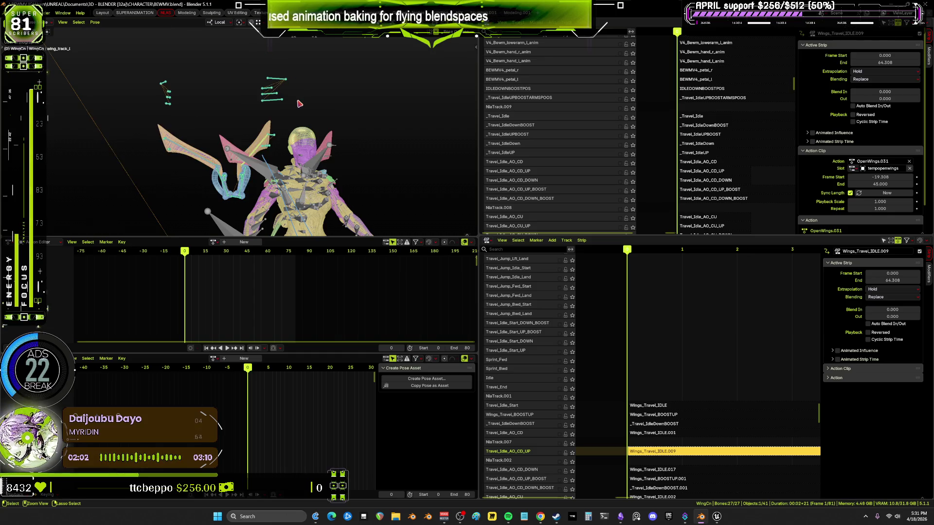
key("ctrl+Tab")
Orbit around the character and select the main Root rig.
mouse_move(326, 151)
middle_mouse_down()
mouse_move(308, 122)
mouse_move(244, 80)
middle_mouse_up()
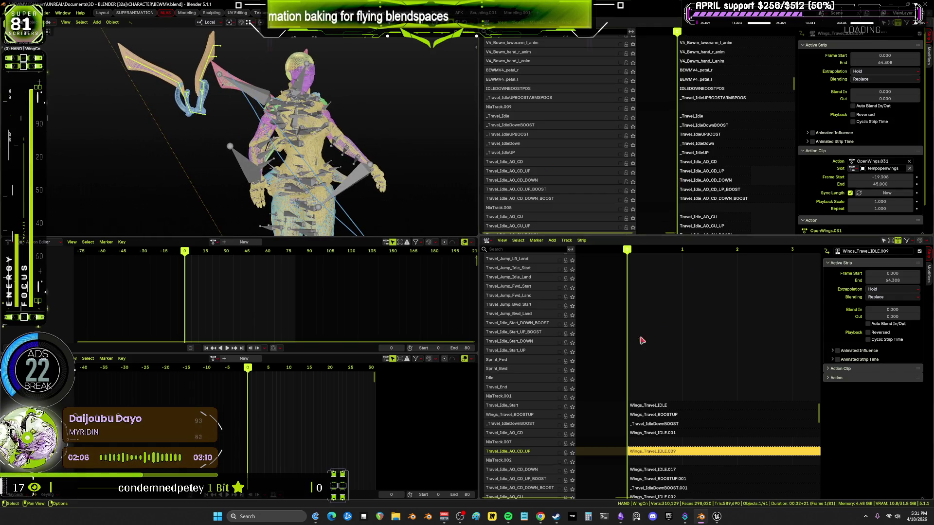
scroll(534, 390, "up", 3)
scroll(535, 390, "down", 8)
left_click(357, 175)
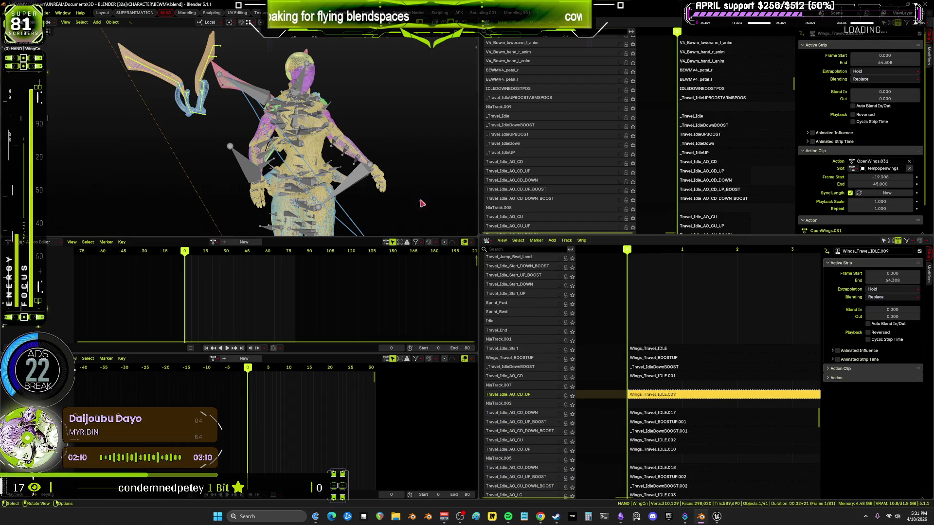
Tick the Travel_Idle_AO_CD_UP track, inspect the spread wings, and select its strip.
left_click(560, 397)
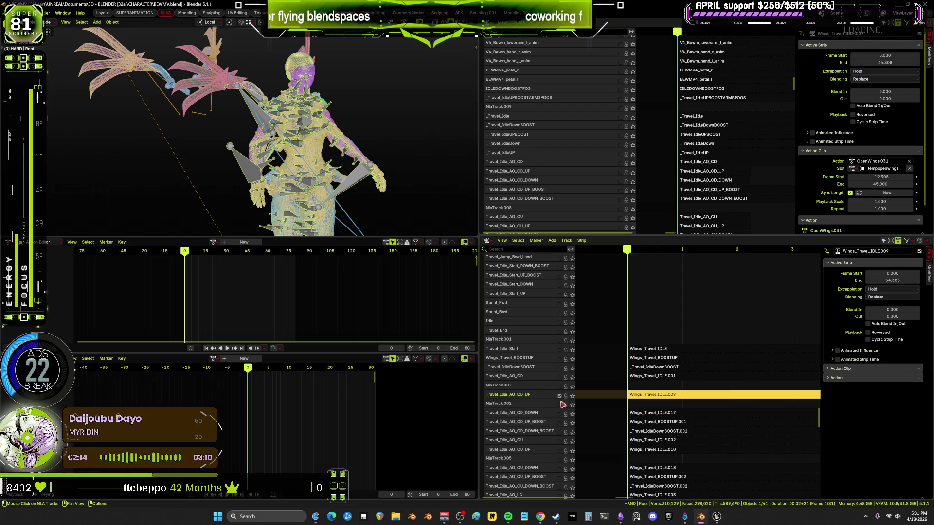
mouse_move(341, 145)
middle_mouse_down()
mouse_move(296, 172)
mouse_move(311, 161)
middle_mouse_up()
key("alt+z")
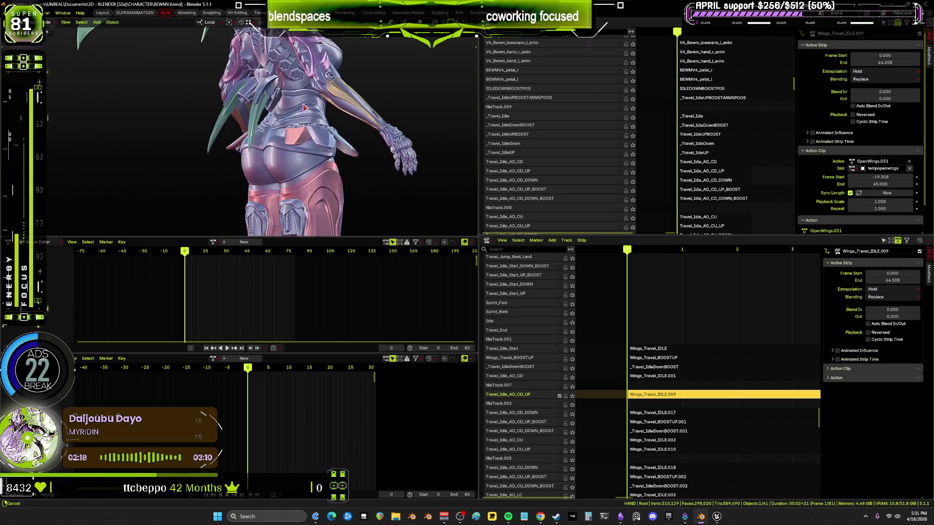
scroll(696, 72, "up", 15)
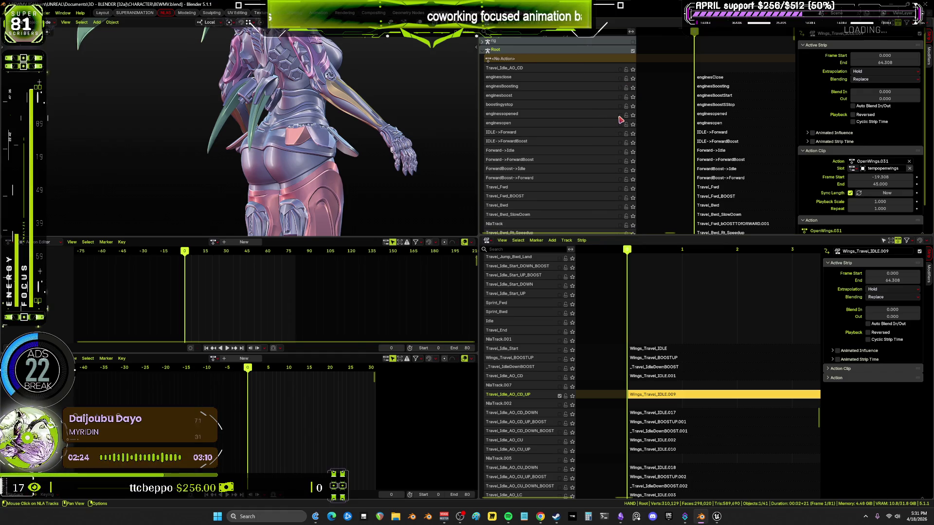
mouse_move(205, 131)
middle_mouse_down()
mouse_move(335, 126)
mouse_move(369, 112)
middle_mouse_up()
scroll(633, 146, "down", 15)
mouse_move(668, 231)
middle_mouse_down()
mouse_move(659, 192)
mouse_move(695, 92)
mouse_move(686, 113)
middle_mouse_up()
scroll(695, 91, "down", 10)
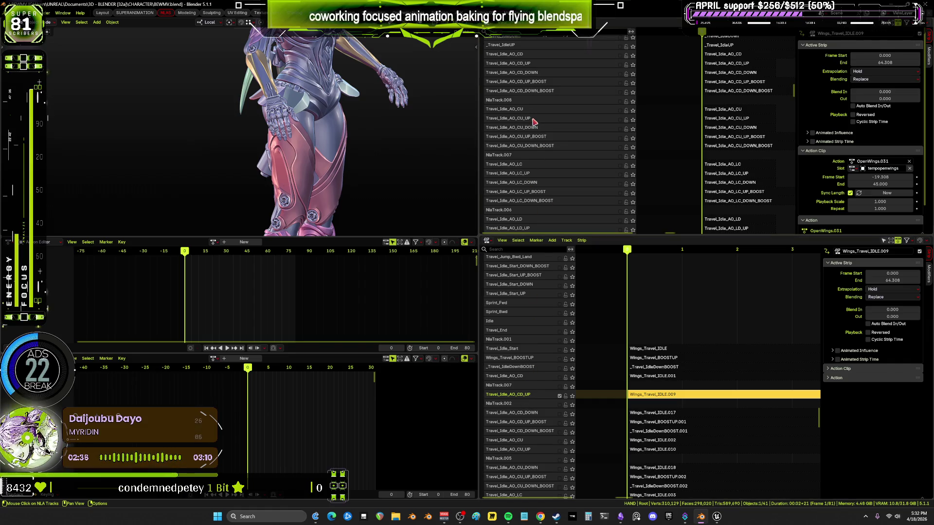
mouse_move(321, 137)
middle_mouse_down()
mouse_move(360, 146)
mouse_move(342, 137)
mouse_move(352, 155)
middle_mouse_up()
left_click(729, 65)
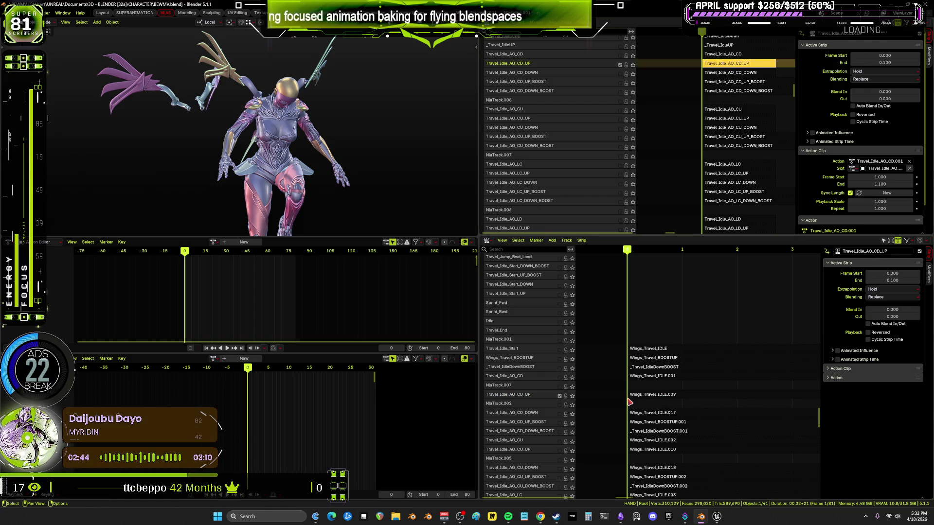
Turn overlays back on, widen the 3D viewport, and set the scene end frame to 1.
mouse_move(340, 136)
middle_mouse_down()
mouse_move(166, 144)
mouse_move(274, 128)
middle_mouse_up()
key("shift+alt+z")
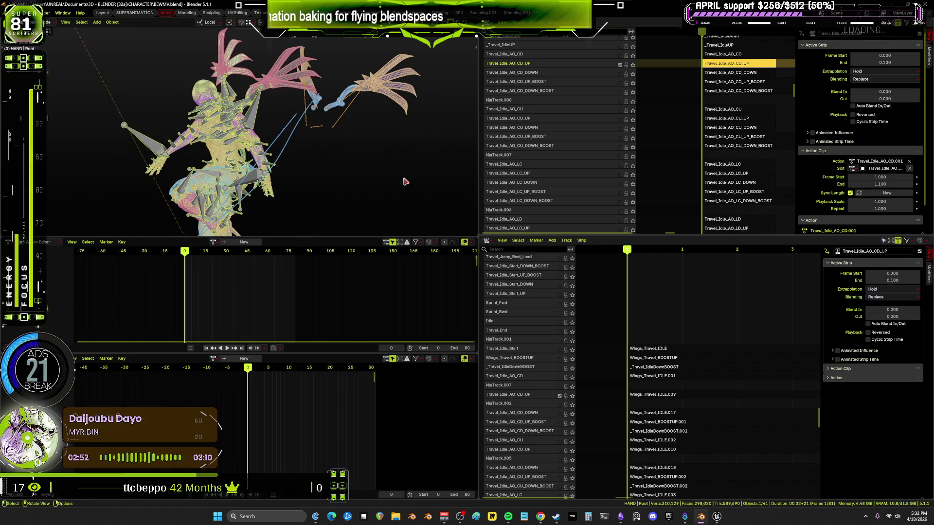
left_click_drag(479, 214, 550, 211)
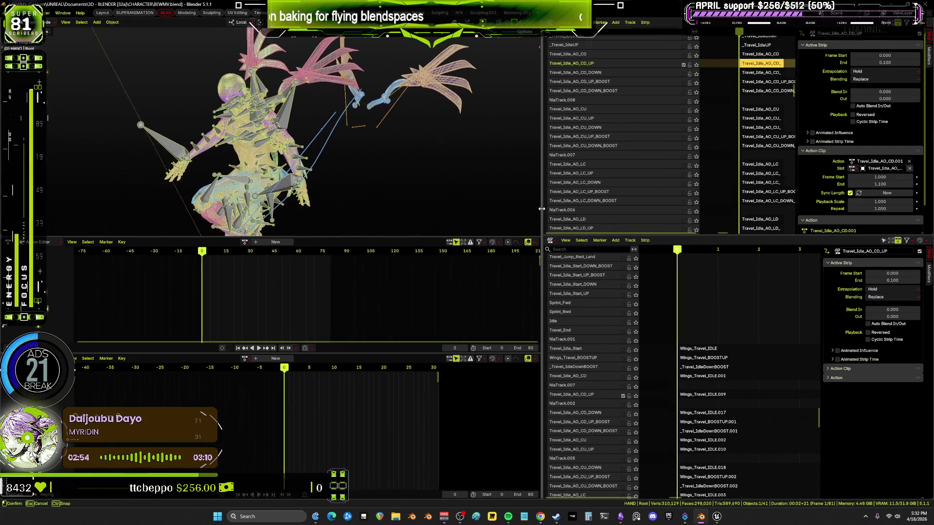
left_click(536, 346)
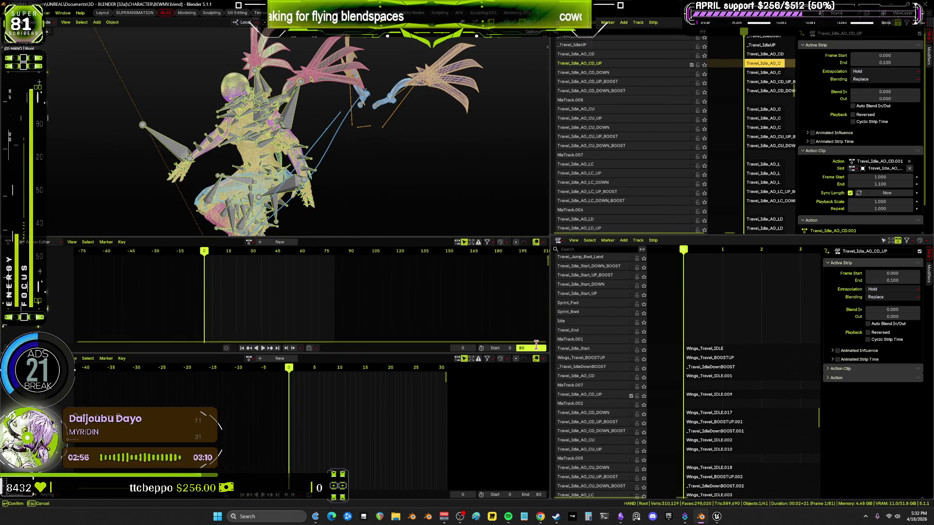
type("1")
key("Return")
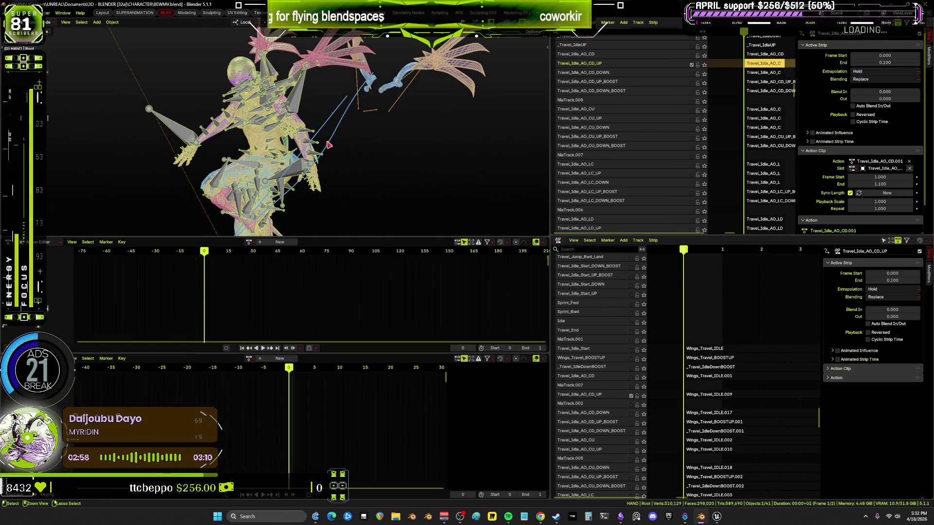
Bake the pose over frames 0–1 into a new action, Action.004.
key("ctrl+Tab")
left_click(95, 22)
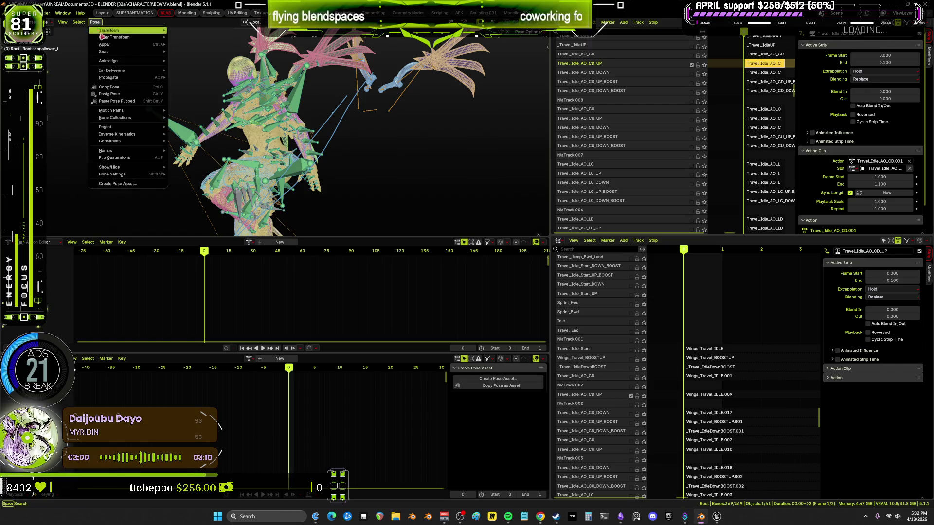
mouse_move(137, 61)
left_click(195, 103)
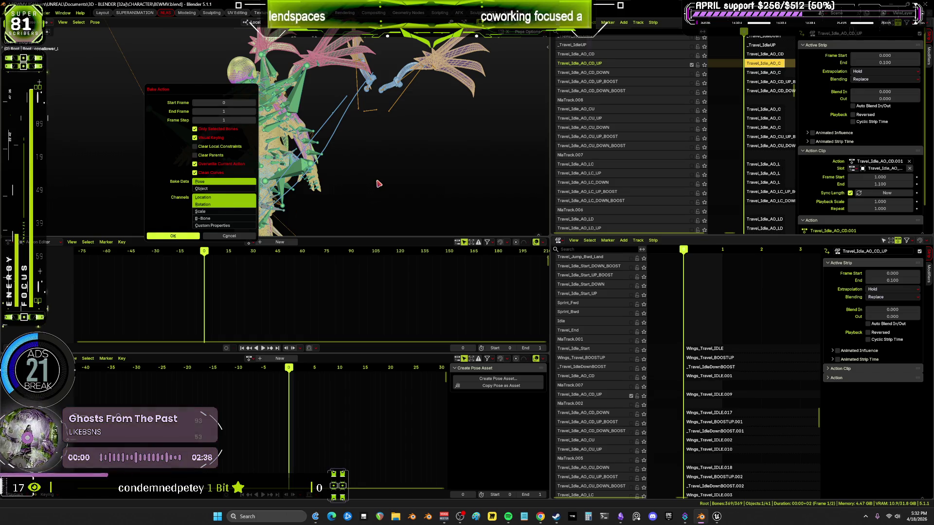
key("Return")
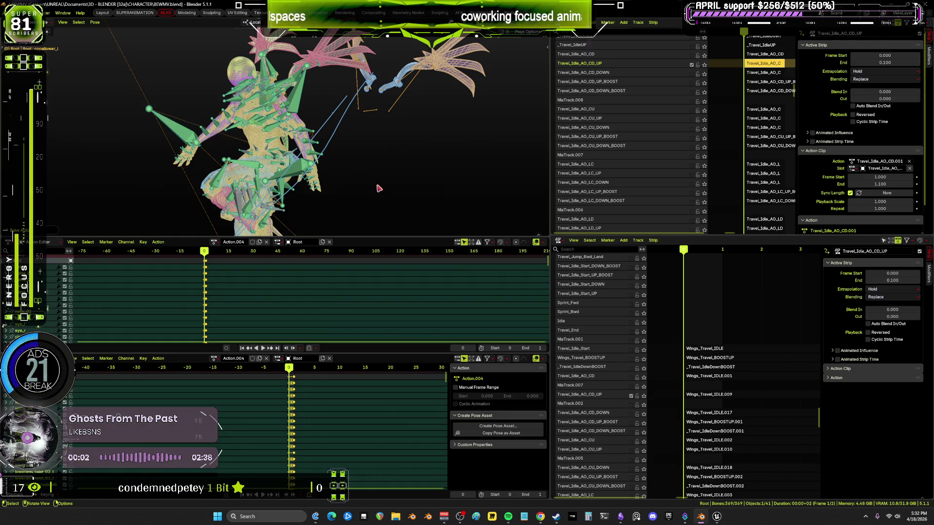
key("shift+z")
middle_click_drag(332, 149, 268, 147)
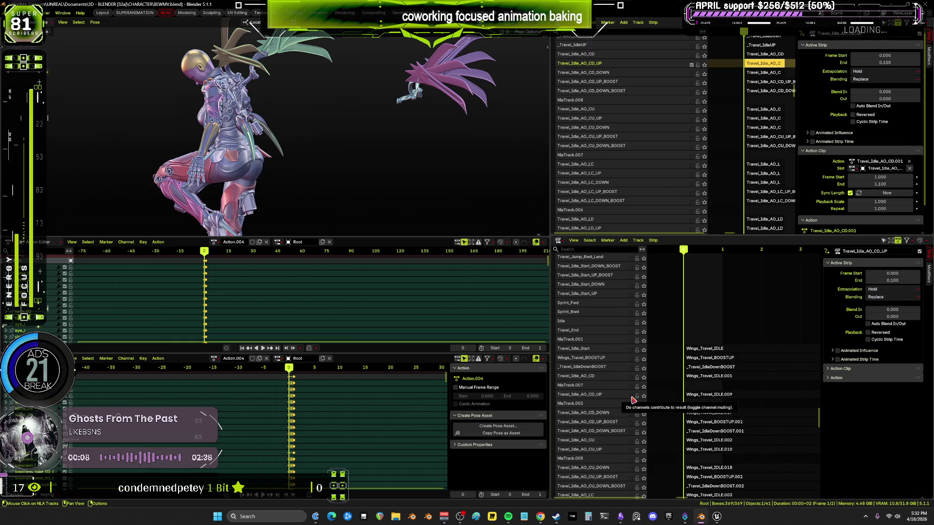
Select the Travel_Idle_AO_CD_DOWN strip and unlink Action.004 from the action editors.
left_click(632, 414)
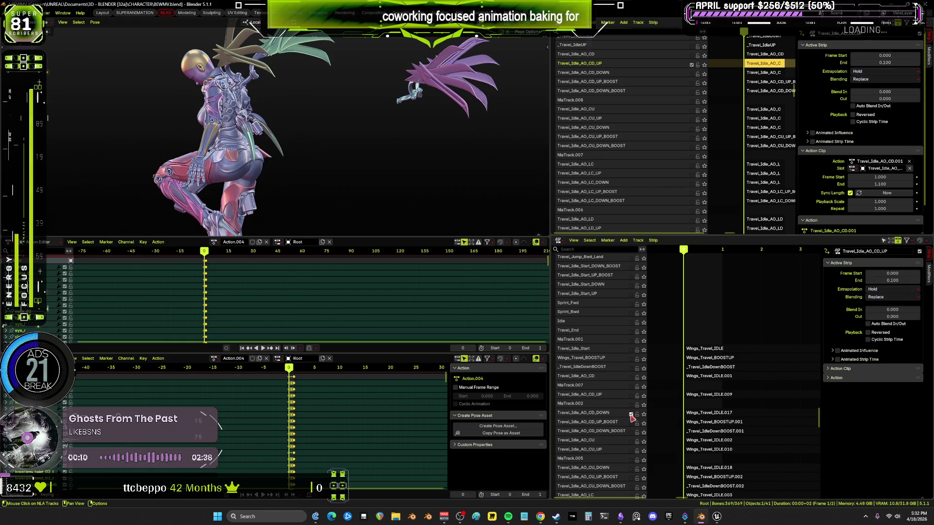
left_click(691, 74)
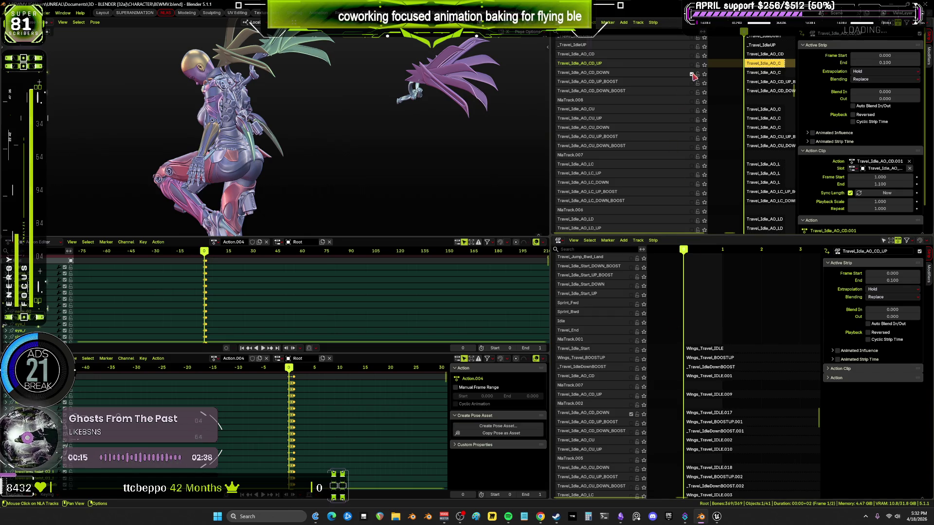
left_click(763, 73)
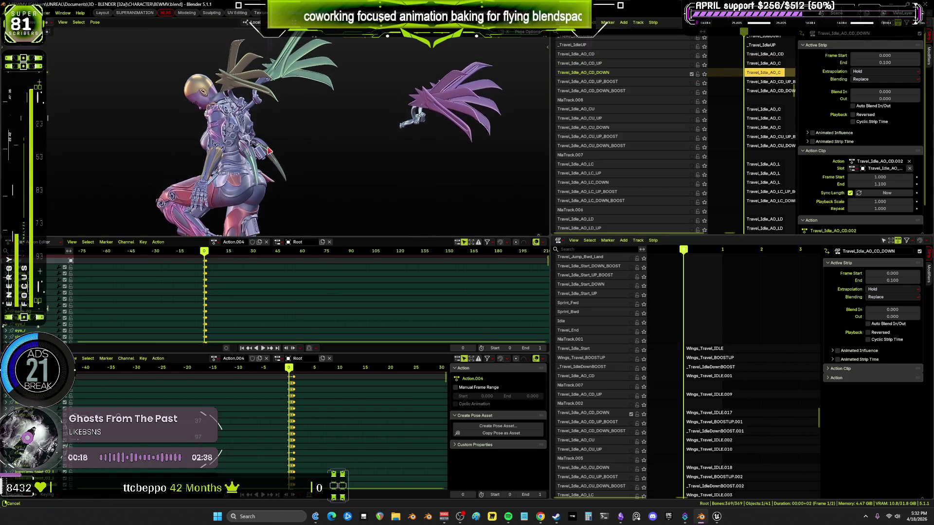
key("ctrl+Tab")
left_click(263, 119)
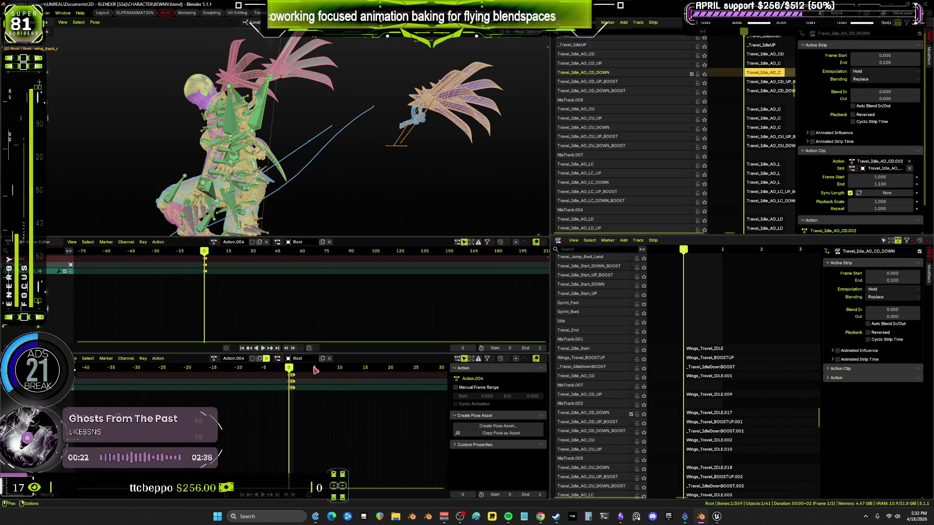
left_click(266, 358)
mouse_move(268, 162)
middle_mouse_down()
mouse_move(358, 153)
mouse_move(329, 153)
middle_mouse_up()
key("a")
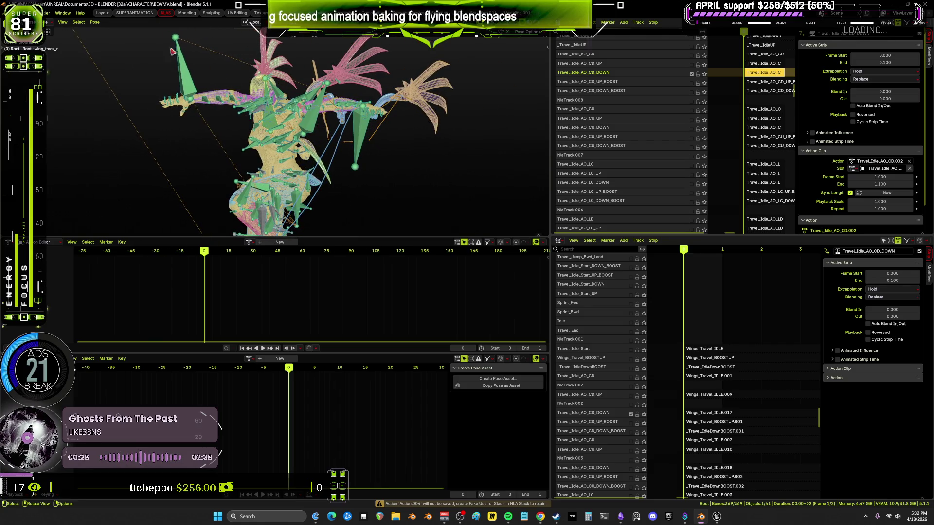
Toggle the UP and DOWN track mutes, leaving Travel_Idle_AO_CD_DOWN enabled.
left_click(691, 65)
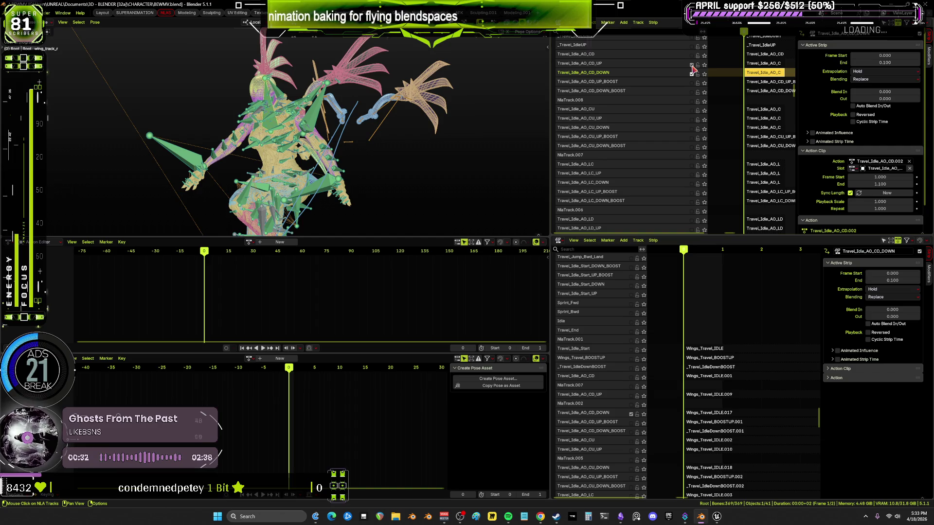
left_click(692, 73)
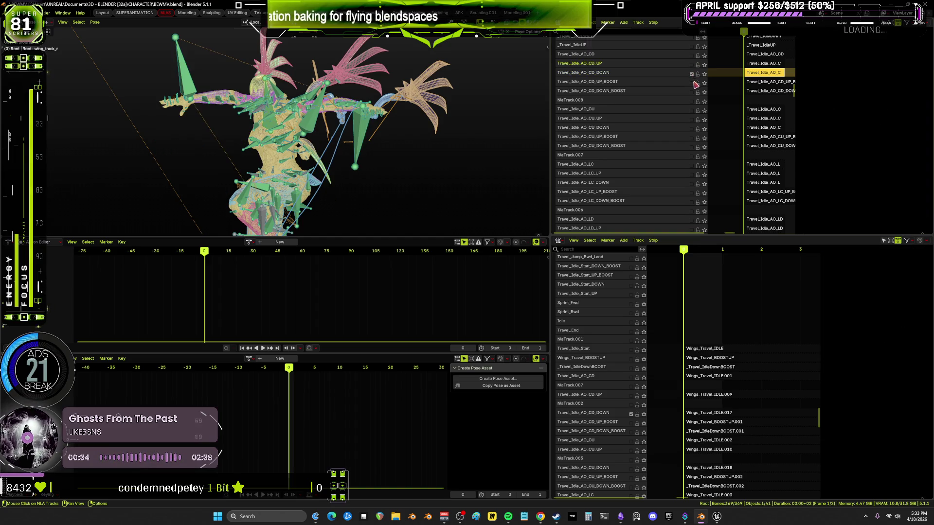
left_click(692, 75)
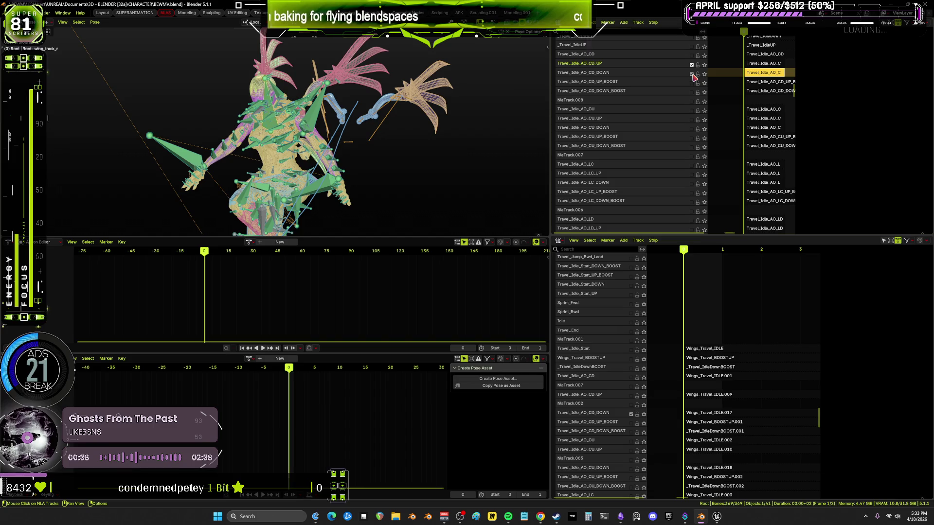
left_click(692, 73)
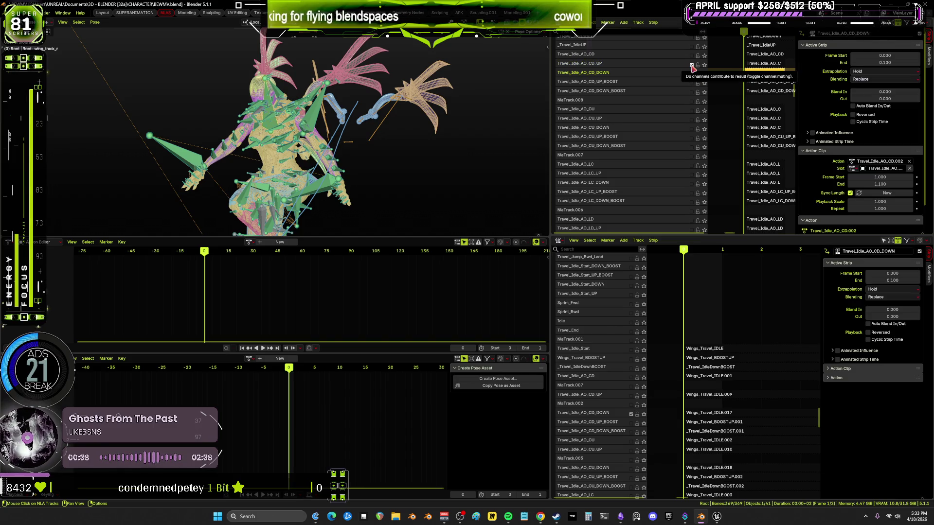
left_click(691, 73)
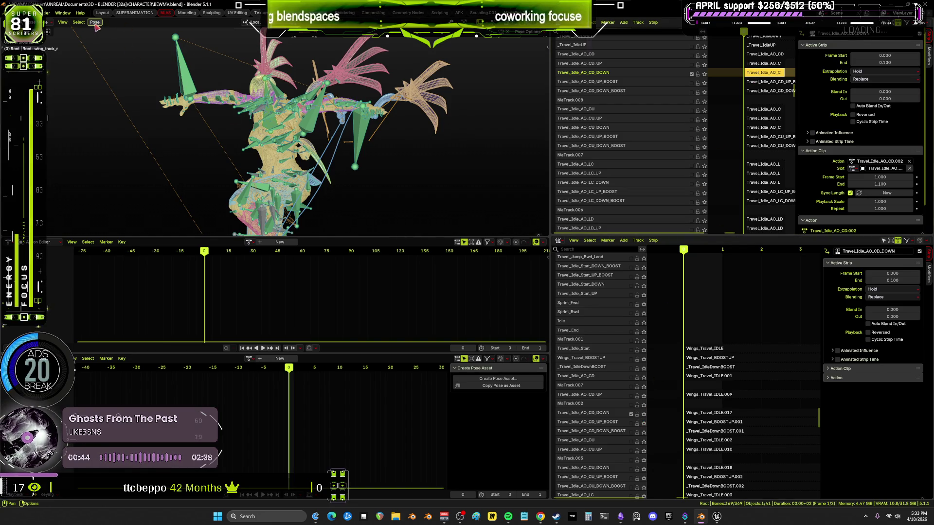
middle_click_drag(282, 127, 274, 124)
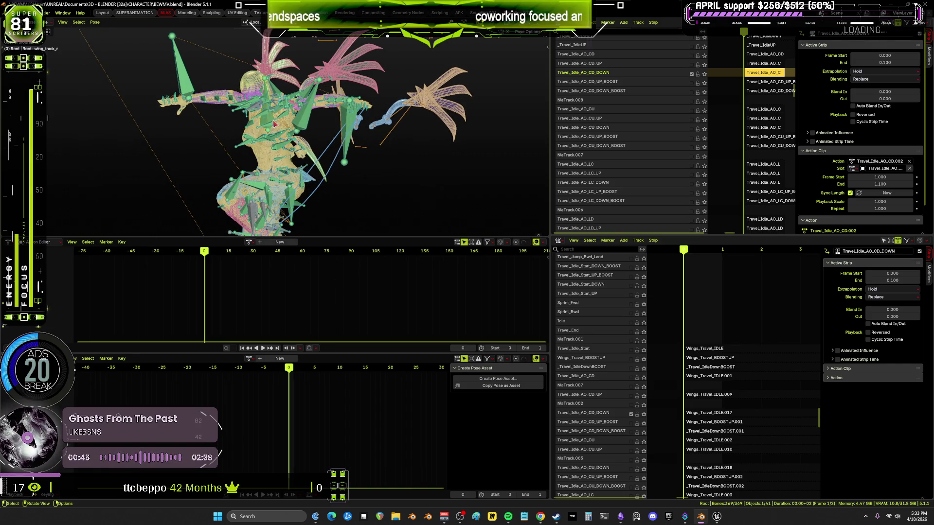
Select all bones, bake the CD_DOWN wing pose into Action.005, then mute the CD_DOWN track.
left_click(304, 125)
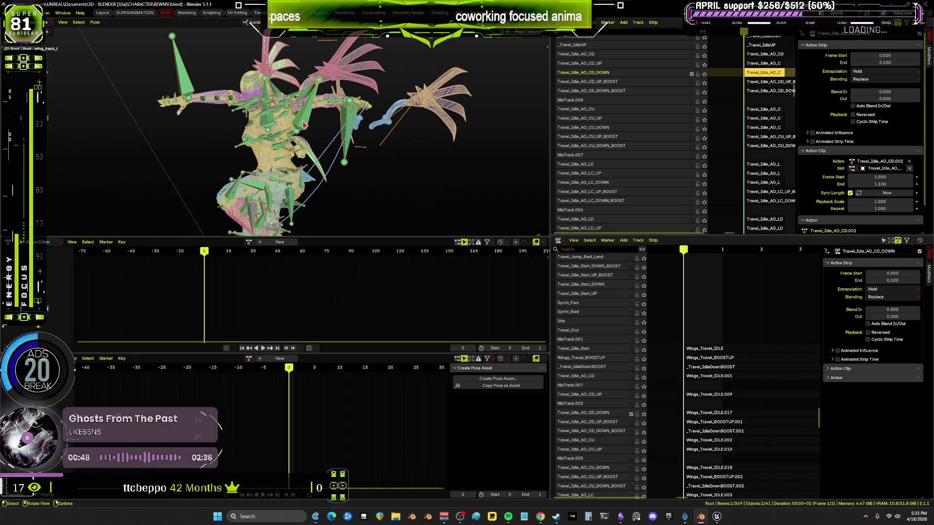
key("a")
left_click(95, 22)
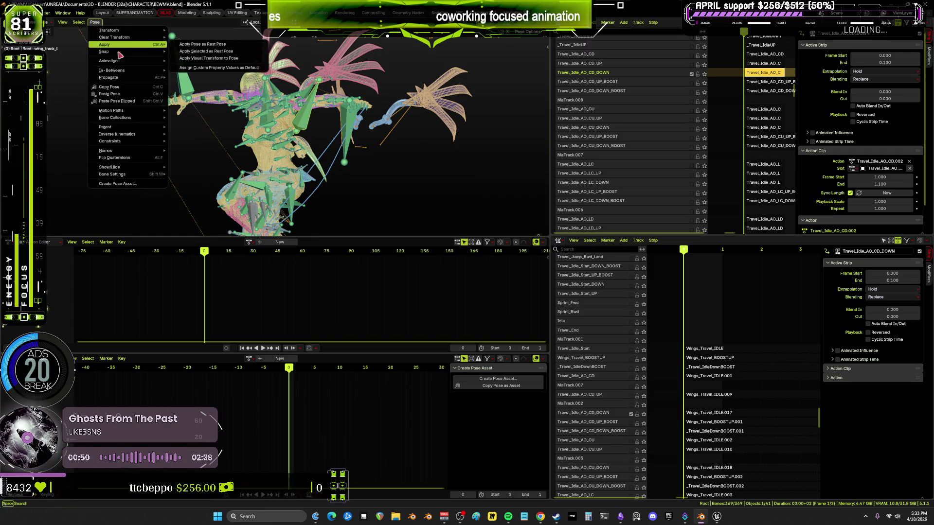
mouse_move(130, 61)
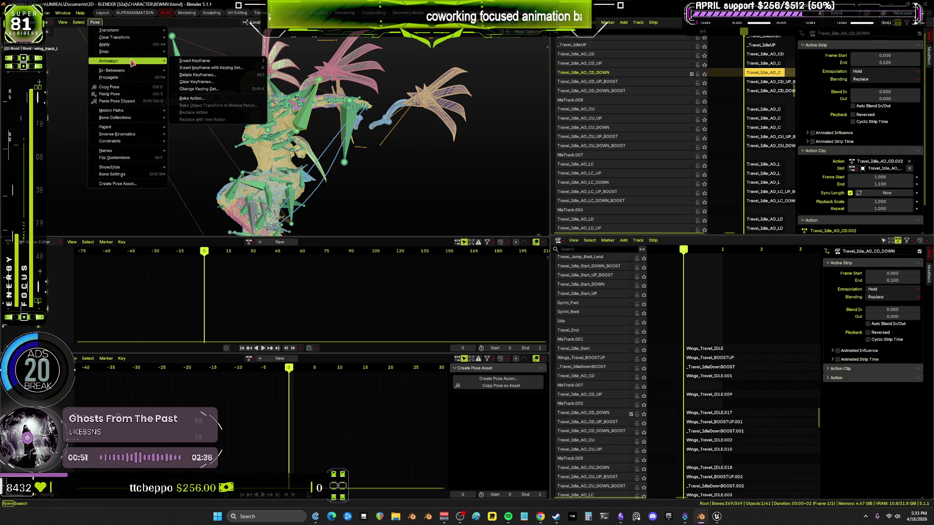
left_click(217, 99)
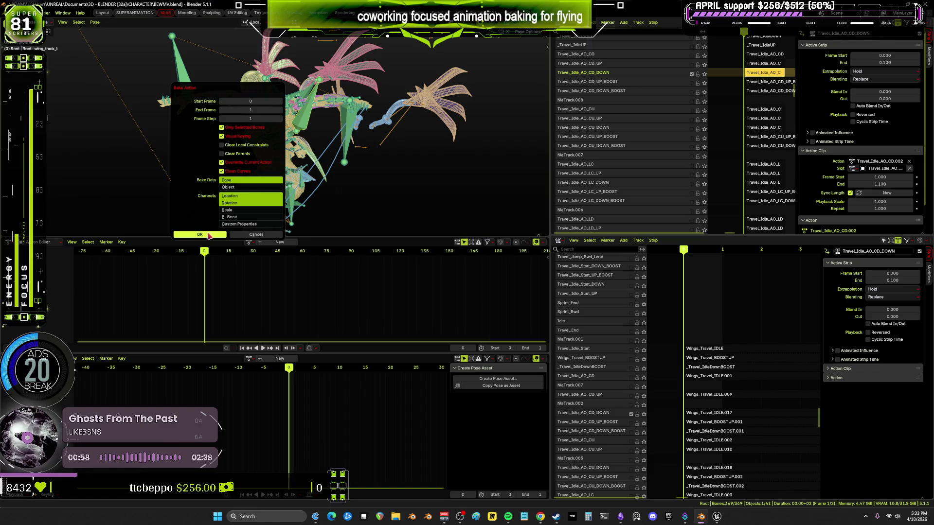
key("Return")
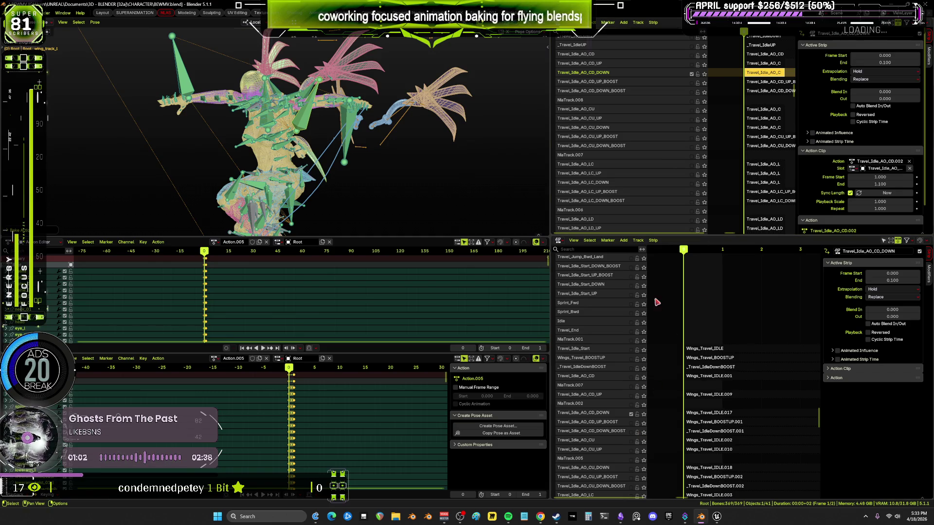
left_click(632, 414)
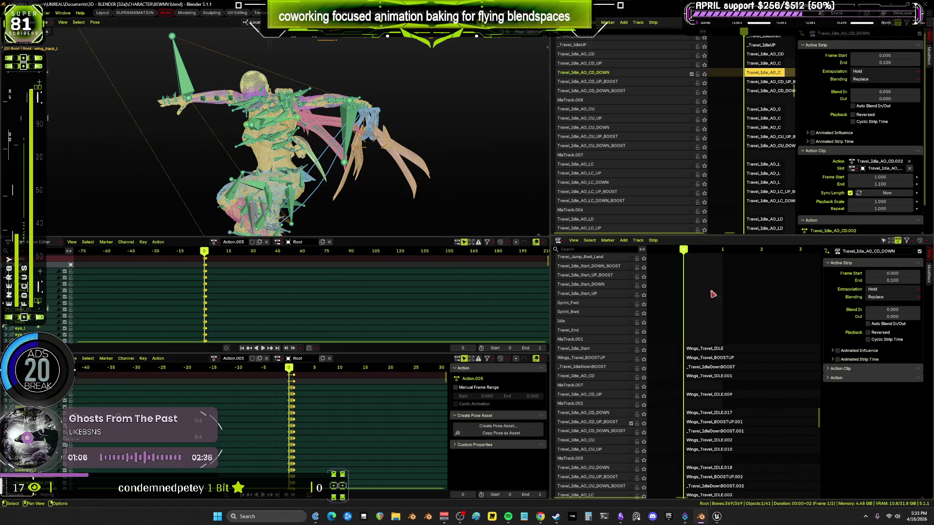
Select the Travel_Idle_AO_CD_UP_BOOST strip and unlink Action.005.
left_click(692, 75)
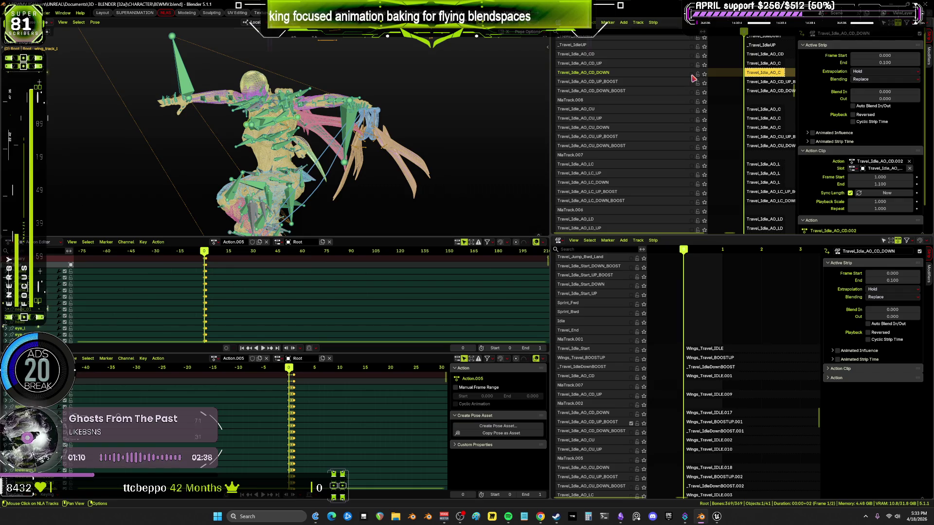
left_click(762, 82)
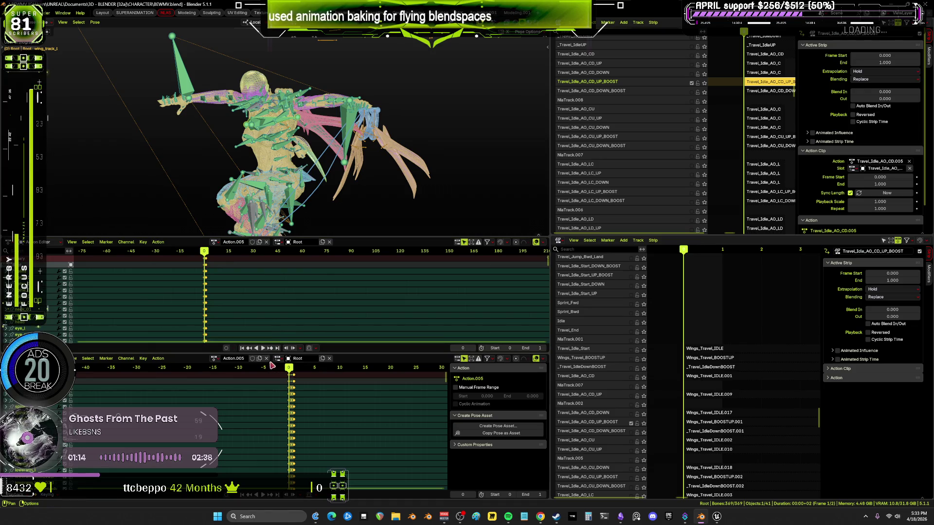
left_click(266, 358)
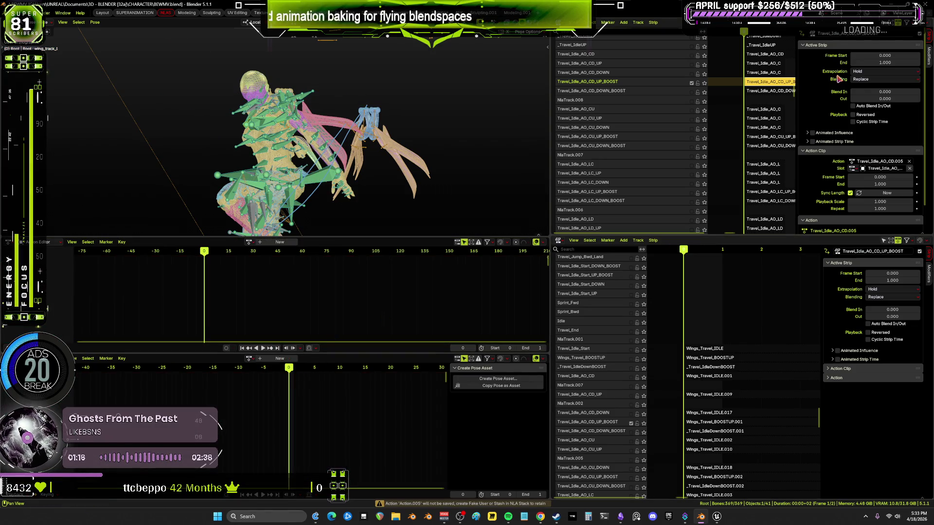
Orbit and zoom to the character's back, then enable the enginesopened track.
middle_click_drag(424, 121, 189, 118)
middle_click_drag(622, 59, 620, 160)
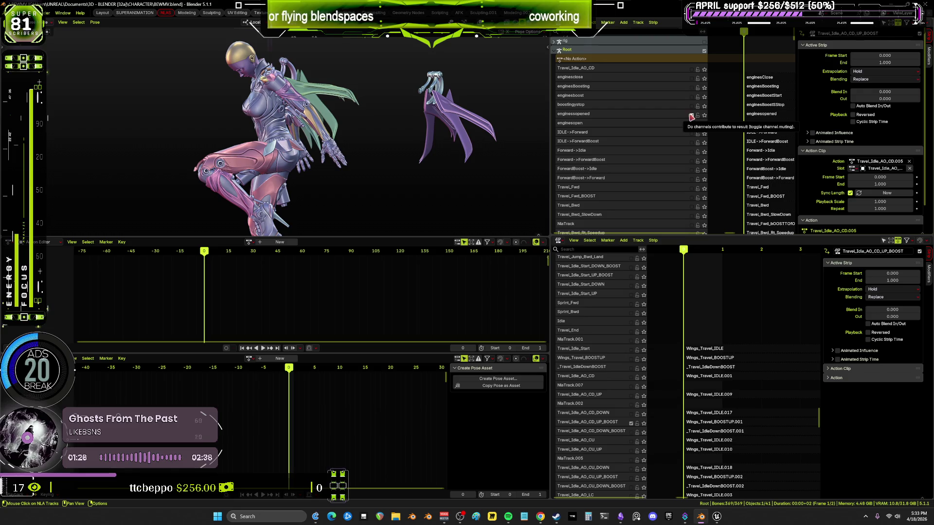
middle_click_drag(440, 127, 303, 145)
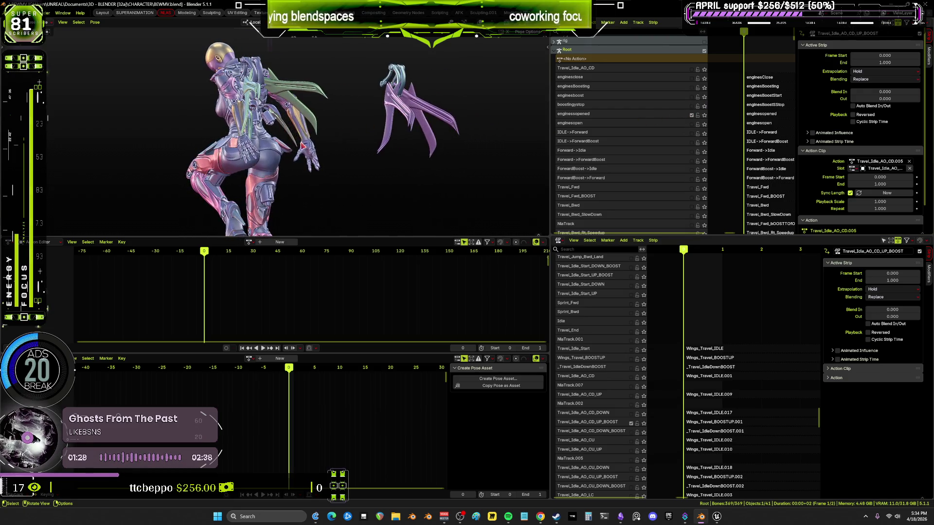
scroll(309, 154, "up", 6)
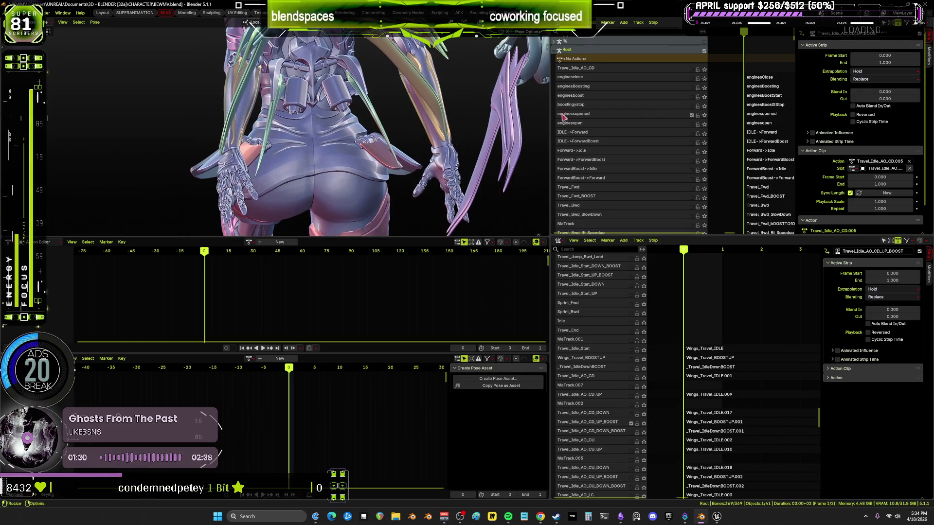
left_click(691, 116)
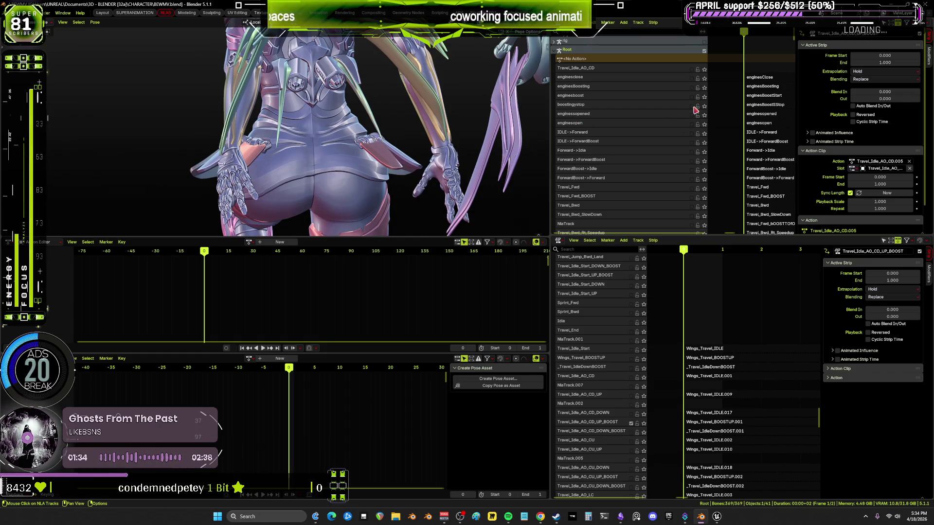
Enable the enginesBoosting track and select the Wings_Travel_BOOSTUP.001 strip.
left_click(691, 88)
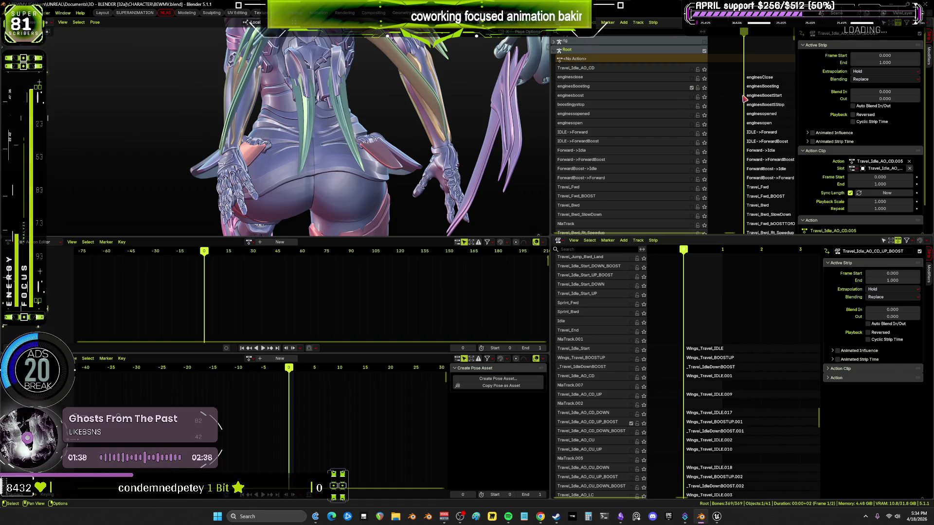
left_click(702, 422)
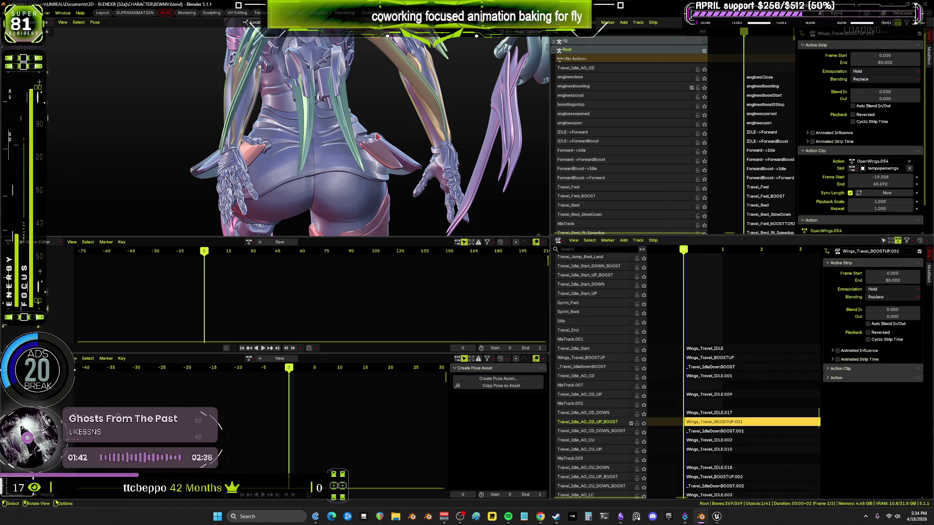
key("shift+z")
middle_click_drag(369, 107, 358, 129, "shift")
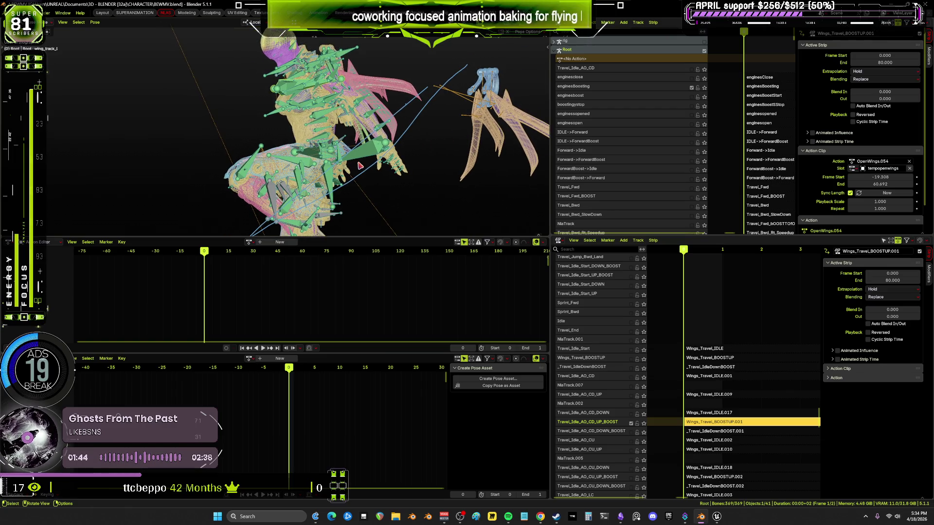
Bake the wing motion into a new action, Action.006.
left_click(95, 23)
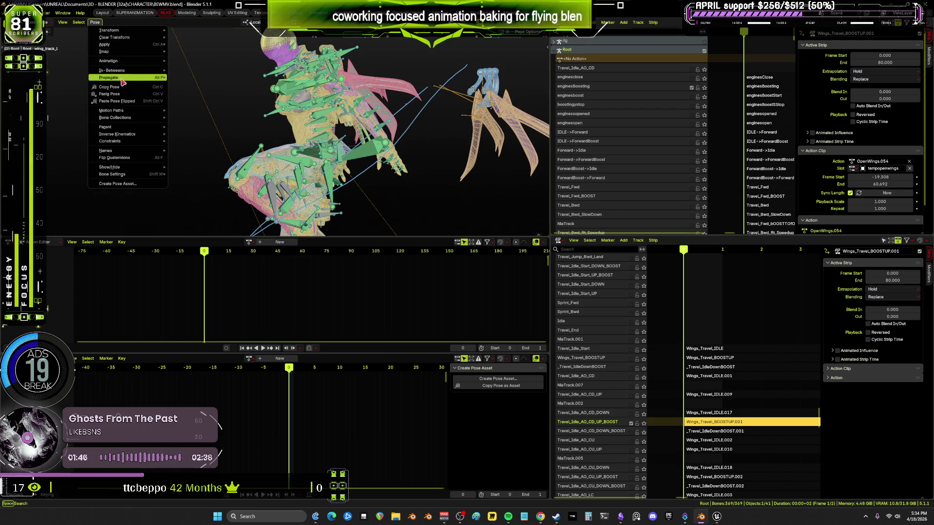
mouse_move(125, 61)
left_click(205, 101)
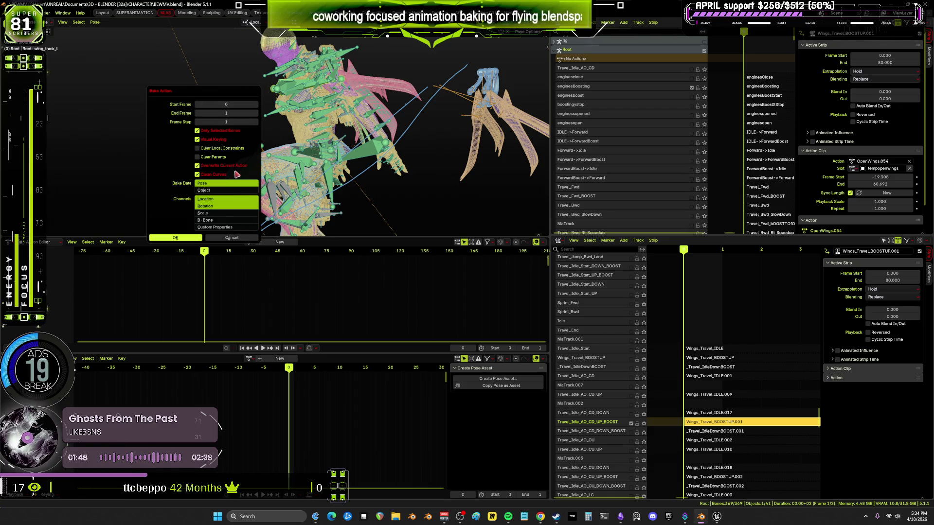
left_click(201, 237)
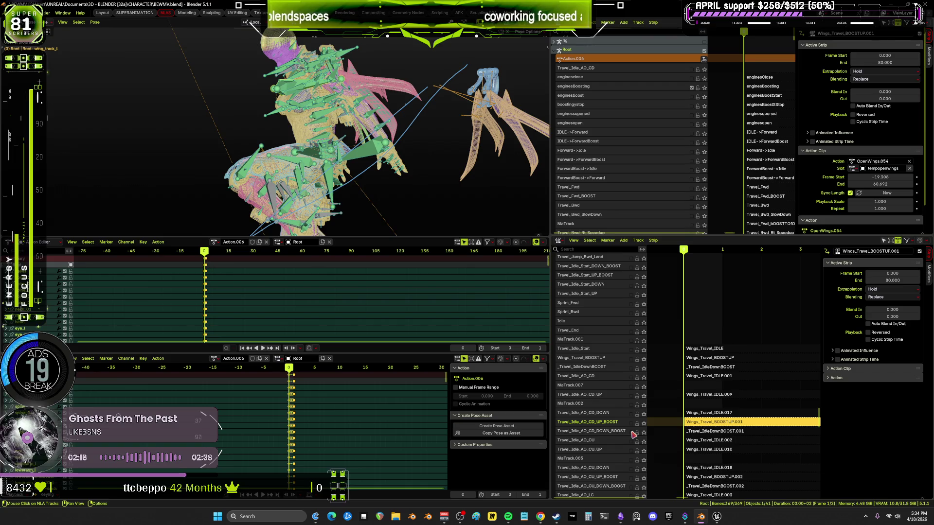
Unlink Action.006 and enable the Travel_Idle_AO_CD_DOWN_BOOST track.
left_click(266, 242)
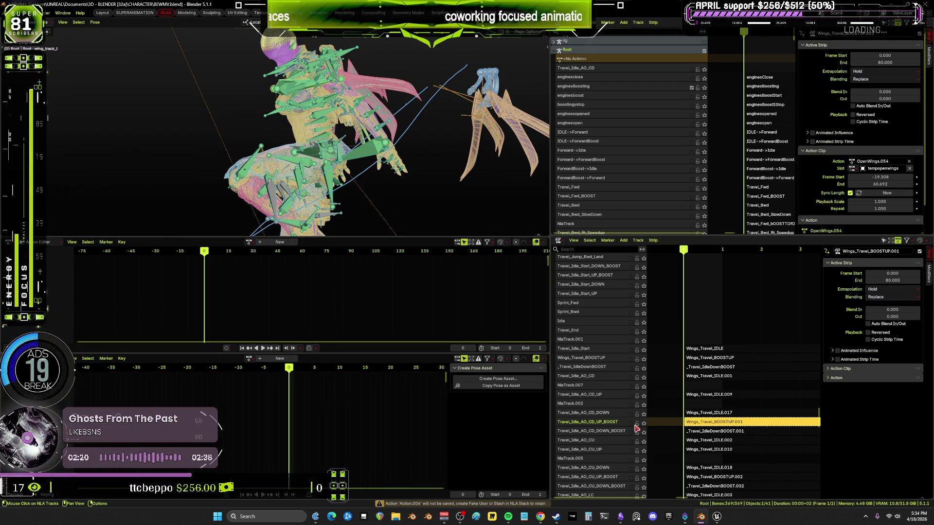
scroll(620, 103, "down", 4)
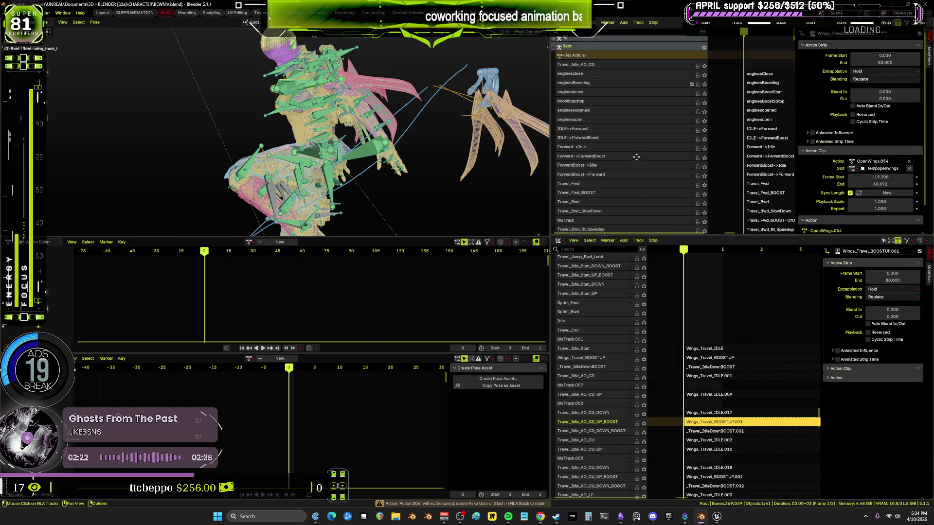
scroll(620, 103, "down", 20)
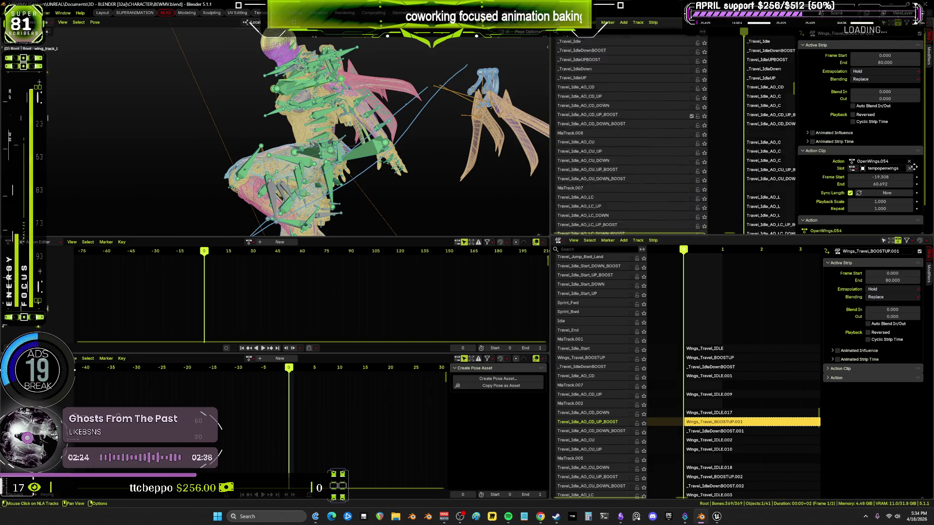
scroll(576, 115, "up", 9)
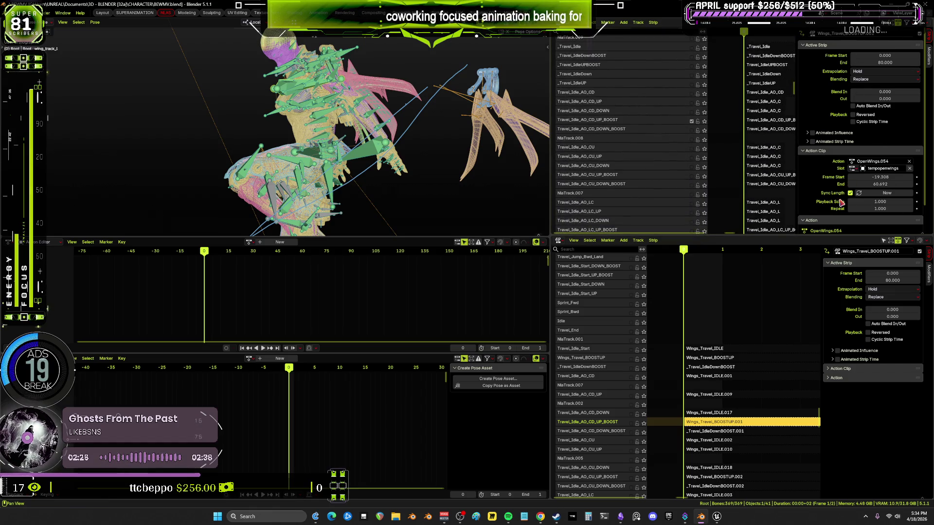
left_click(692, 131)
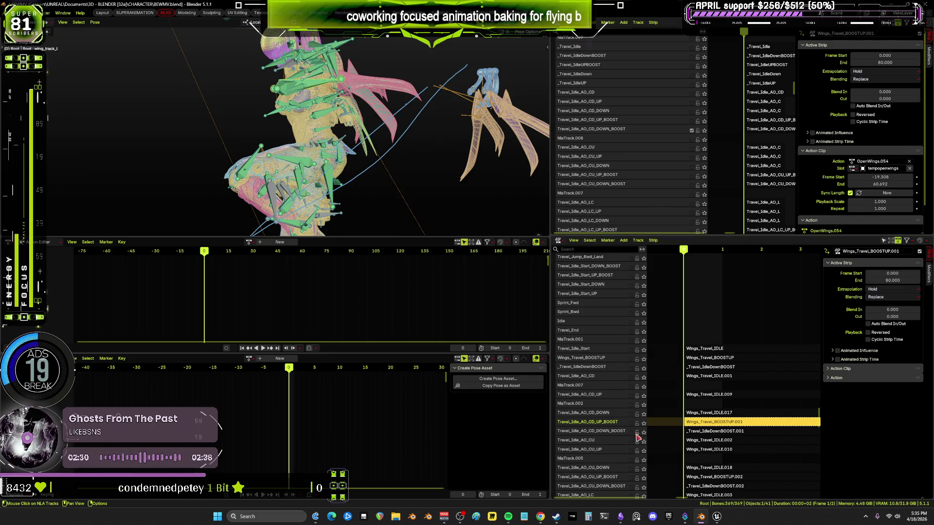
Check the pose in a maximized viewport, widen track names, and select the DOWN_BOOST strip.
mouse_move(386, 131)
middle_mouse_down()
mouse_move(372, 129)
mouse_move(437, 126)
mouse_move(448, 188)
mouse_move(317, 189)
mouse_move(308, 159)
mouse_move(385, 157)
mouse_move(477, 190)
mouse_move(528, 188)
mouse_move(467, 204)
mouse_move(324, 219)
mouse_move(344, 208)
mouse_move(500, 211)
middle_mouse_up()
key("ctrl+space")
scroll(531, 213, "up", 2)
key("ctrl+space")
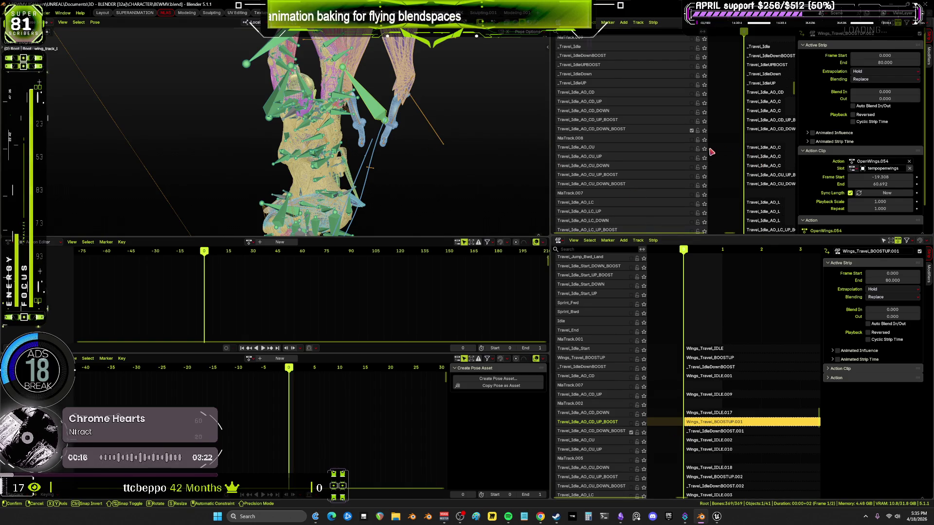
scroll(715, 151, "right", 2)
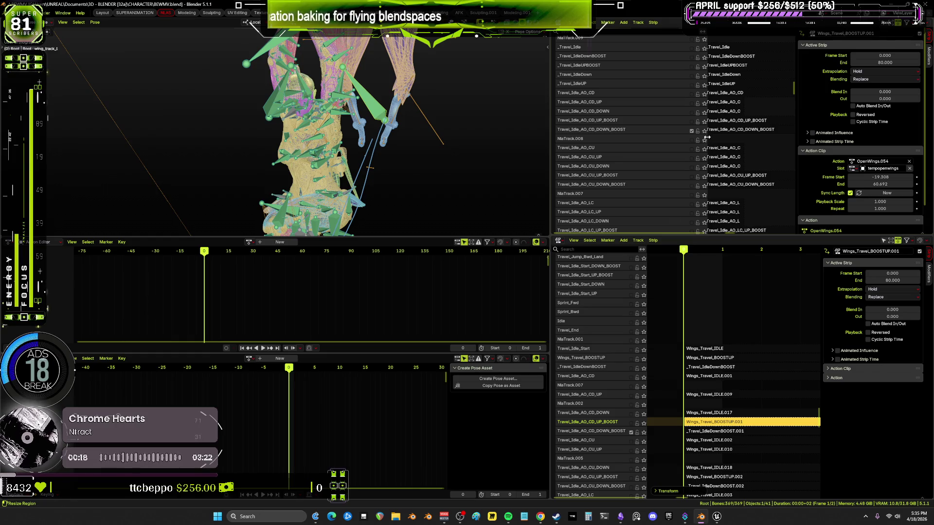
left_click_drag(706, 137, 662, 138)
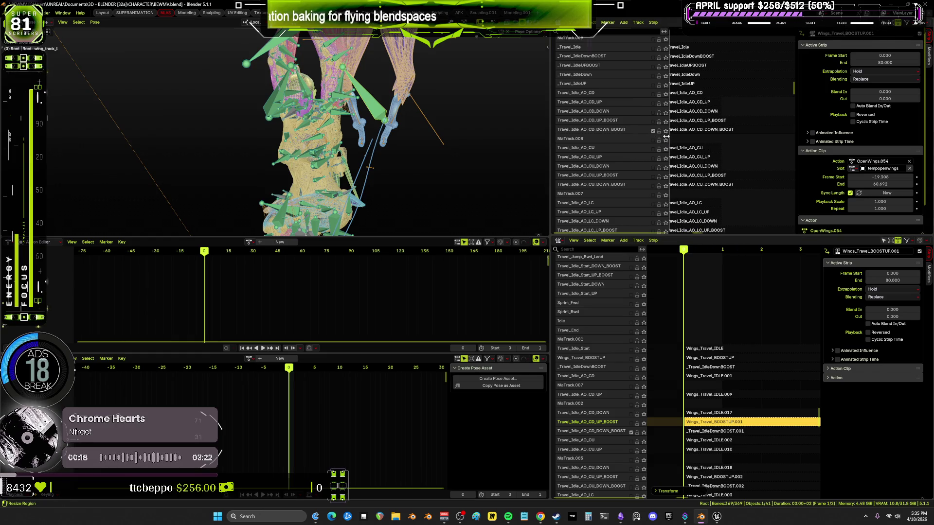
left_click(713, 134)
Bake the DOWN_BOOST pose into Action.007, then clear its slot and unlink it.
left_click(95, 22)
mouse_move(117, 62)
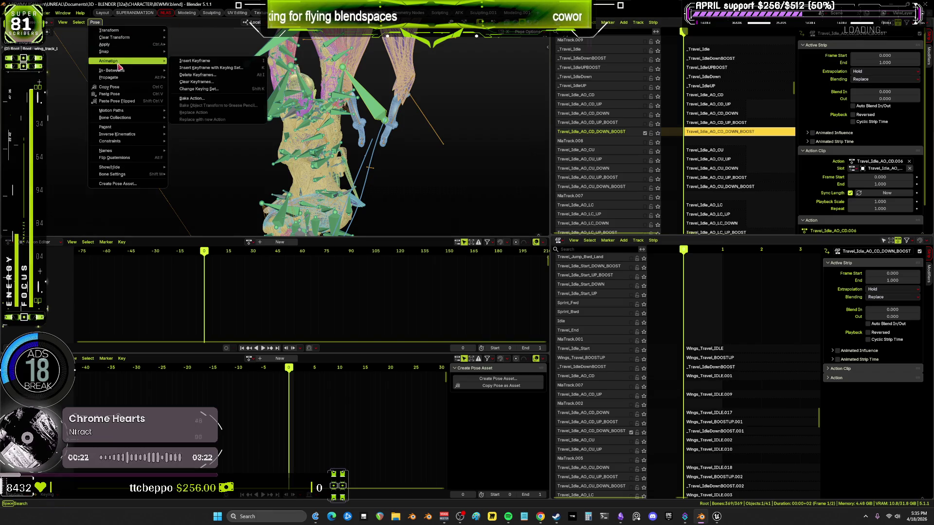
left_click(192, 98)
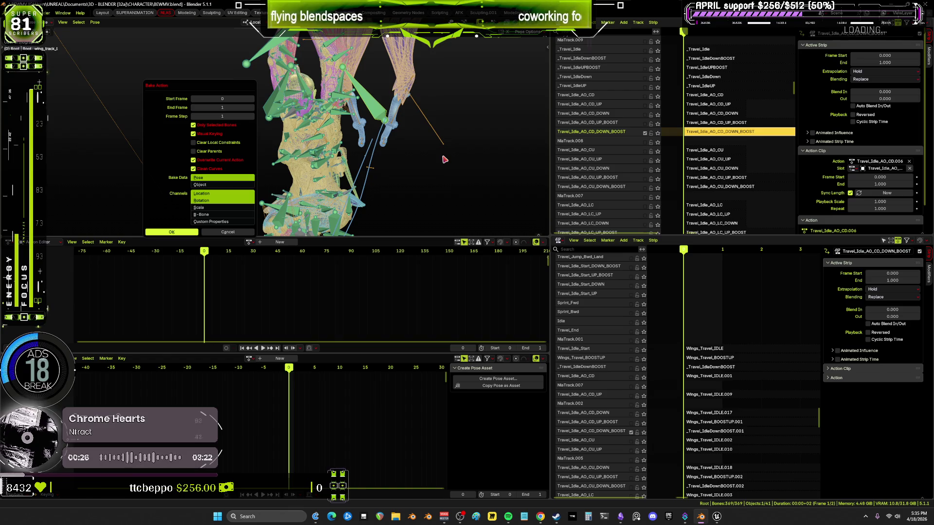
key("Return")
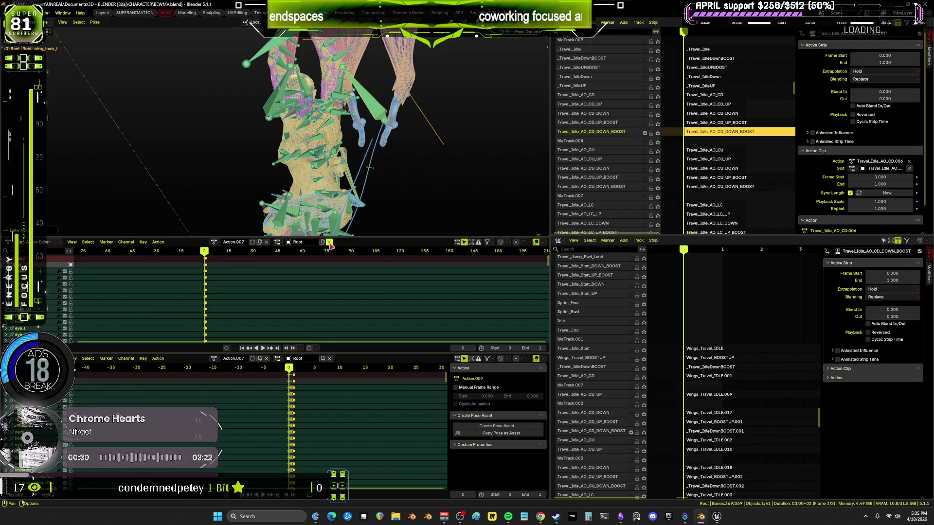
left_click(266, 243)
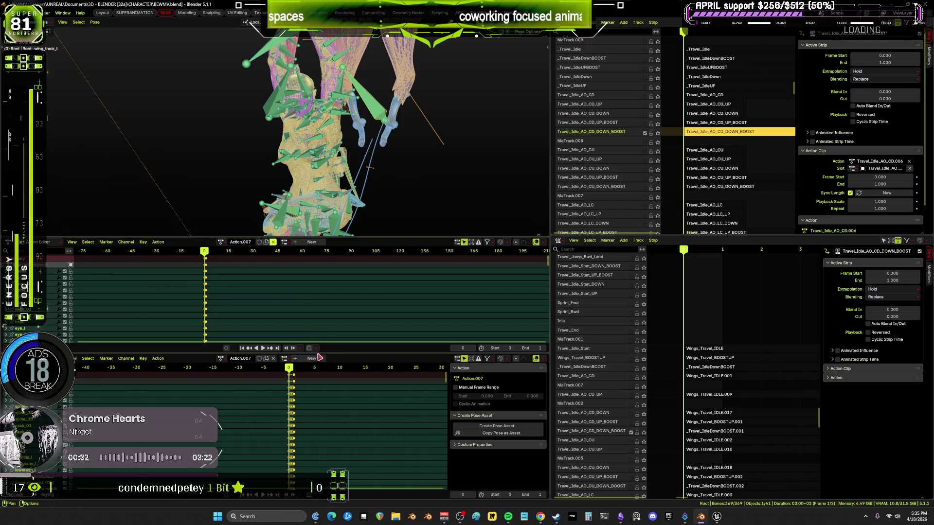
left_click(273, 359)
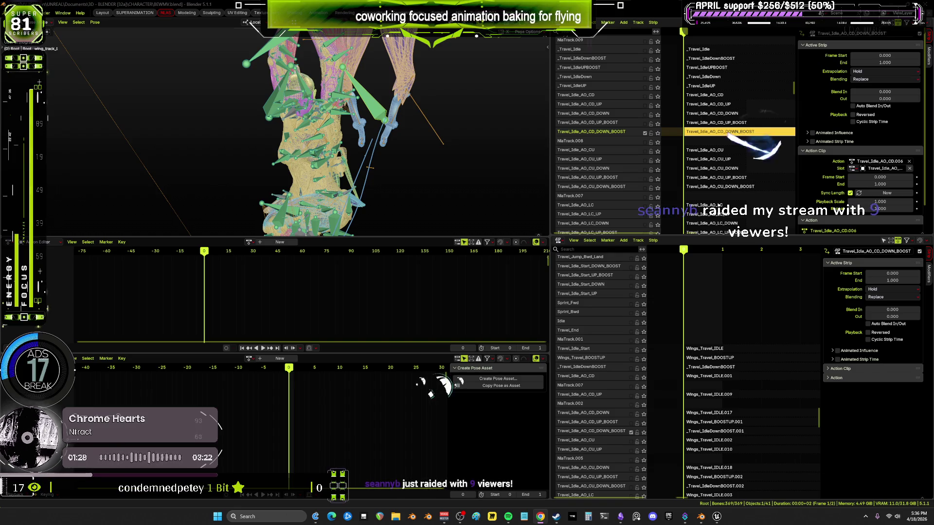
middle_click_drag(438, 146, 464, 201)
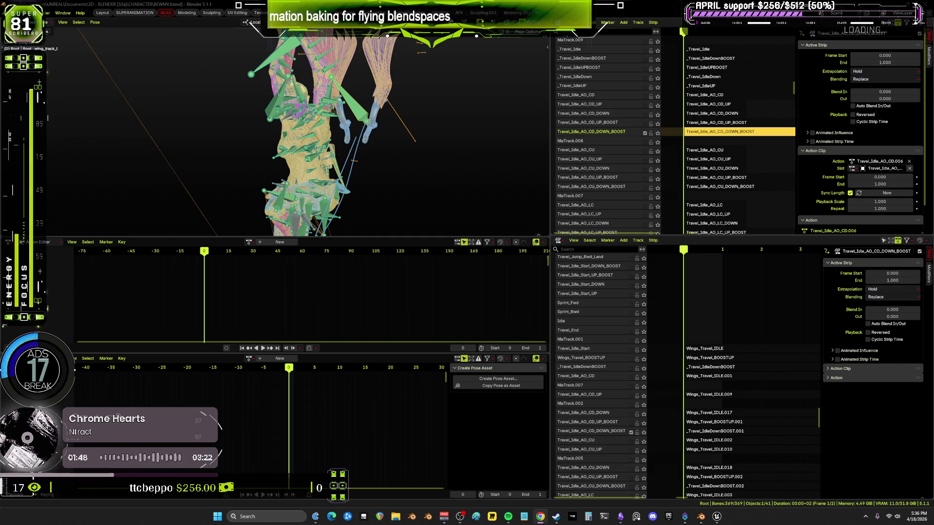
In Unreal, view the full flying state machine in Temp_AnimBlueprint.
left_click(716, 517)
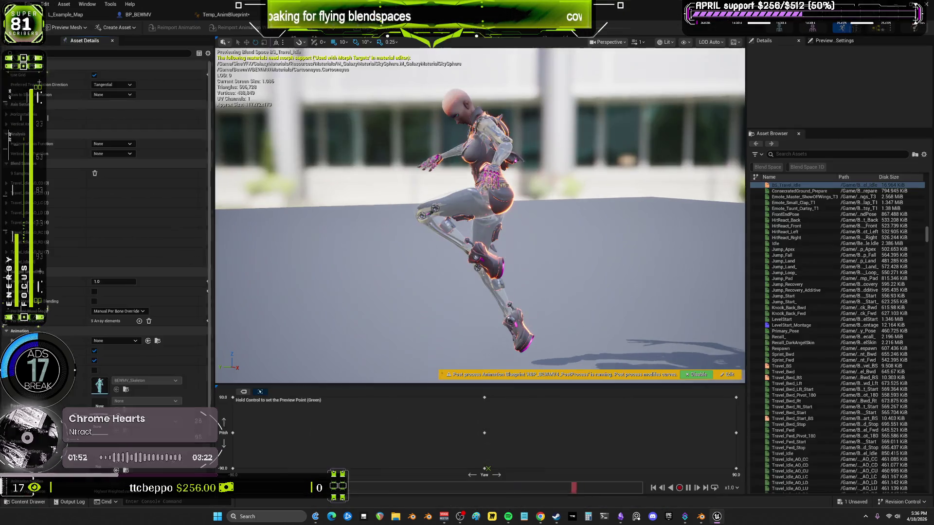
left_click(213, 16)
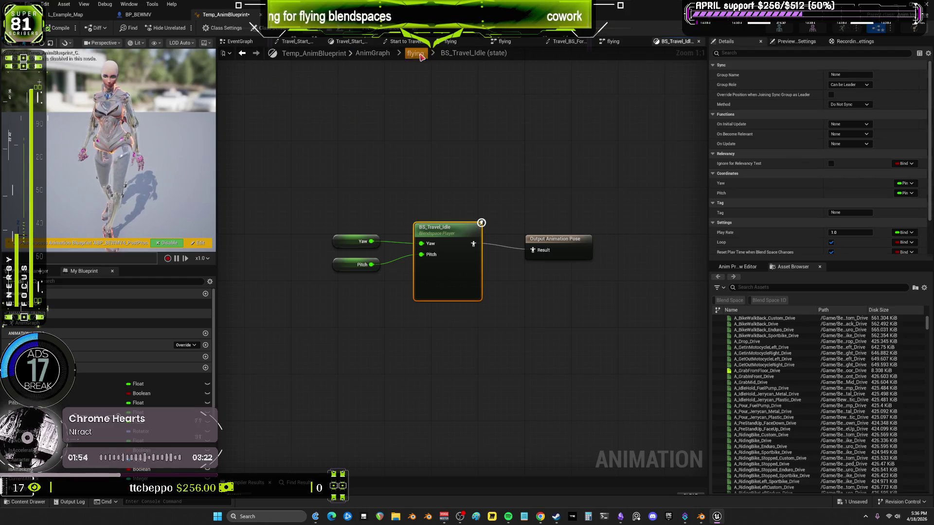
left_click(417, 53)
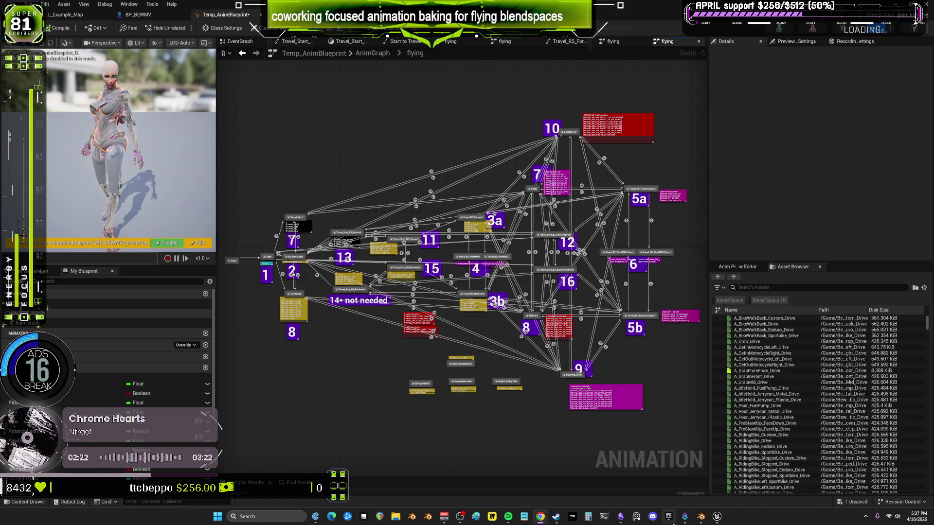
Back in Blender, orbit and zoom to a frontal view of the character.
left_click(697, 516)
mouse_move(360, 166)
middle_mouse_down()
mouse_move(356, 151)
mouse_move(335, 144)
middle_mouse_up()
scroll(357, 152, "up", 3)
scroll(335, 144, "up", 2)
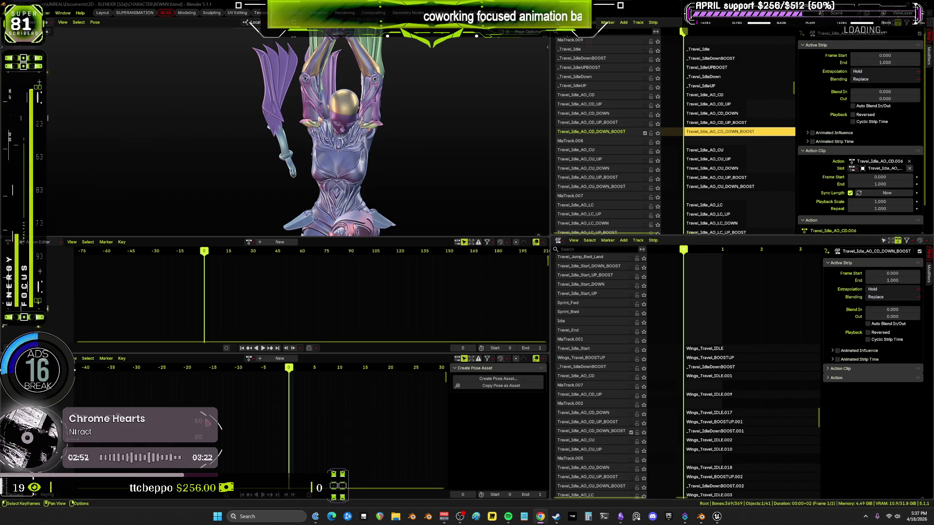
Enlarge the animation editor and 3D viewport, and orbit to a back three-quarter view of the character.
left_click_drag(384, 353, 385, 377)
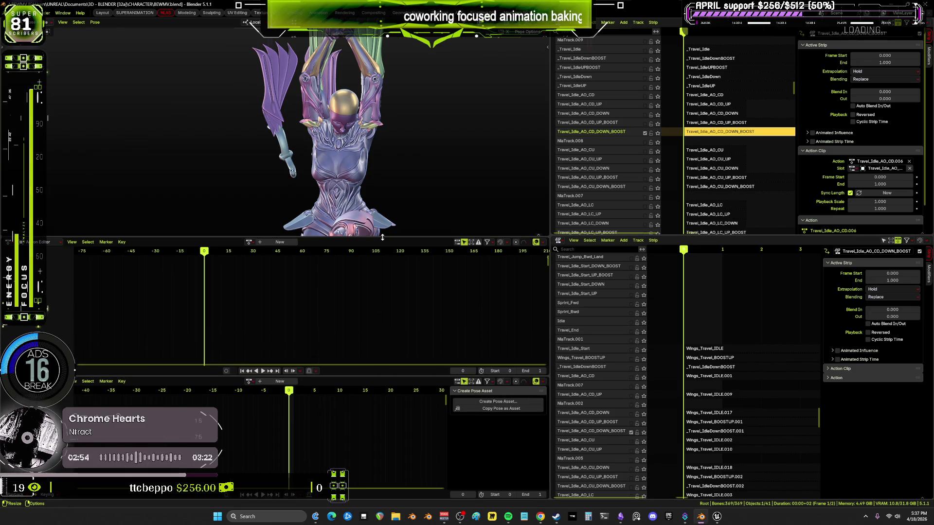
left_click_drag(382, 237, 382, 301)
middle_click_drag(408, 109, 486, 115)
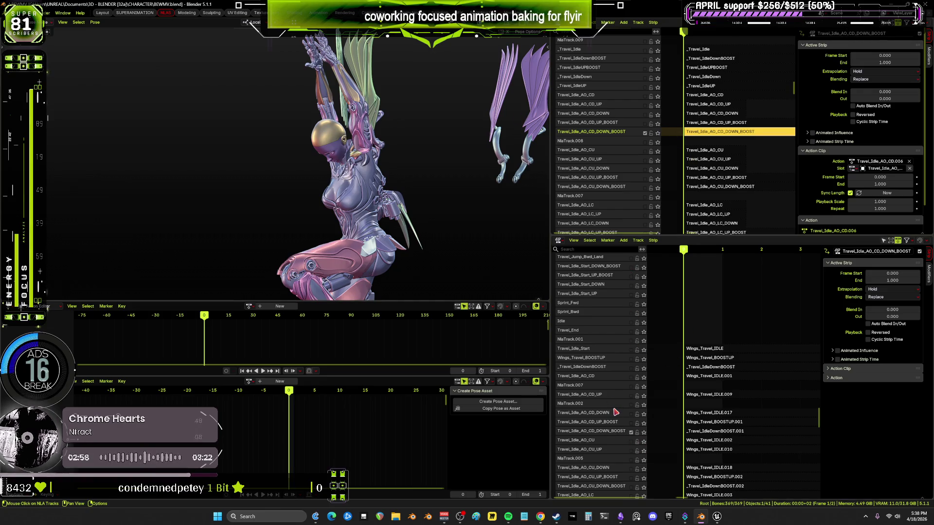
middle_click_drag(438, 181, 377, 186)
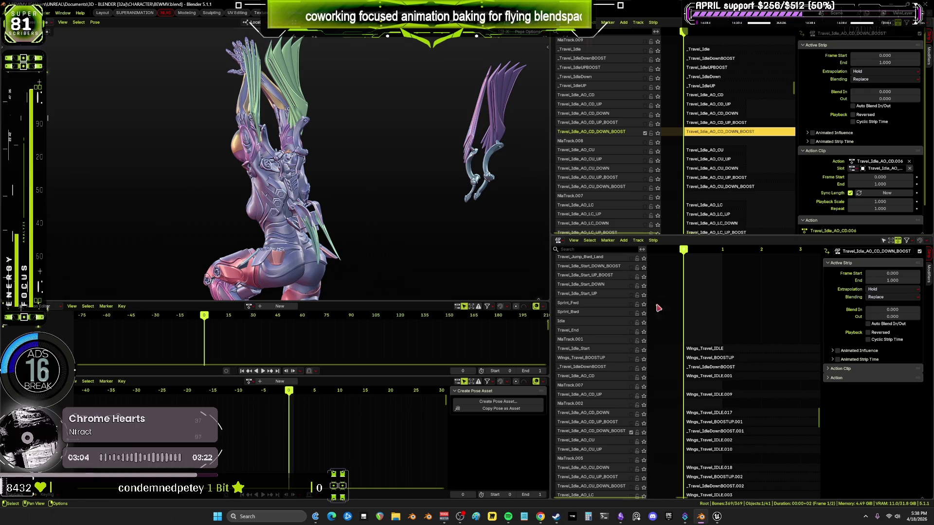
scroll(626, 372, "down", 3)
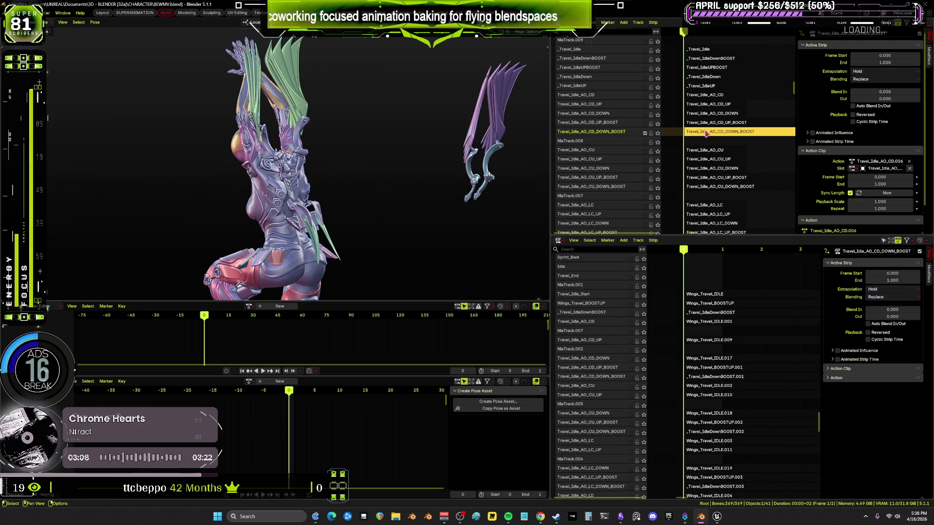
Scrub forward a few frames and switch on the Travel_Idle_AO_CD_UP_BOOST and CD_DOWN_BOOST tracks.
mouse_move(209, 320)
left_mouse_down()
mouse_move(217, 318)
mouse_move(204, 318)
left_mouse_up()
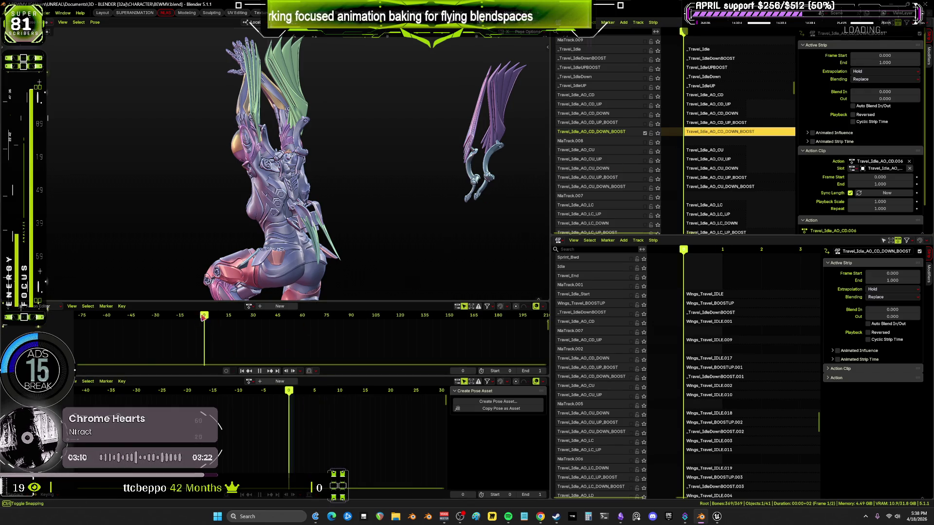
left_click(646, 125)
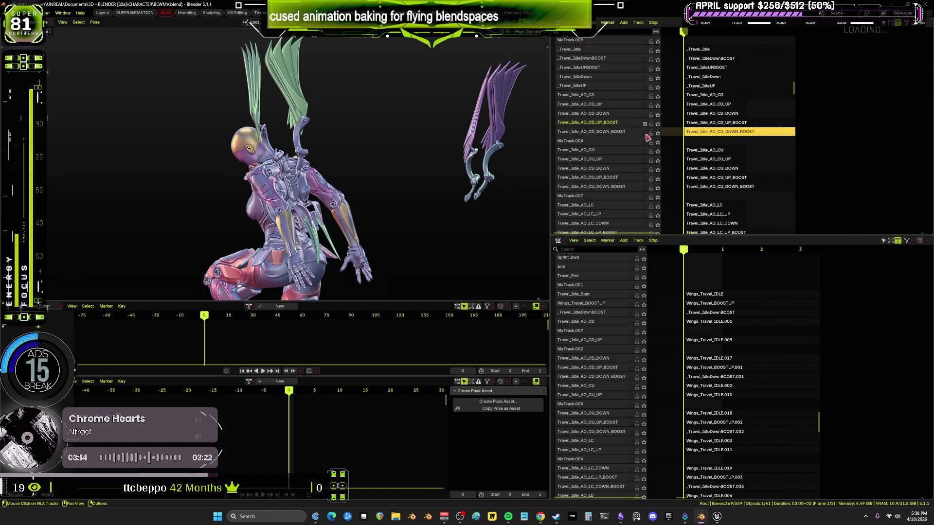
left_click(646, 133)
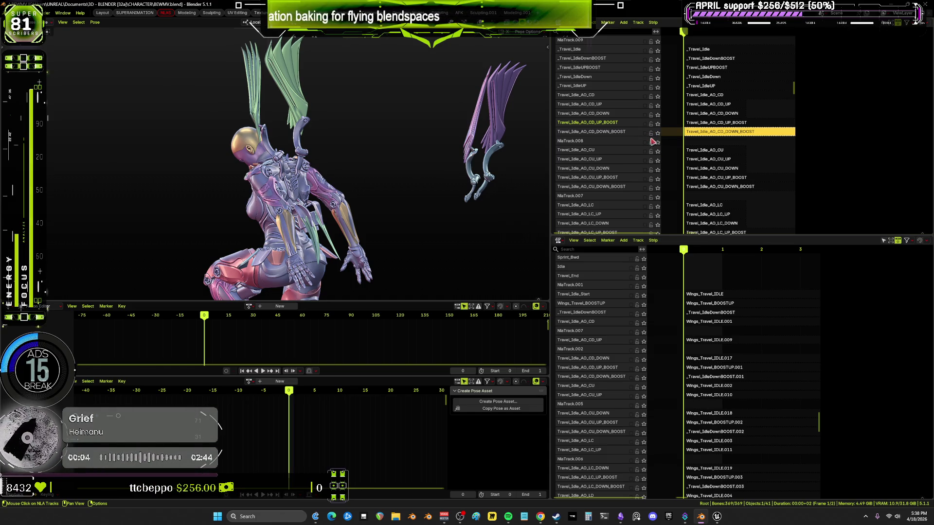
scroll(656, 384, "up", 1)
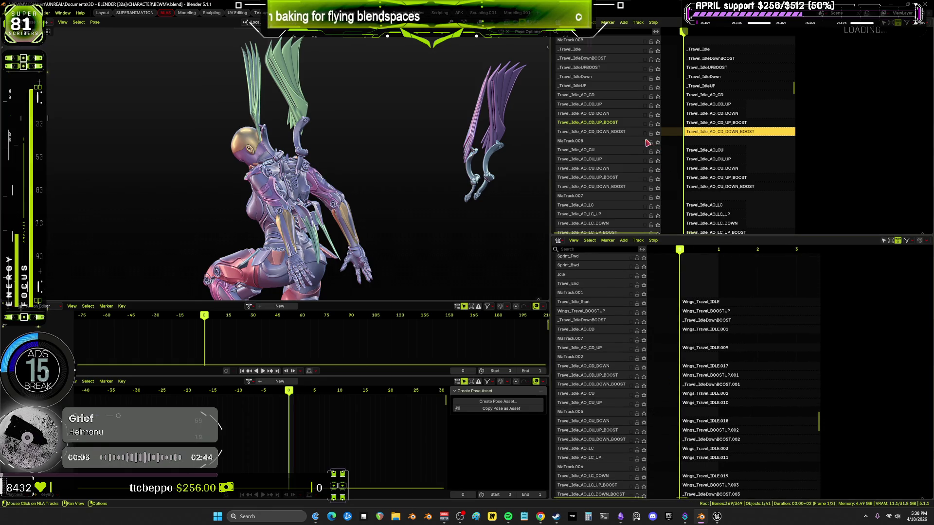
Solo Travel_Idle_AO_CU, check its strip properties, and switch on the engines-opened track.
left_click(657, 151)
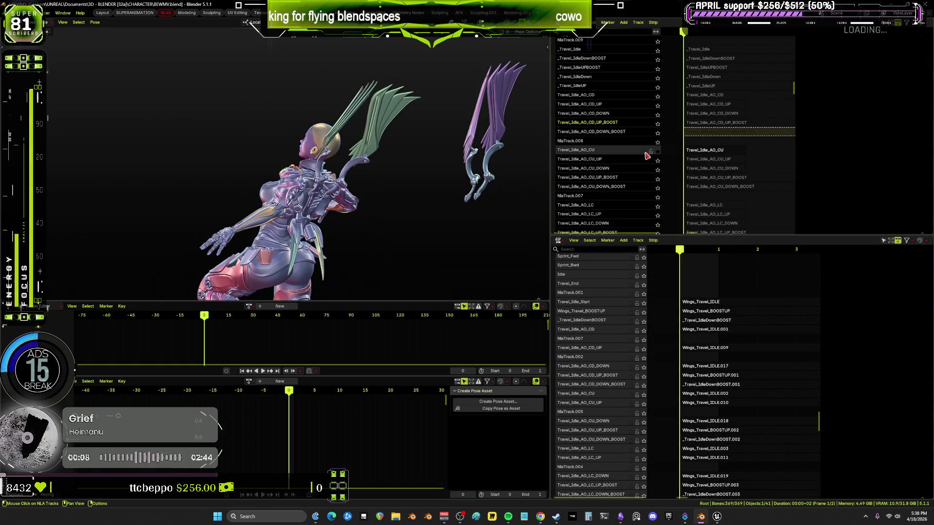
left_click(706, 152)
key("n")
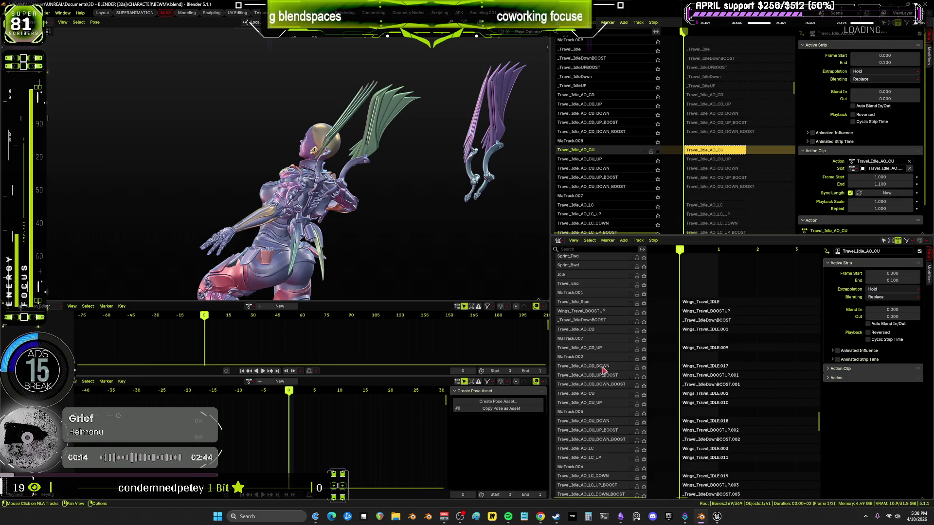
left_click(630, 395)
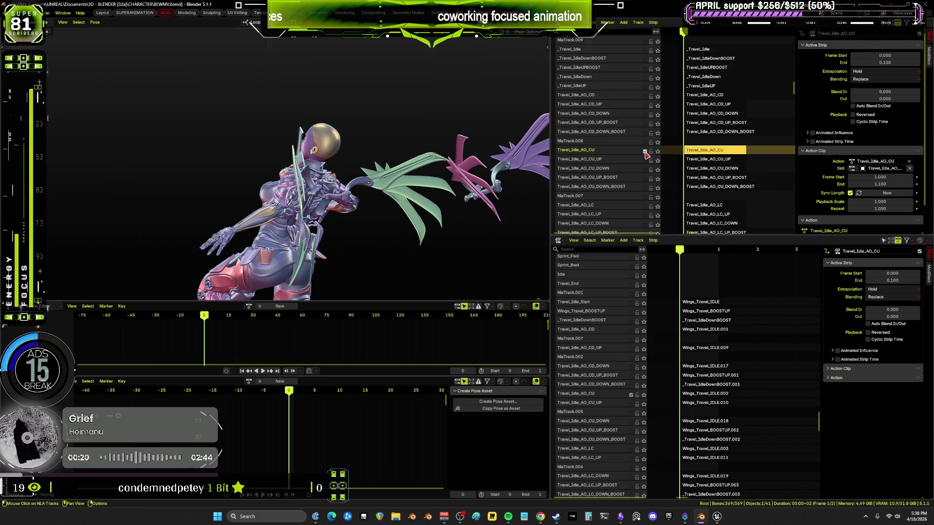
scroll(633, 170, "up", 10)
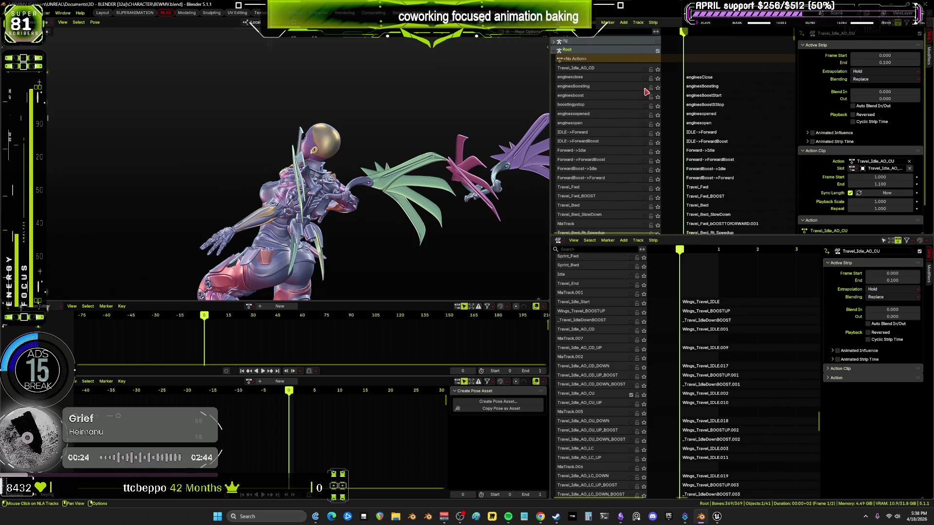
left_click(645, 115)
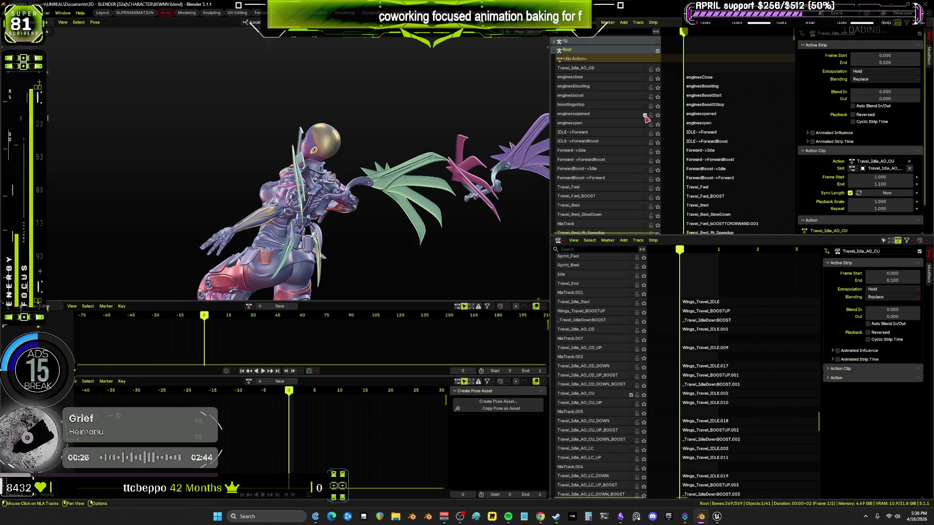
middle_click_drag(341, 160, 365, 159)
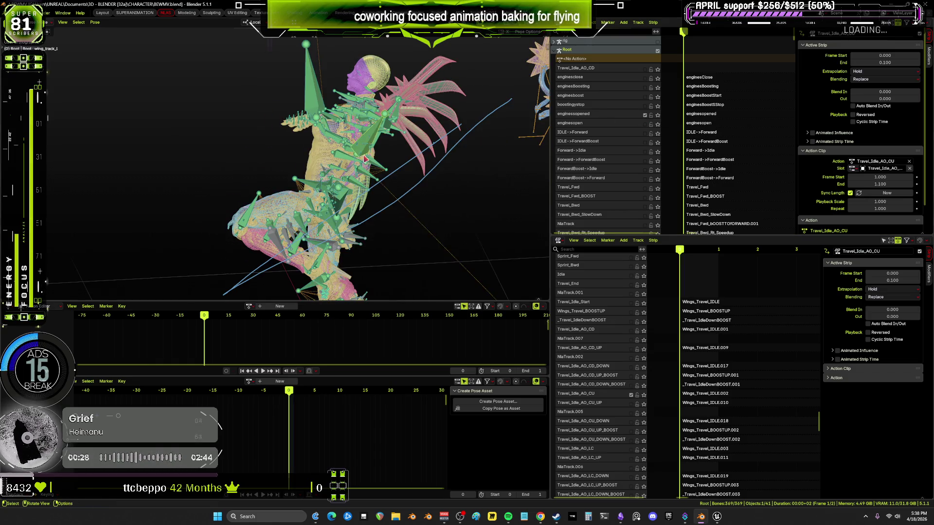
Bake the Wings_Travel_IDLE.002 strip's pose into a new action, Action.008.
left_click(708, 397)
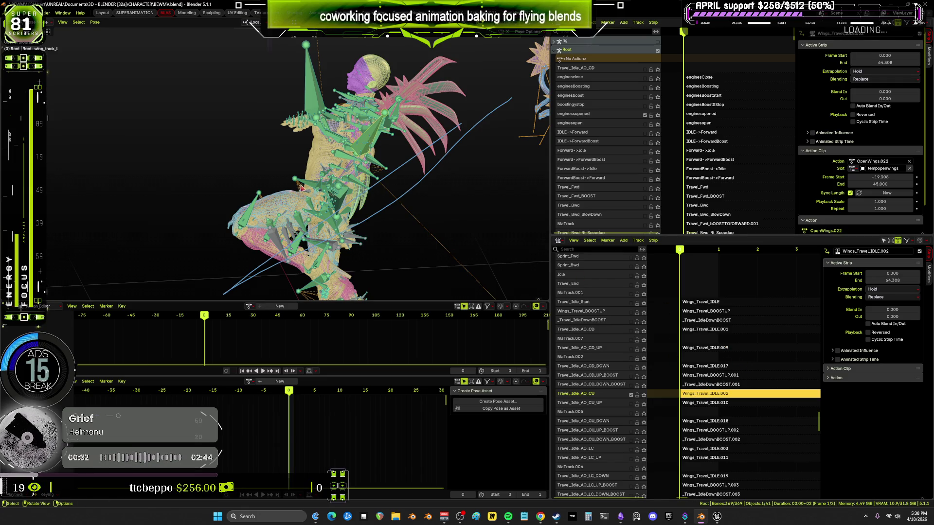
left_click(94, 22)
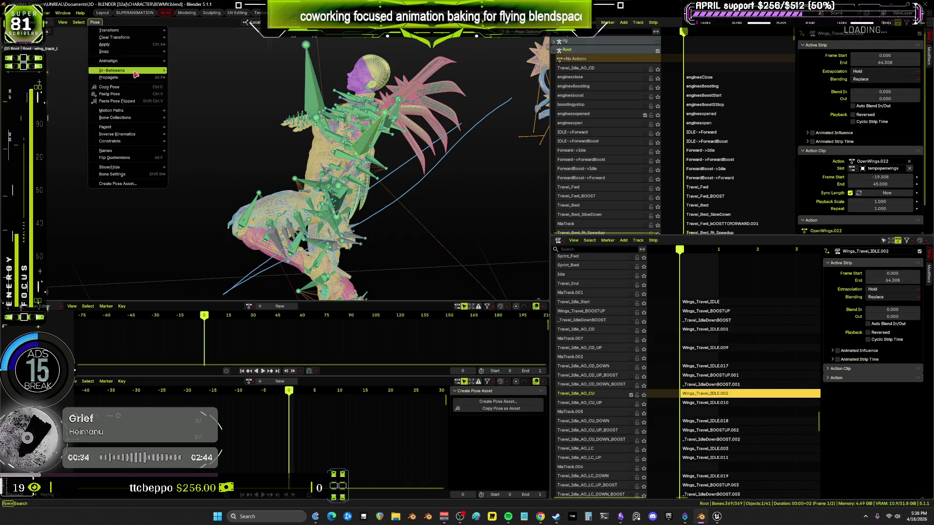
mouse_move(131, 61)
left_click(191, 97)
key("Return")
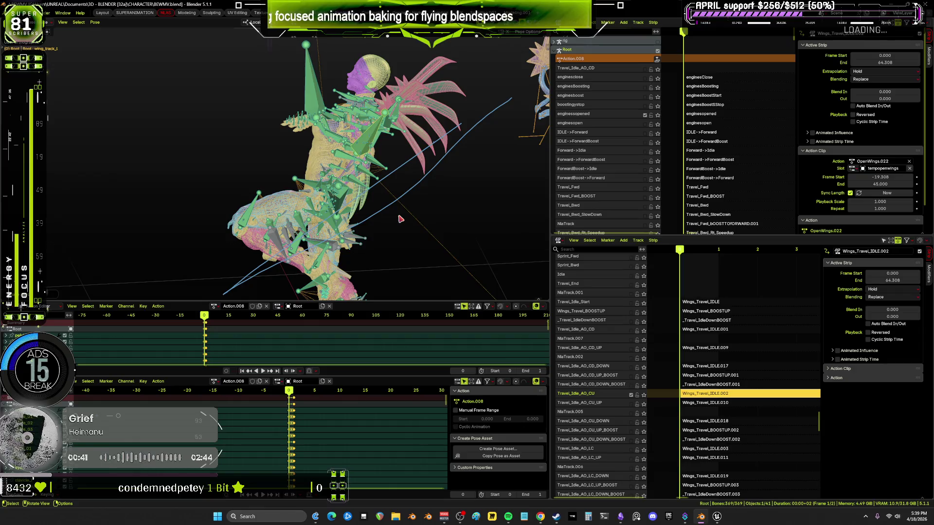
left_click(717, 516)
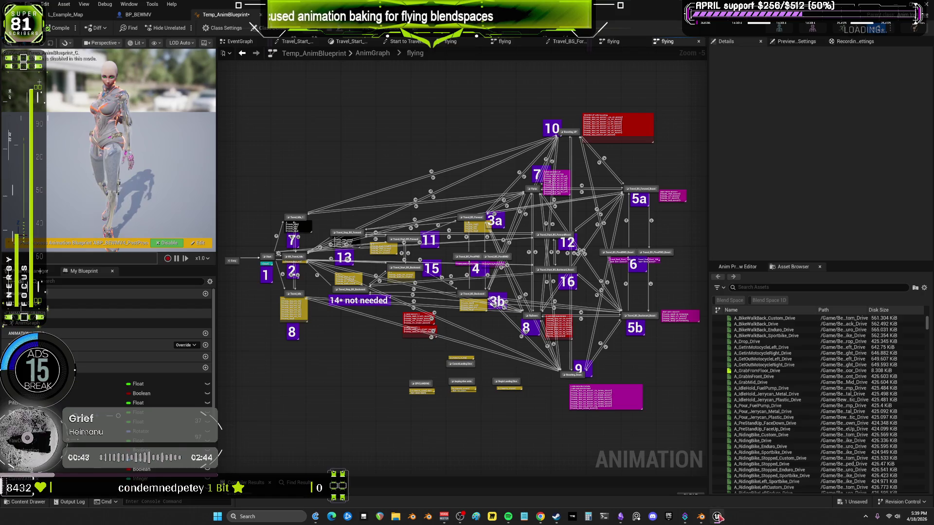
Widen BP_BEWMV's viewport, check the wings from behind, then show Temp_AnimBlueprint's top-level AnimGraph.
left_click(139, 14)
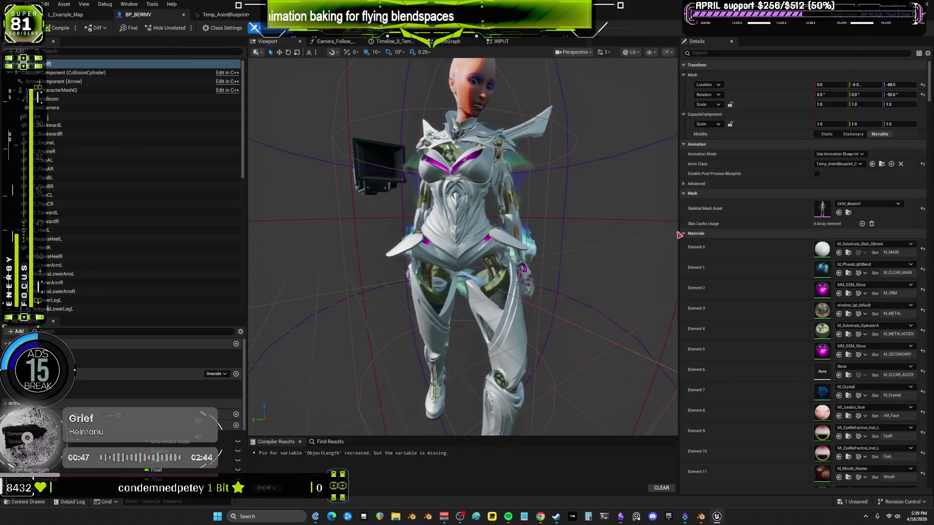
left_click_drag(676, 235, 877, 228)
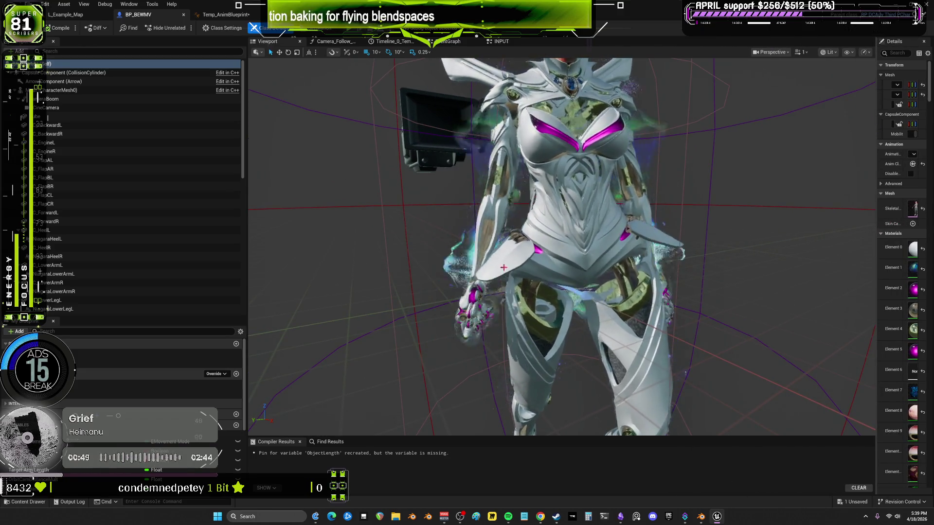
left_click_drag(246, 249, 61, 251)
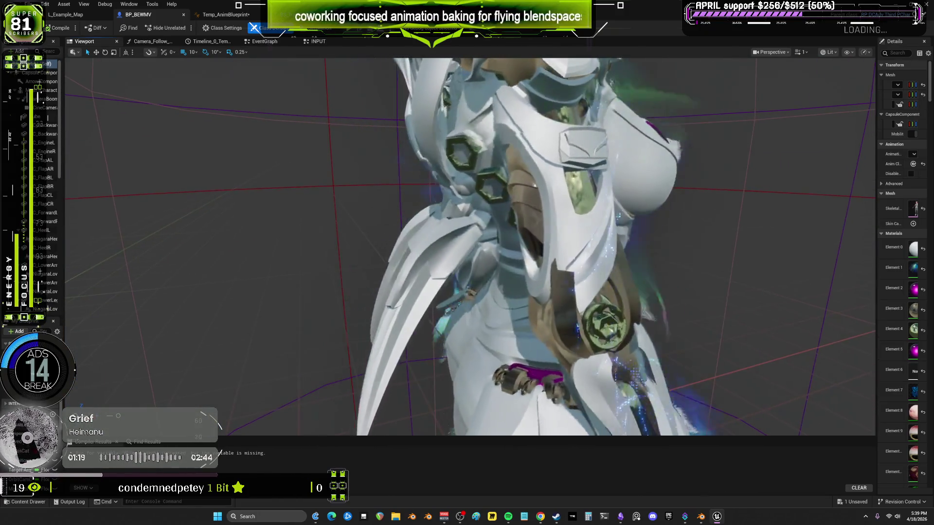
mouse_move(473, 236)
right_mouse_down()
mouse_move(528, 230)
mouse_move(543, 242)
mouse_move(527, 229)
right_mouse_up()
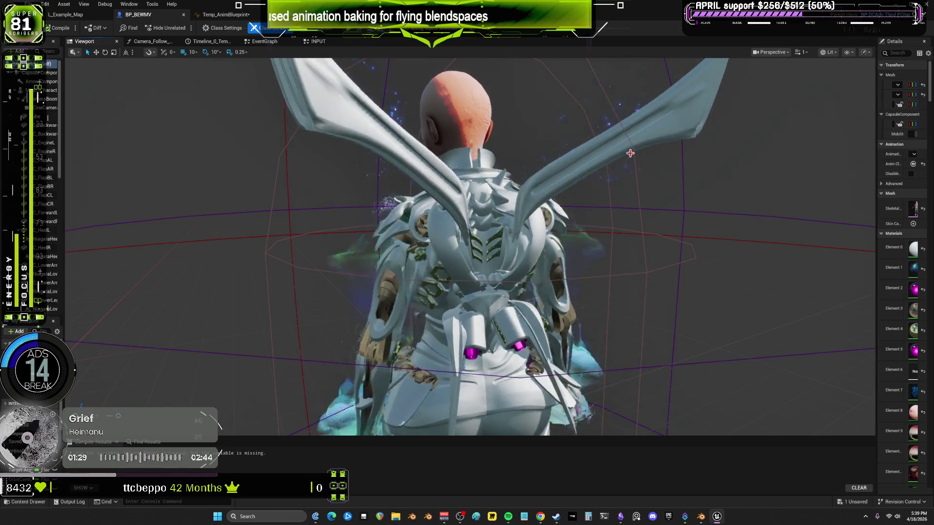
right_click_drag(578, 234, 578, 253)
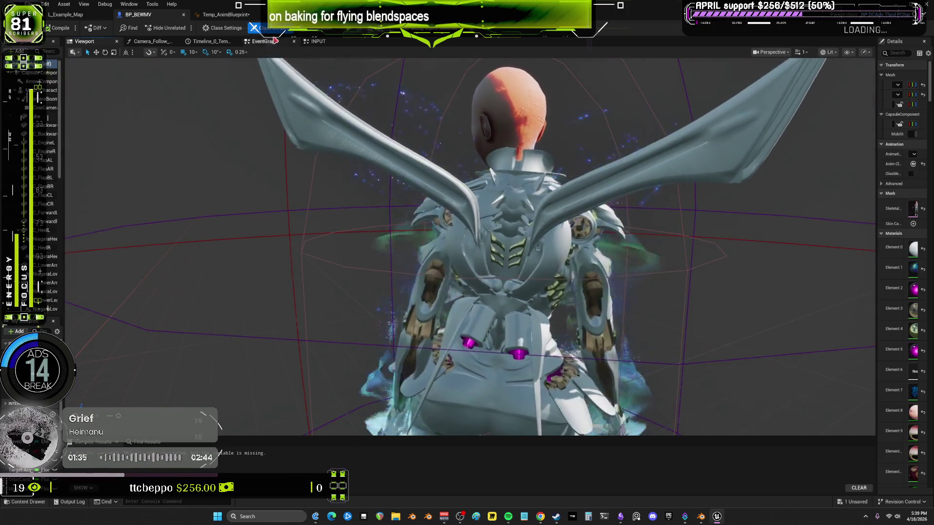
left_click(226, 14)
left_click(373, 53)
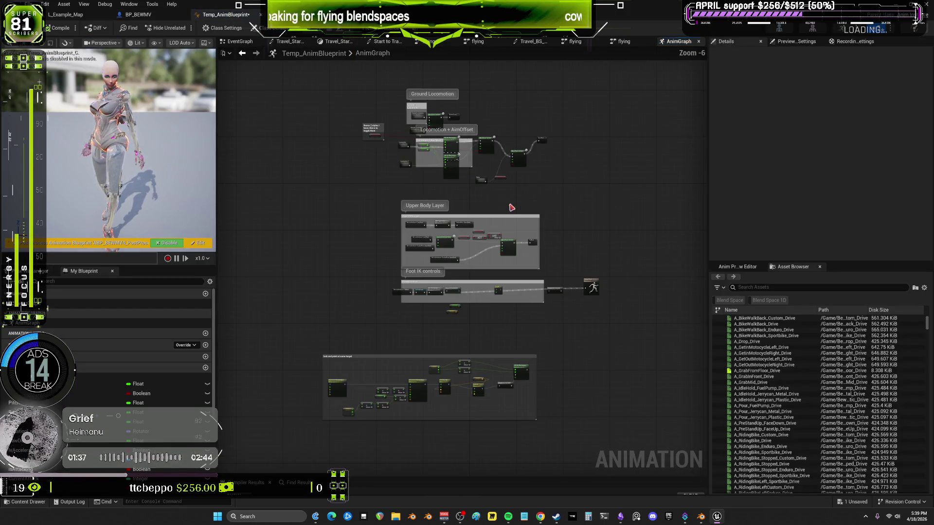
Bring the Upper Body Layer and Foot IK sections into view, then open the BEWMV_Skeleton editor.
scroll(473, 345, "up", 4)
mouse_move(548, 171)
right_mouse_down()
mouse_move(525, 288)
mouse_move(263, 167)
mouse_move(525, 12)
mouse_move(523, 0)
mouse_move(537, 302)
mouse_move(570, 317)
right_mouse_up()
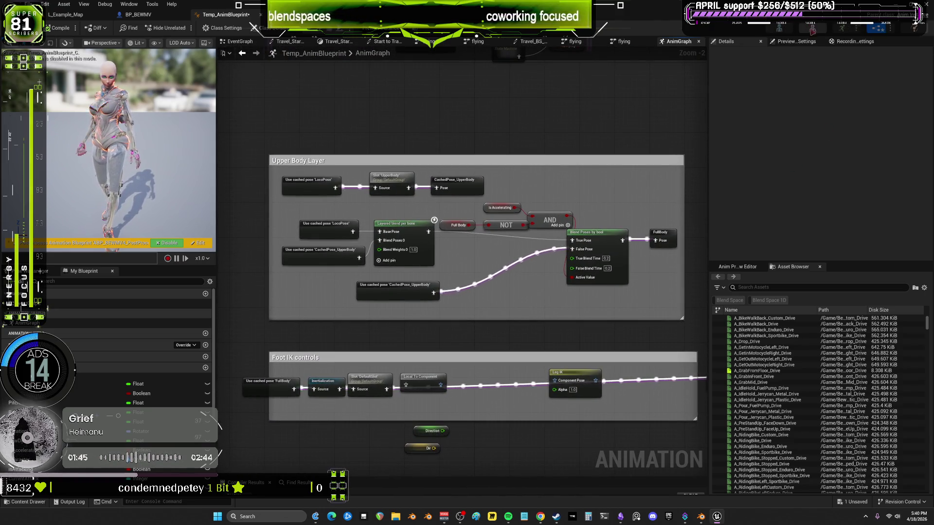
left_click(779, 28)
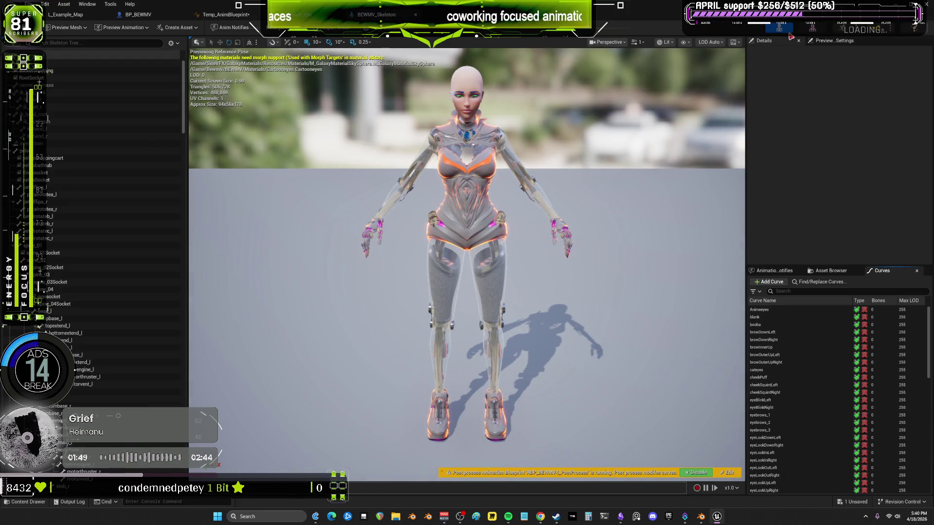
In Mesh mode, show the Skeleton Tree, collapse Material Slots and LOD Picker, and browse to ABP_BEWMV4_PostProcess.
left_click(812, 28)
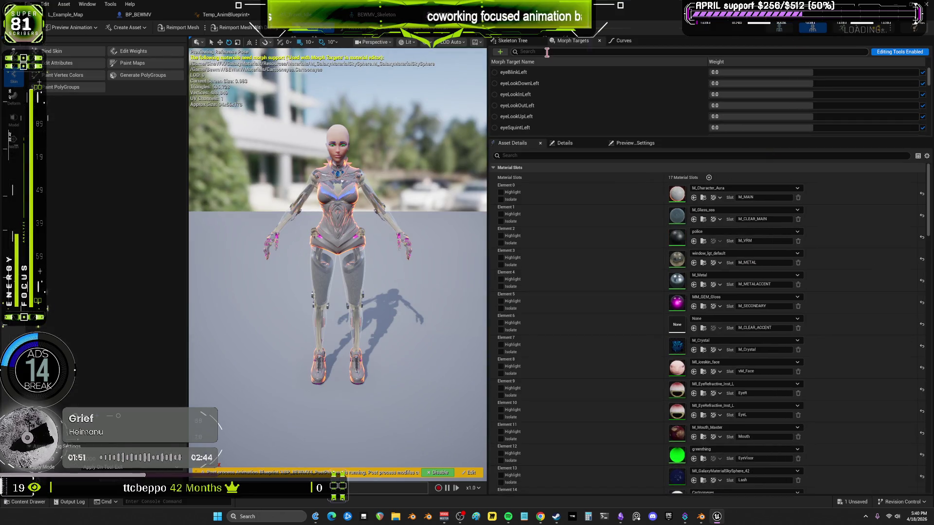
left_click(519, 42)
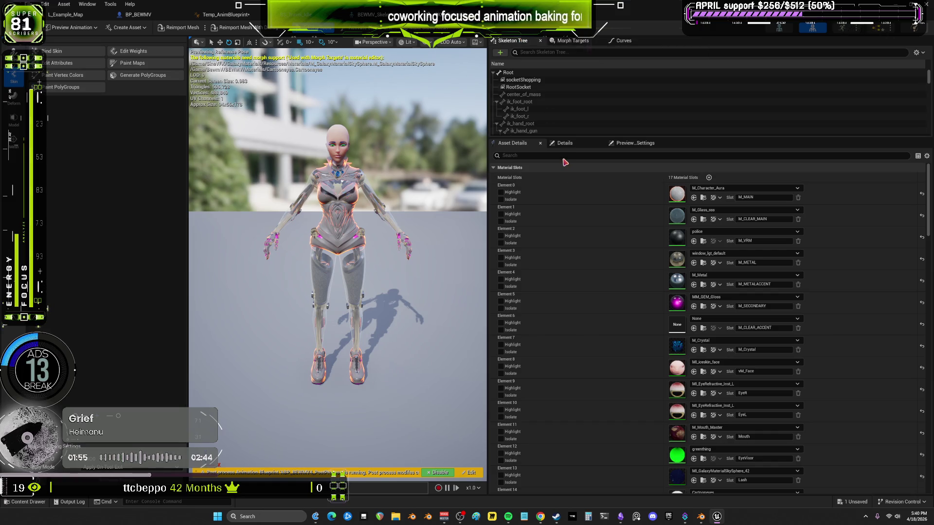
left_click(502, 169)
left_click(501, 177)
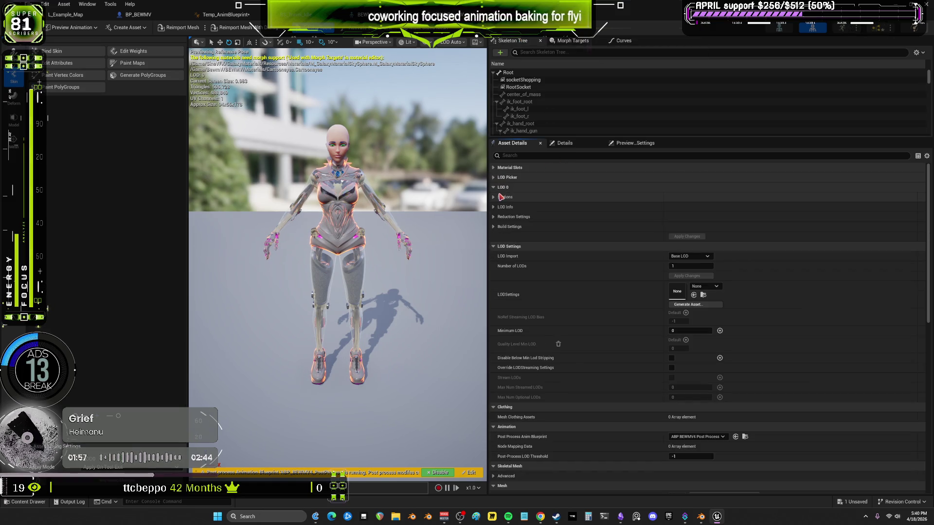
left_click(745, 436)
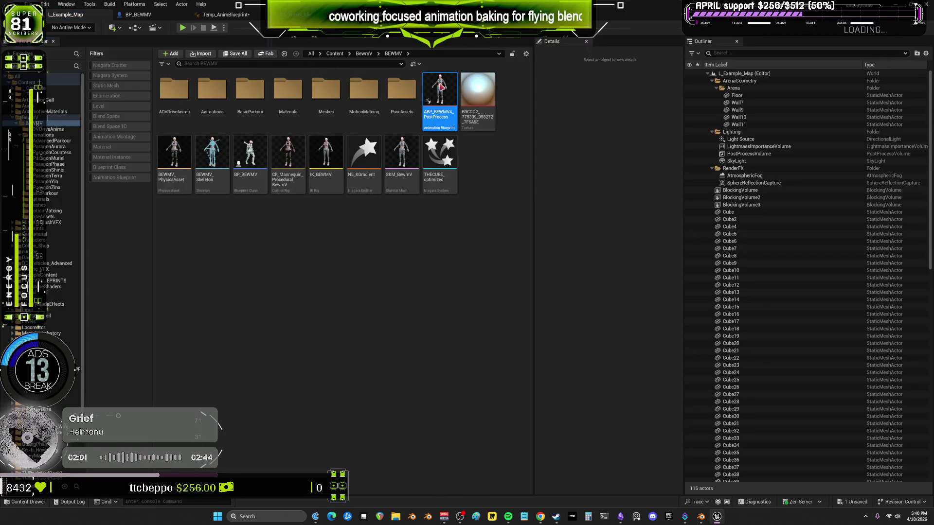
Open ABP_BEWMV4_PostProcess and select its Control Rig node.
double_click(440, 91)
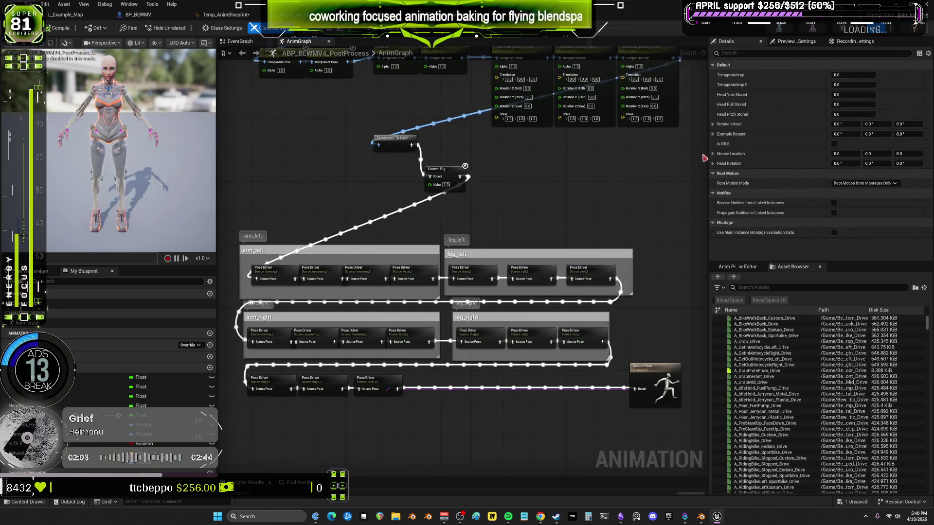
scroll(582, 105, "down", 1)
mouse_move(581, 104)
right_mouse_down()
mouse_move(623, 128)
mouse_move(628, 287)
right_mouse_up()
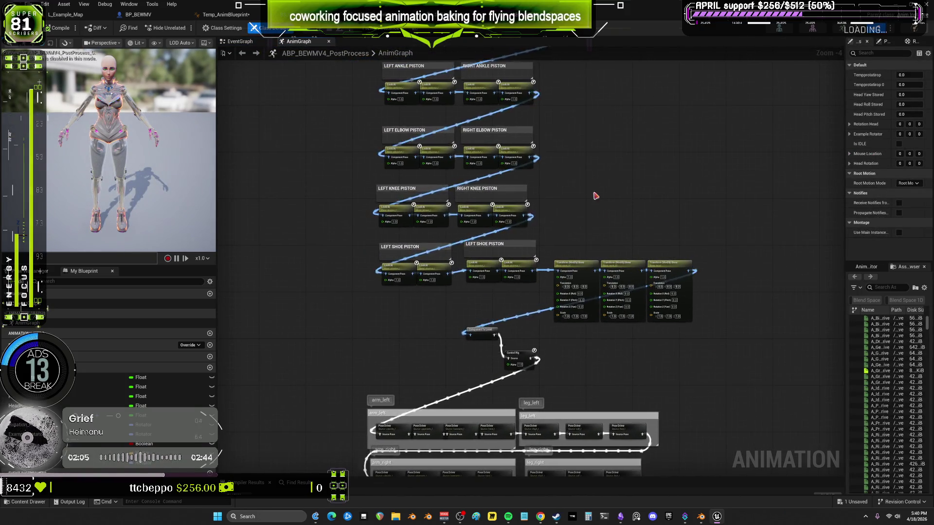
mouse_move(582, 104)
right_mouse_down()
mouse_move(590, 337)
mouse_move(547, 165)
right_mouse_up()
scroll(535, 161, "up", 2)
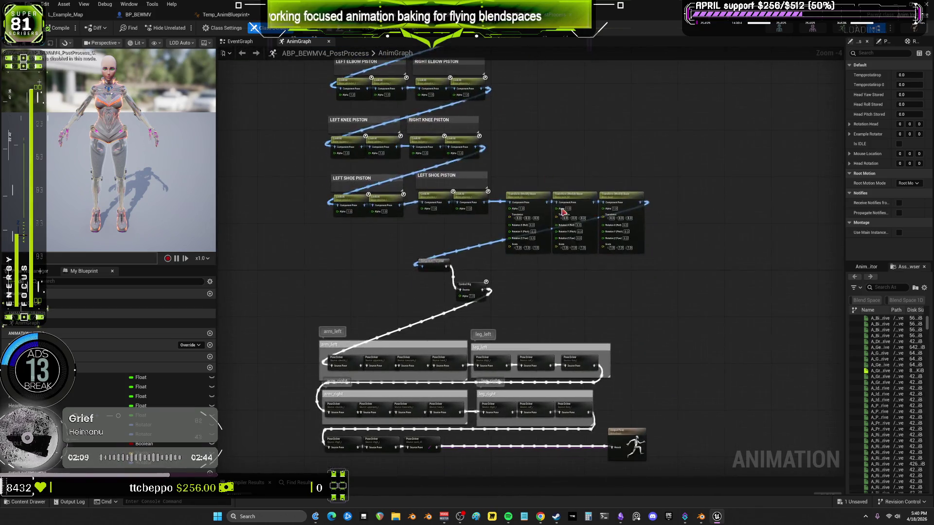
left_click(479, 159)
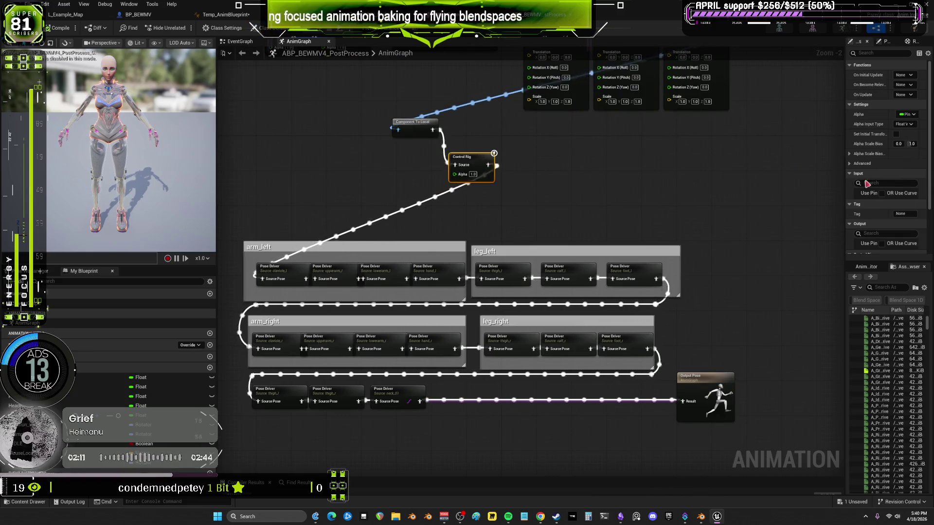
Browse to the node's CR_Mannequin_ProceduralBewmV Control Rig and open it.
left_click_drag(849, 234, 641, 224)
left_click(883, 209)
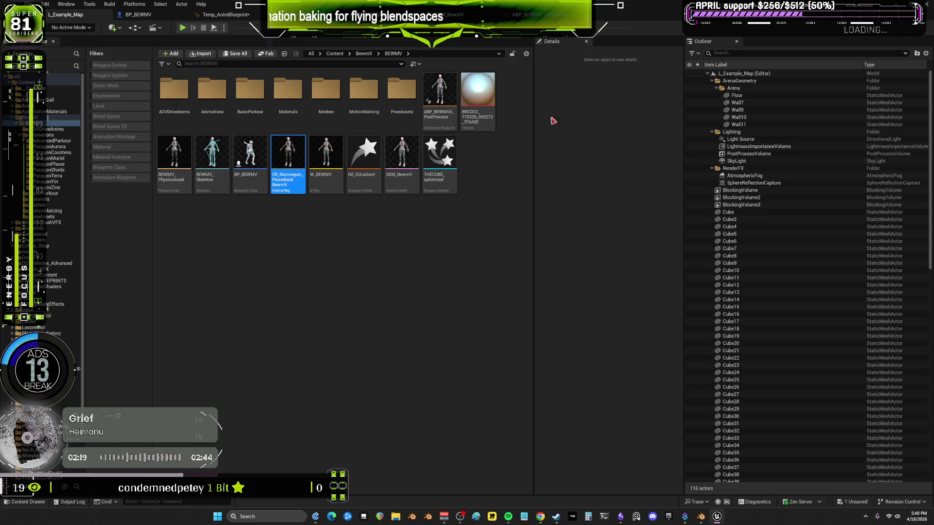
double_click(288, 160)
Pan and zoom through the Forwards Solve Graph's arm and thigh node groups.
mouse_move(529, 167)
right_mouse_down()
mouse_move(624, 188)
mouse_move(285, 93)
right_mouse_up()
mouse_move(524, 122)
right_mouse_down()
mouse_move(454, 138)
mouse_move(311, 136)
mouse_move(445, 154)
right_mouse_up()
scroll(446, 154, "up", 5)
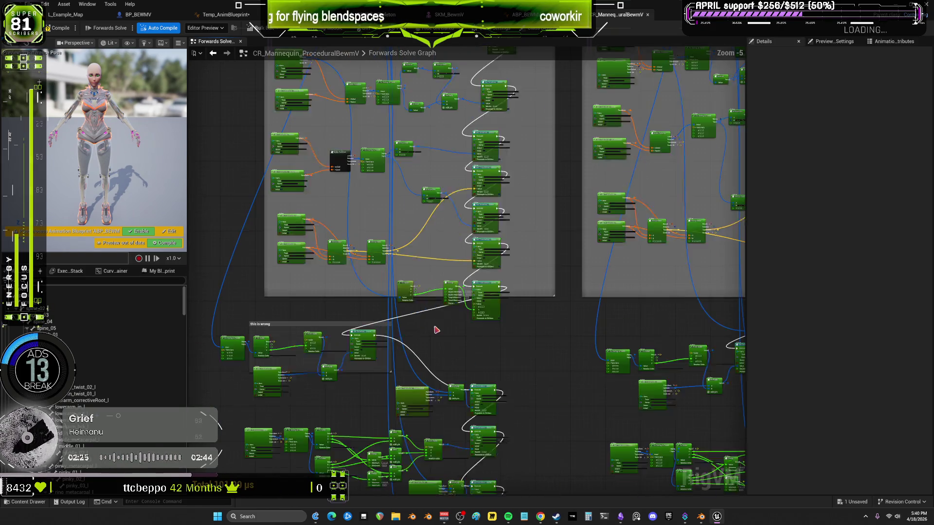
scroll(446, 154, "down", 5)
mouse_move(475, 357)
right_mouse_down()
mouse_move(477, 208)
mouse_move(489, 198)
right_mouse_up()
scroll(457, 227, "up", 5)
scroll(490, 198, "down", 5)
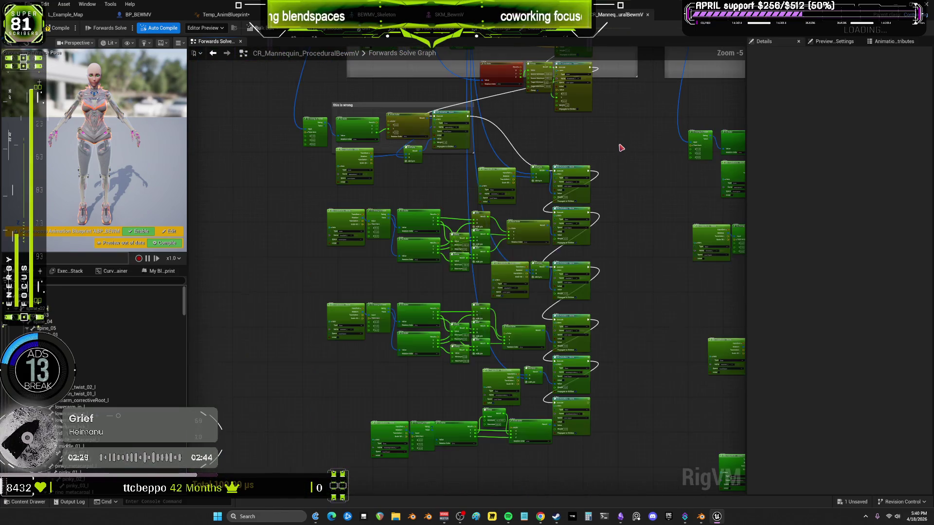
scroll(272, 168, "up", 5)
right_click_drag(272, 168, 258, 169)
scroll(292, 166, "down", 5)
scroll(574, 122, "up", 5)
right_click_drag(573, 122, 448, 110)
scroll(448, 110, "down", 4)
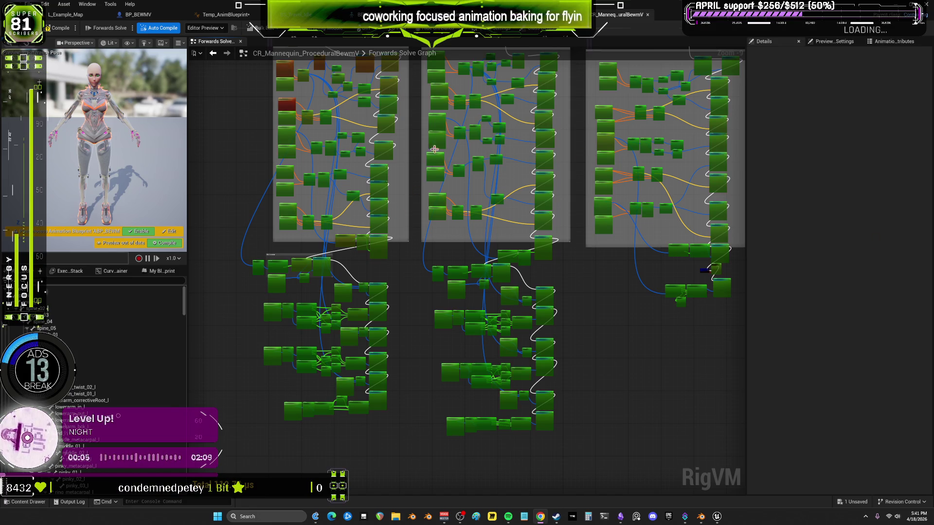
scroll(434, 149, "up", 3)
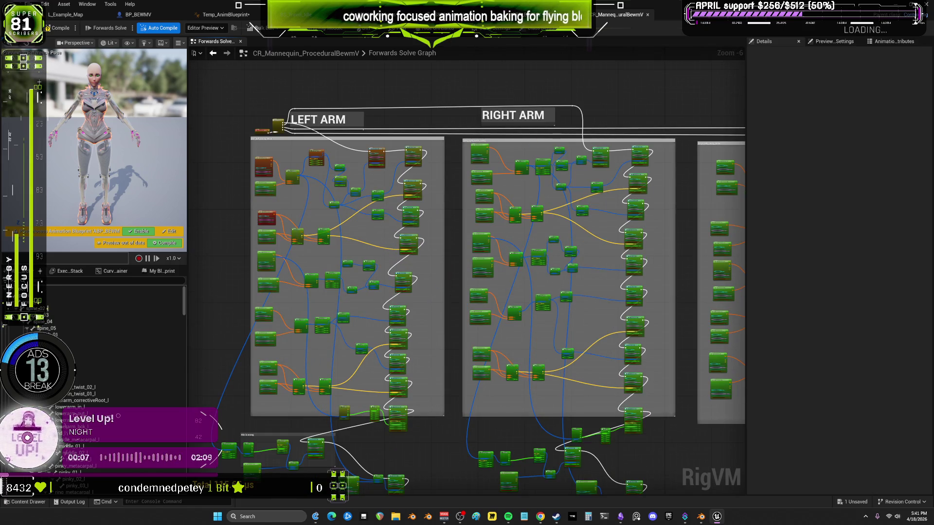
Go back via the post-process graph and BP_BEWMV to the character's skeletal mesh editor.
key("ctrl+Tab")
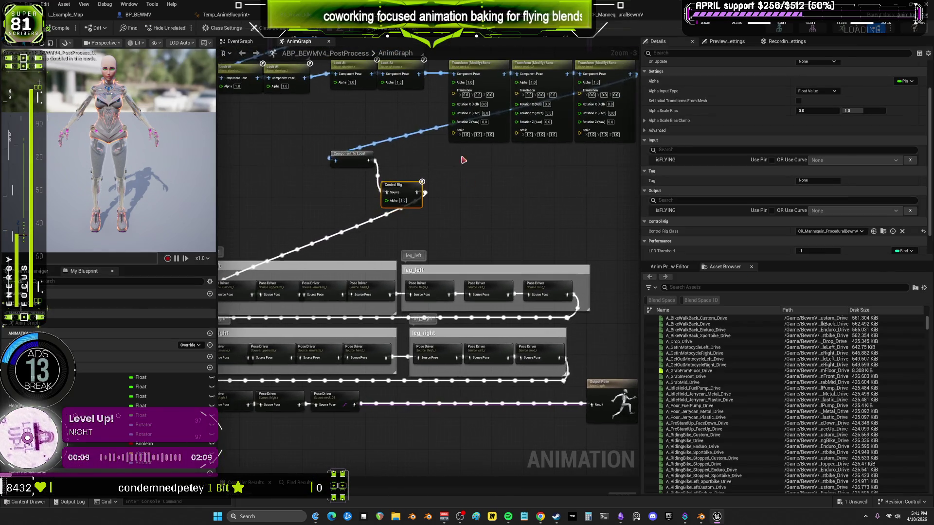
left_click(226, 15)
left_click(138, 14)
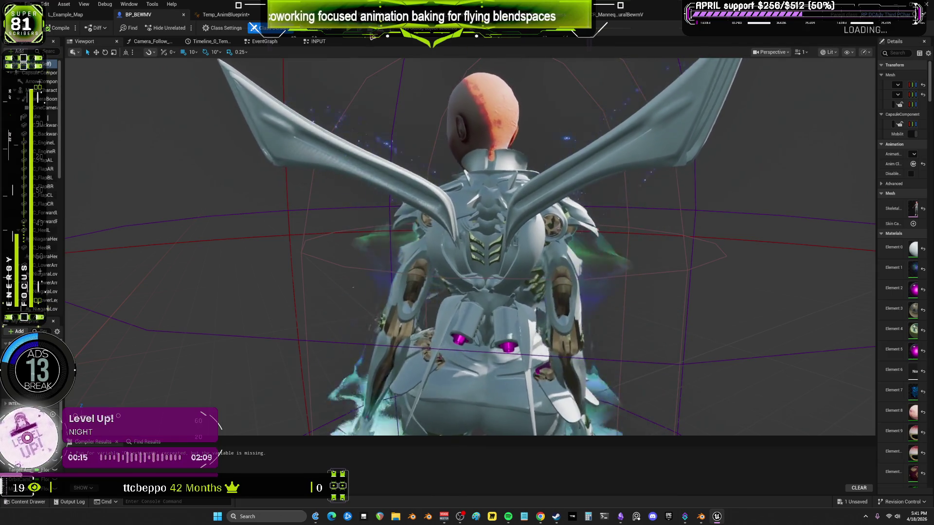
left_click(316, 14)
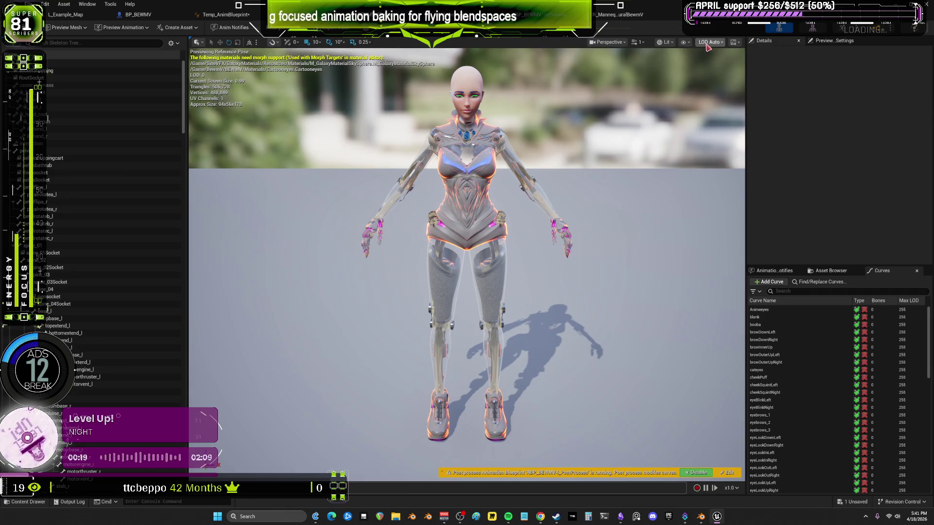
left_click(685, 42)
Show the All Hierarchy bone display and frame the character's legs and feet.
mouse_move(720, 97)
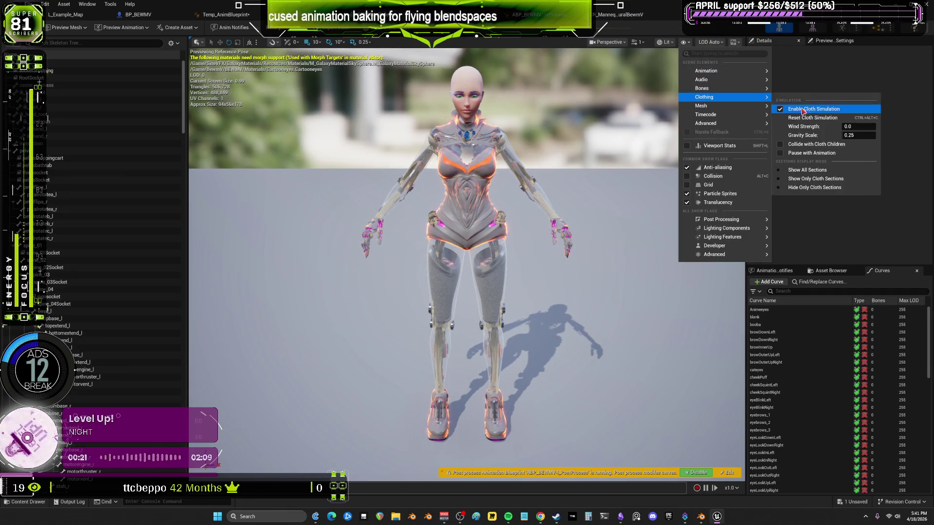
mouse_move(749, 91)
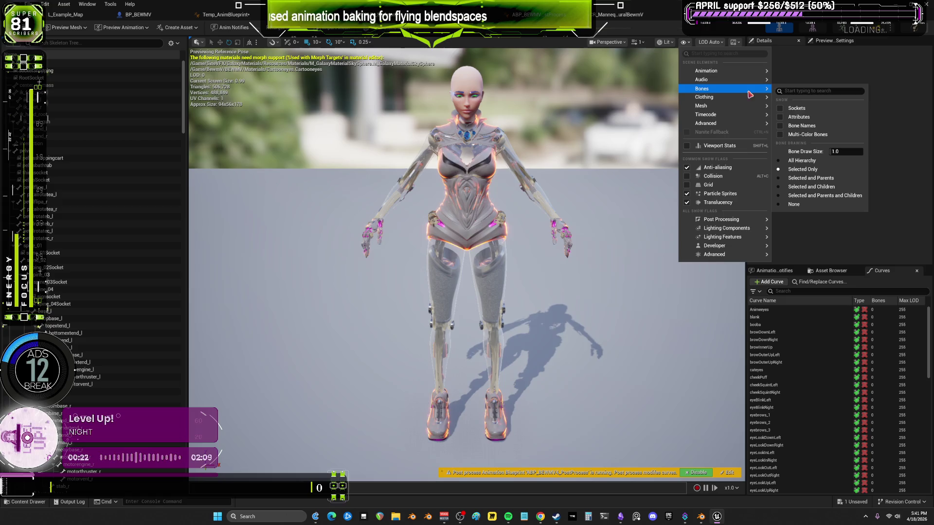
left_click(816, 162)
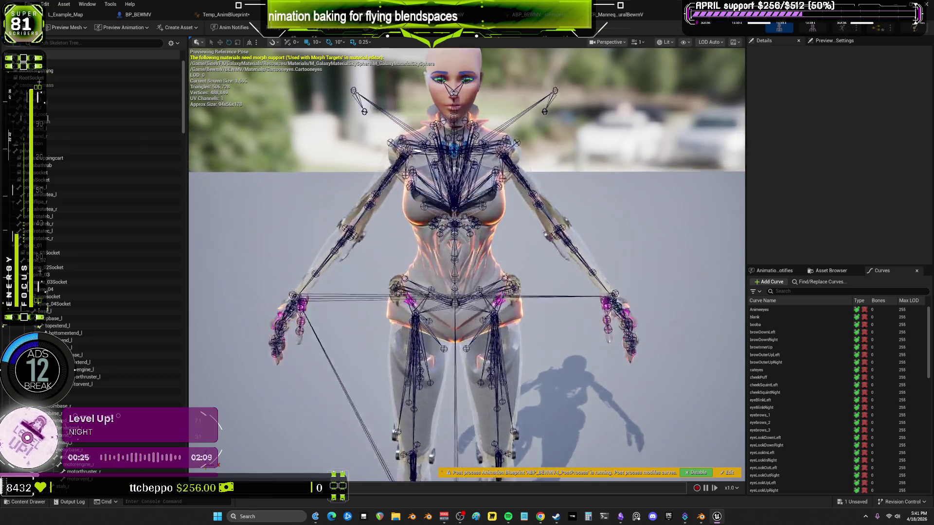
scroll(623, 166, "up", 5)
scroll(624, 166, "up", 5)
middle_click_drag(467, 263, 466, 351)
right_click_drag(467, 350, 491, 351)
right_click_drag(467, 262, 438, 282)
right_click_drag(543, 209, 544, 221)
Select ik_foot_root, ik_hand_root and calf_l, rotating calf_l to about 101° to test the leg.
left_click(481, 283)
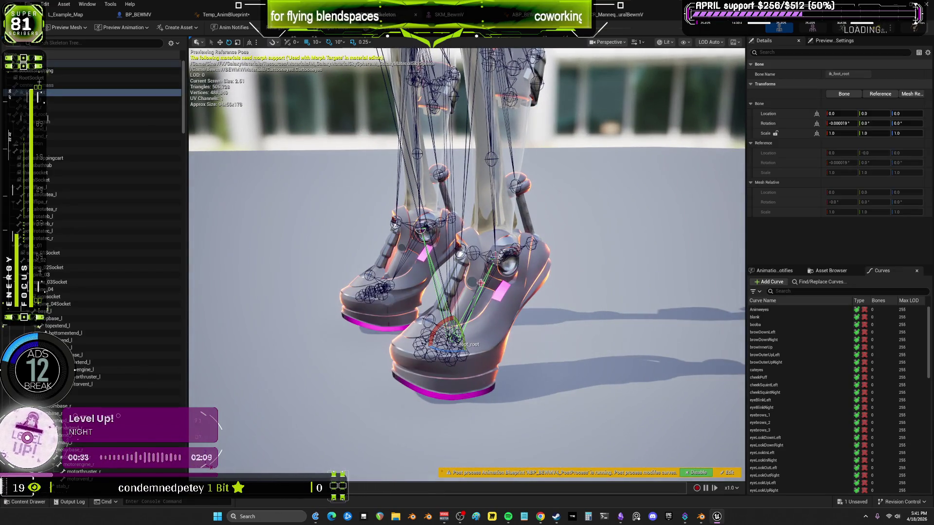
mouse_move(543, 157)
right_mouse_down()
mouse_move(525, 141)
mouse_move(540, 142)
right_mouse_up()
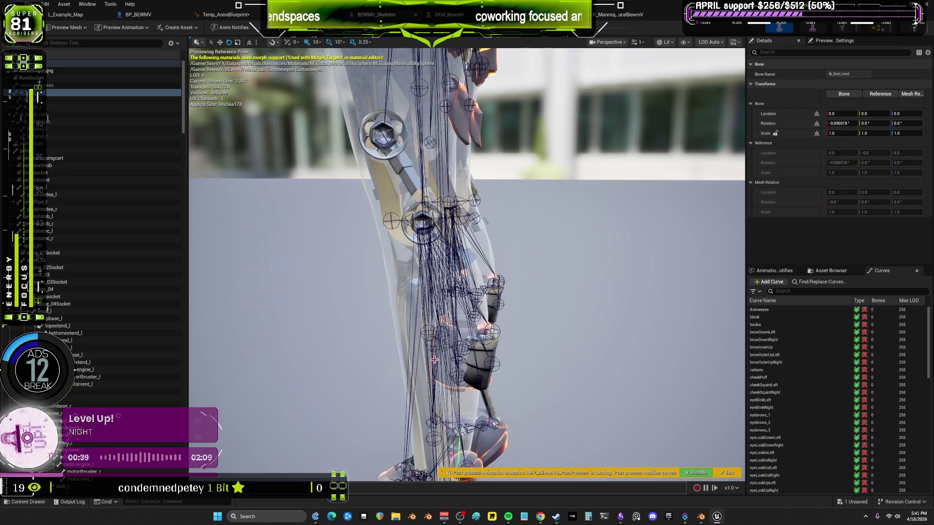
left_click(444, 391)
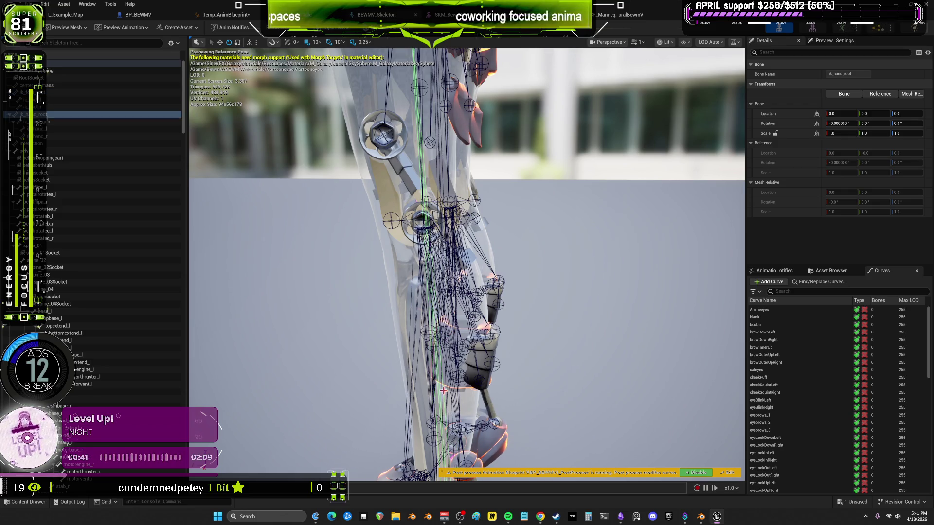
left_click(438, 293)
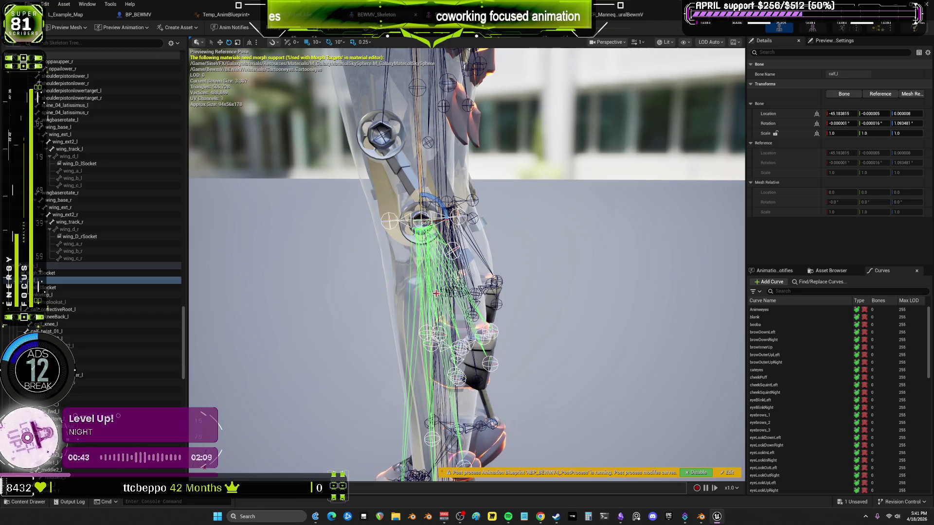
mouse_move(411, 187)
left_mouse_down()
mouse_move(387, 212)
mouse_move(389, 240)
mouse_move(394, 197)
mouse_move(420, 185)
mouse_move(391, 208)
mouse_move(386, 229)
left_mouse_up()
mouse_move(467, 263)
right_mouse_down()
mouse_move(452, 241)
mouse_move(486, 253)
mouse_move(466, 233)
mouse_move(486, 244)
mouse_move(457, 243)
mouse_move(501, 243)
mouse_move(487, 245)
right_mouse_up()
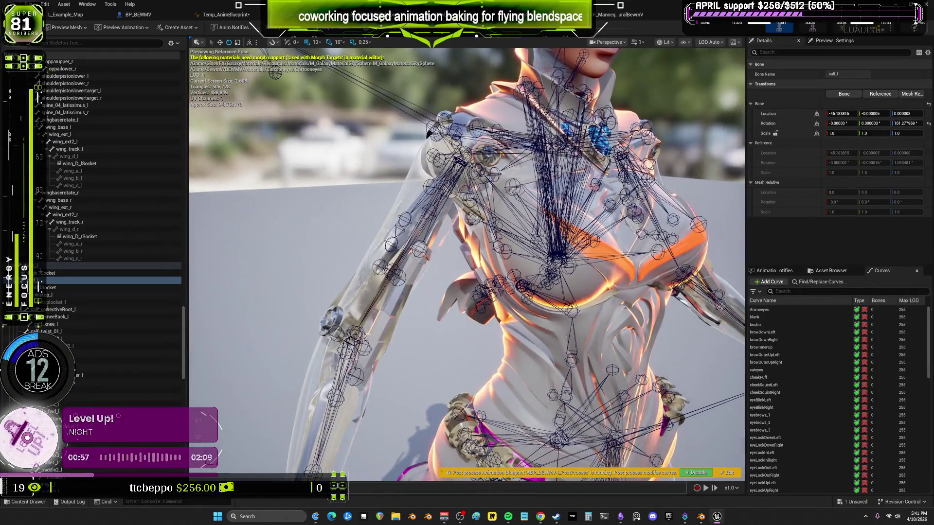
mouse_move(397, 317)
right_mouse_down()
mouse_move(351, 311)
mouse_move(379, 283)
right_mouse_up()
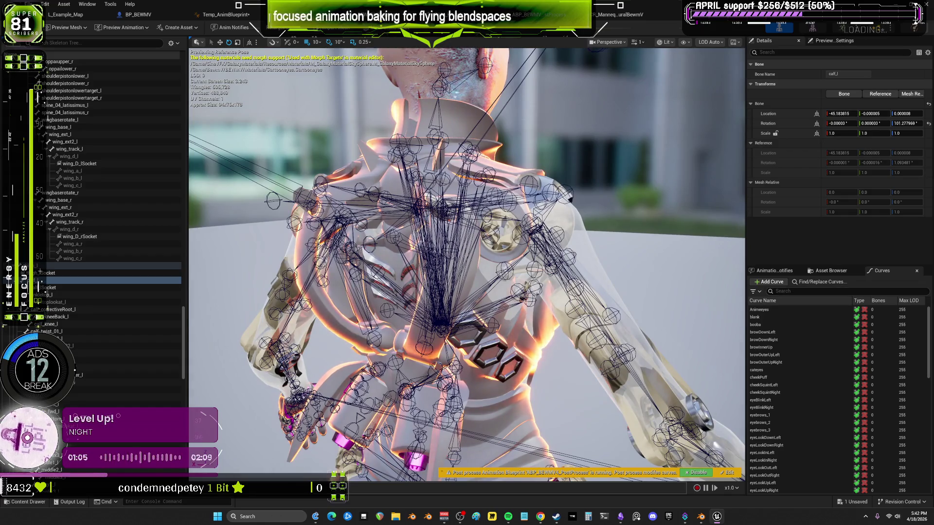
Return to the Control Rig graph and bring the thigh node groups into view.
left_click(622, 15)
mouse_move(600, 188)
right_mouse_down()
mouse_move(615, 150)
mouse_move(486, 273)
mouse_move(538, 416)
mouse_move(535, 341)
mouse_move(492, 167)
mouse_move(572, 108)
right_mouse_up()
scroll(395, 121, "down", 2)
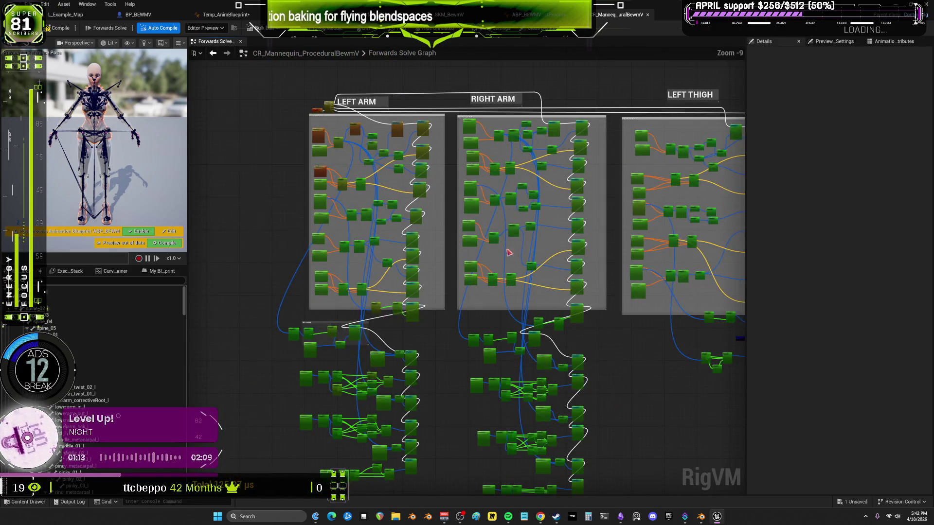
Inspect the To Euler, Remap, Clamp and From Euler arm nodes, then bring up BP_BEWMV.
scroll(396, 121, "up", 6)
scroll(395, 283, "up", 2)
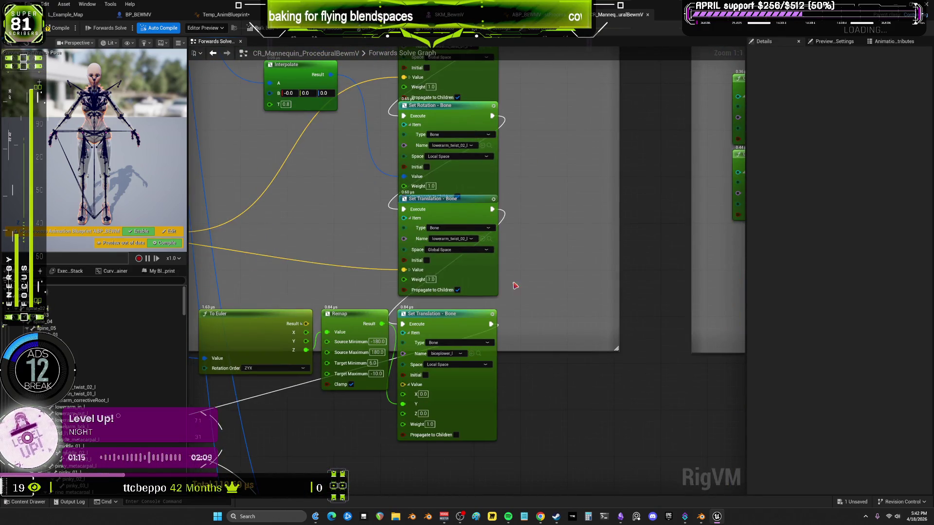
right_click_drag(500, 309, 595, 308)
mouse_move(444, 415)
right_mouse_down()
mouse_move(457, 387)
mouse_move(640, 226)
mouse_move(655, 103)
right_mouse_up()
scroll(655, 103, "down", 1)
right_click_drag(635, 271, 644, 179)
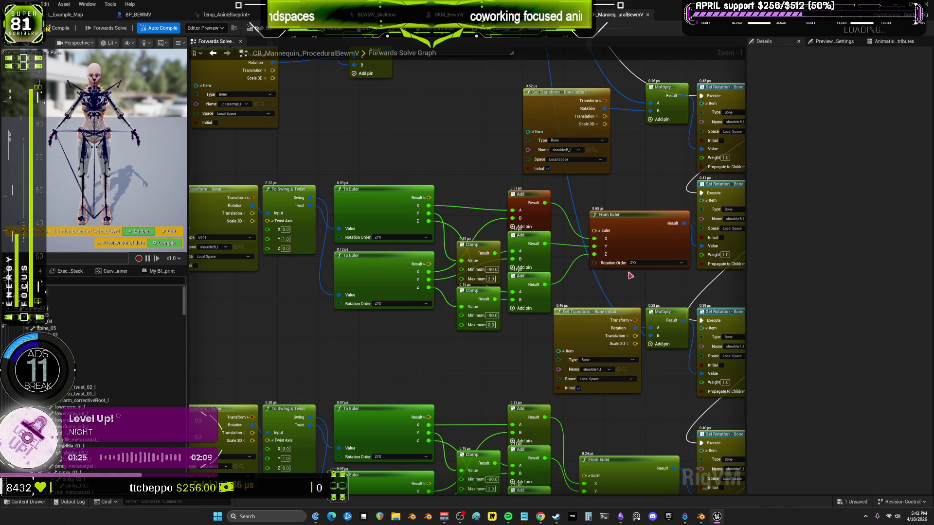
scroll(630, 276, "down", 6)
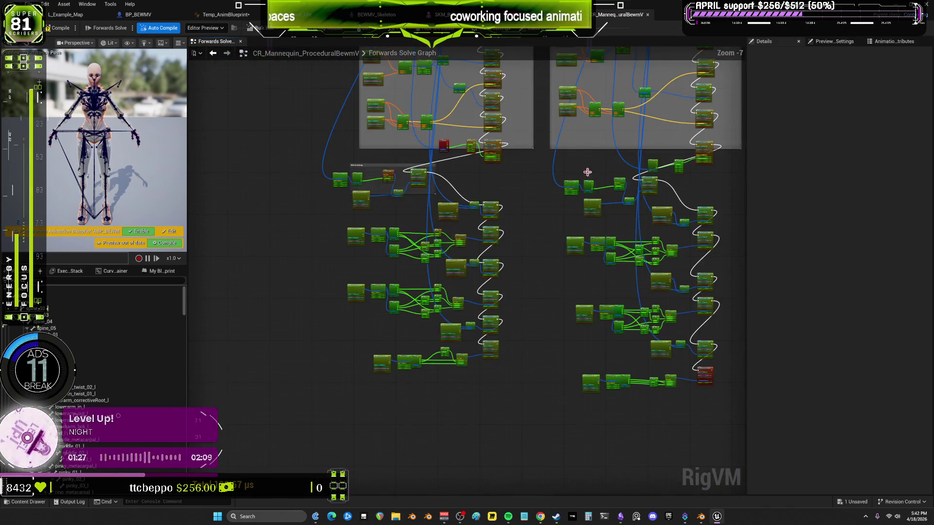
left_click(139, 13)
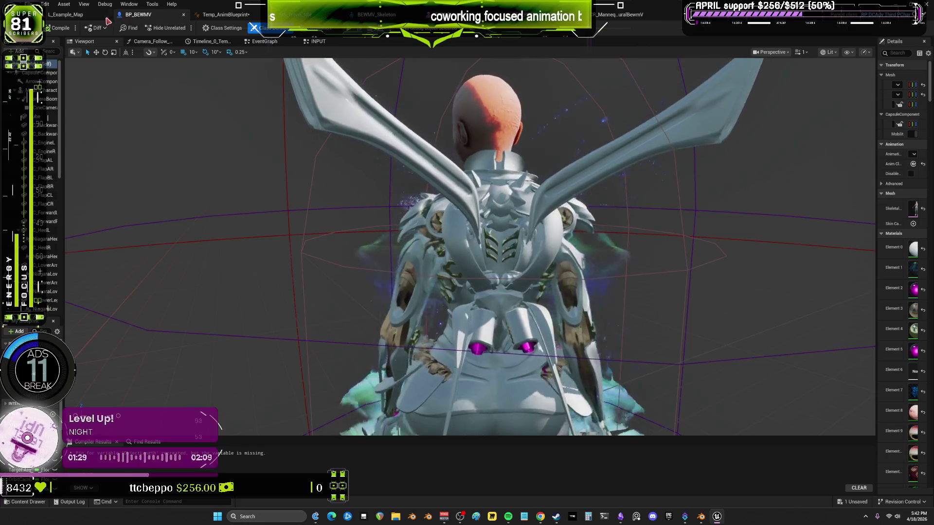
Orbit around the winged character in BP_BEWMV, then return to Blender's NLA editor.
mouse_move(531, 234)
right_mouse_down()
mouse_move(414, 316)
mouse_move(335, 270)
mouse_move(389, 272)
right_mouse_up()
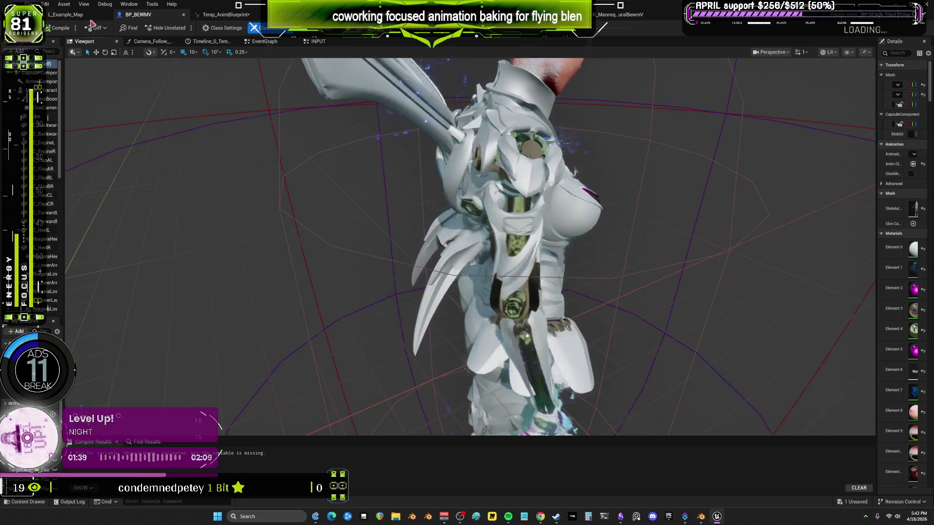
left_click(700, 517)
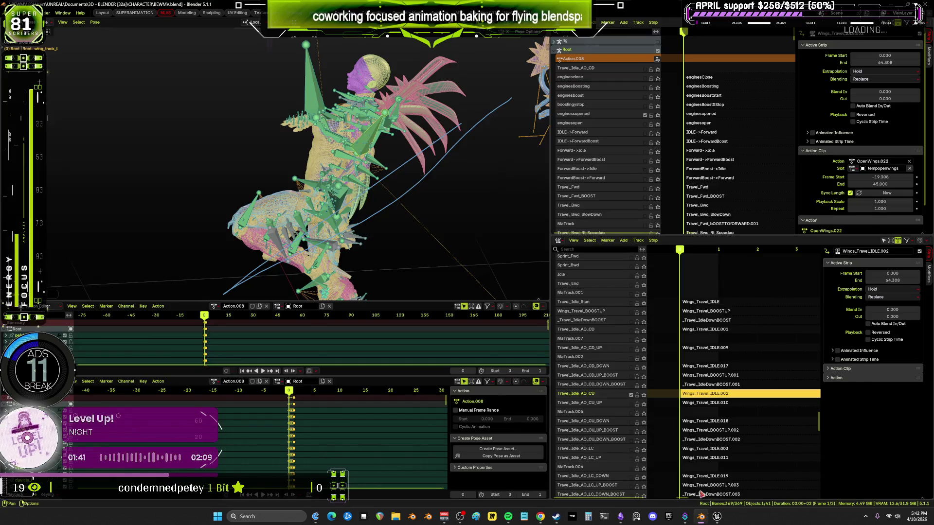
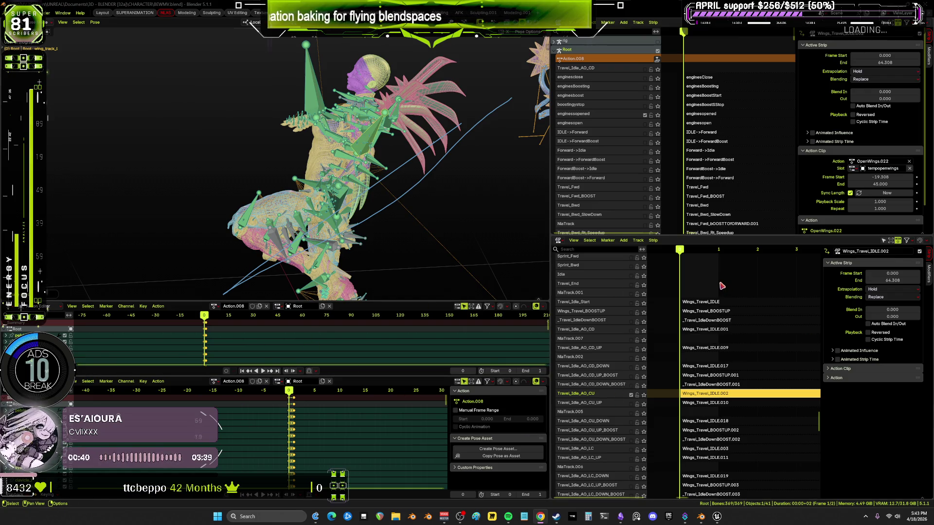
Delete the empty NlaTrack.007 and NlaTrack.002 tracks from the Travel_Idle_AO_CD group.
middle_click_drag(443, 159, 365, 149)
scroll(364, 149, "up", 3)
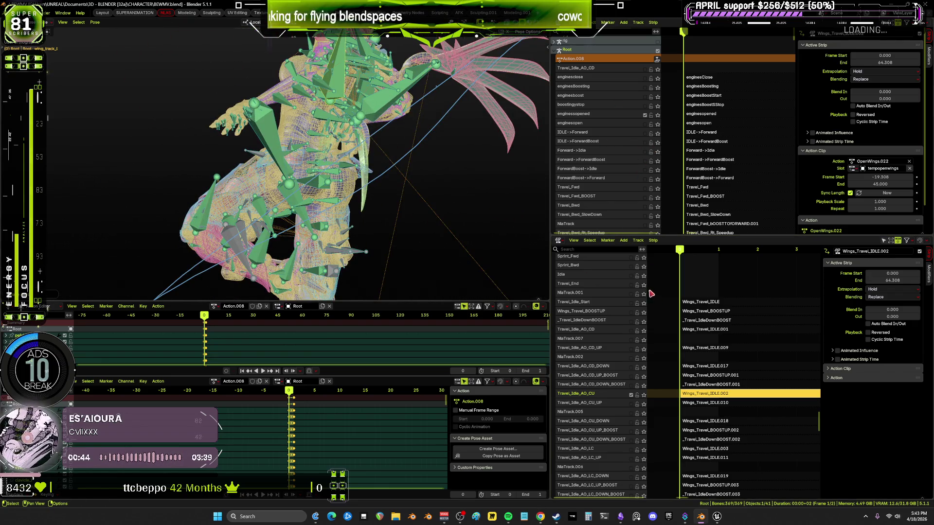
middle_click_drag(734, 358, 739, 310)
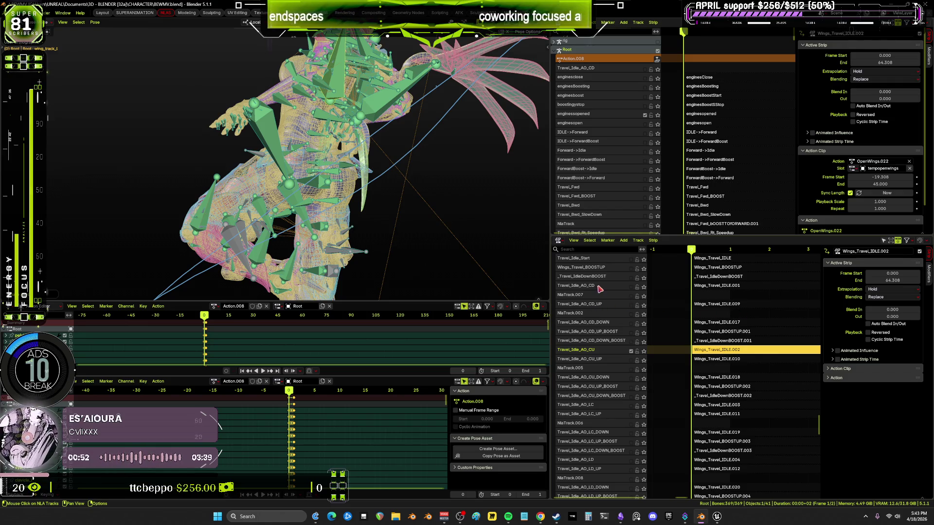
left_click(597, 305)
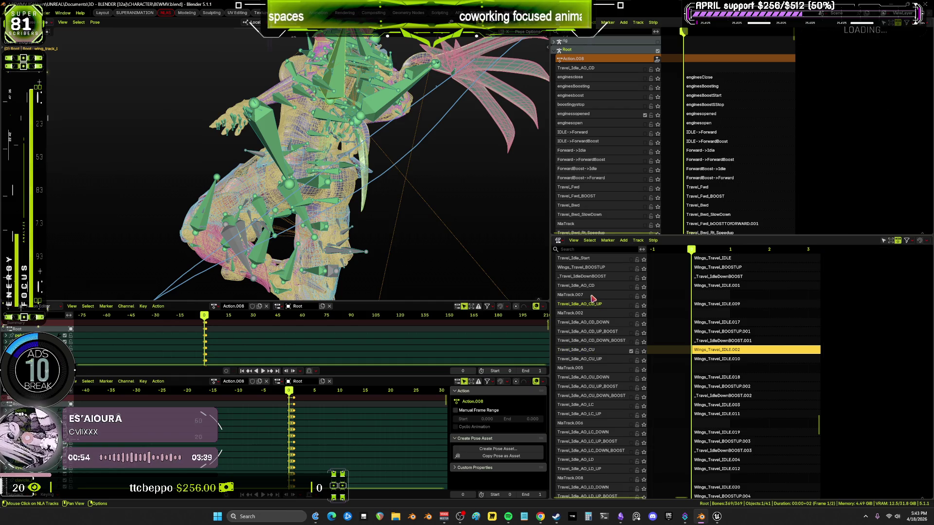
right_click(589, 304)
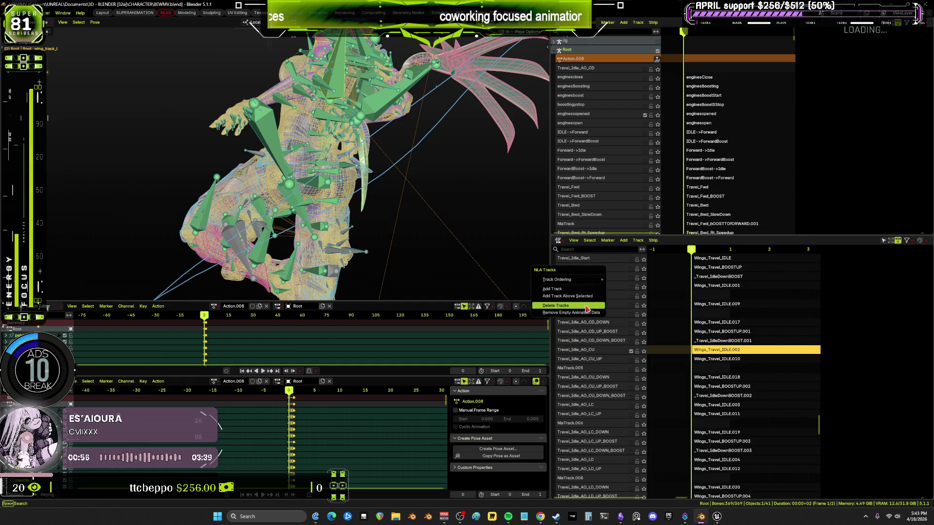
key("Escape")
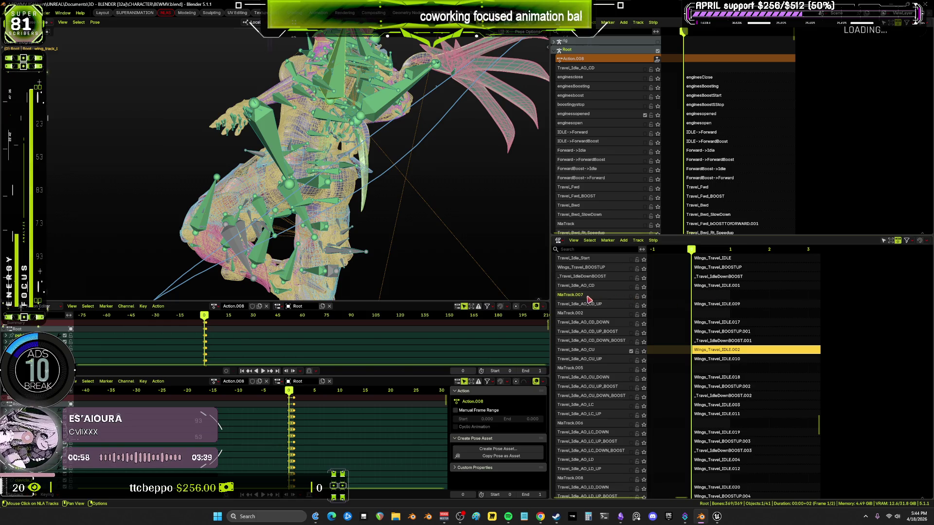
right_click(585, 298)
left_click(586, 297)
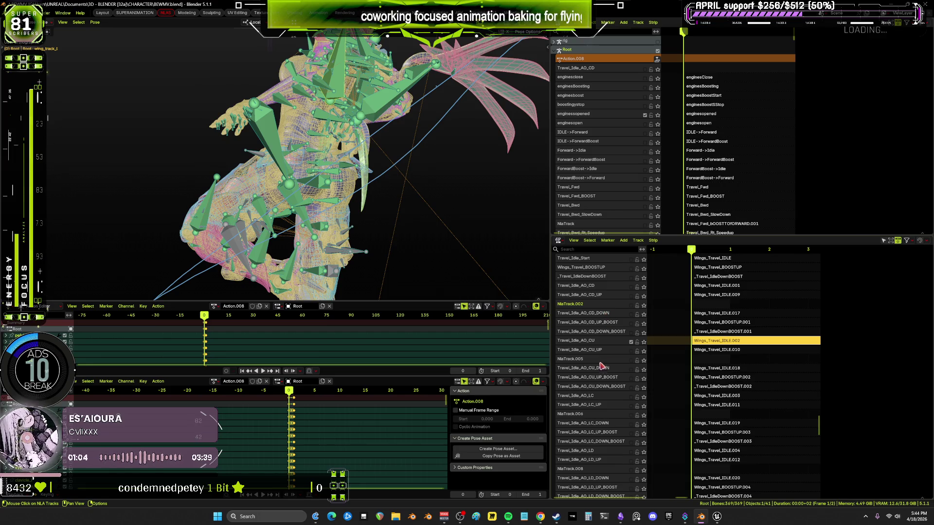
right_click(599, 306)
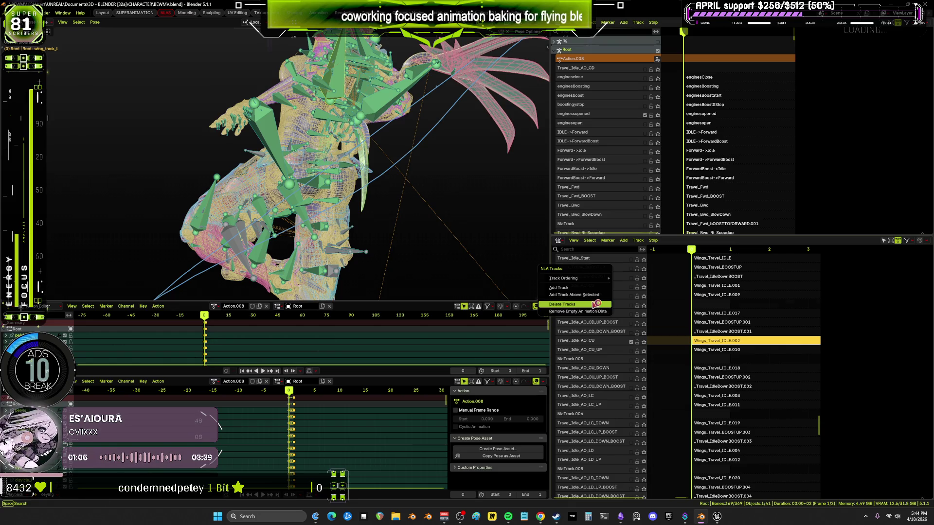
left_click(596, 304)
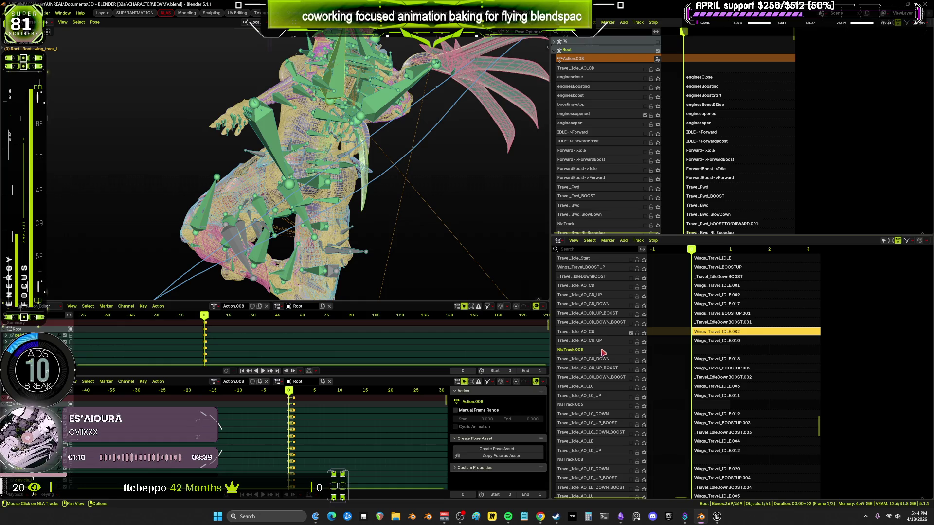
Scroll the NLA track list and bring up track options on further empty tracks.
scroll(603, 352, "down", 10)
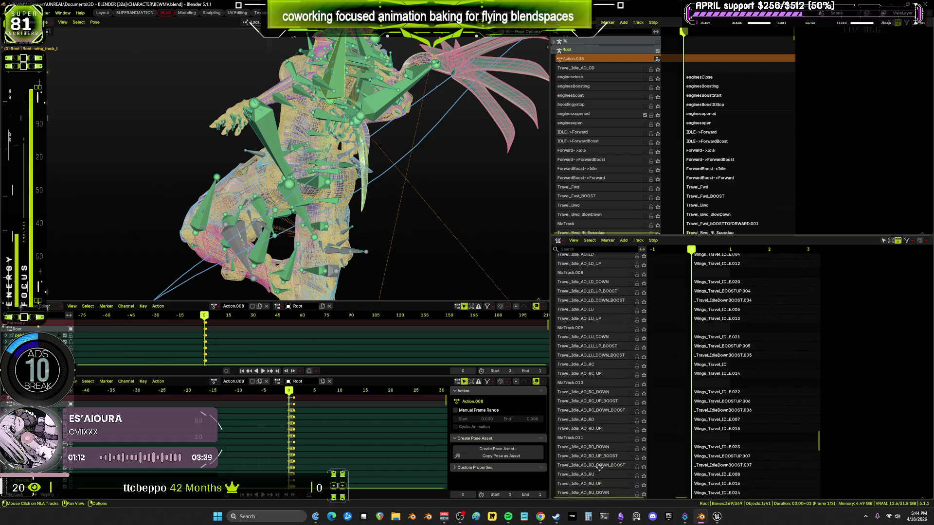
scroll(599, 467, "down", 12)
scroll(603, 350, "down", 2)
scroll(595, 440, "up", 7)
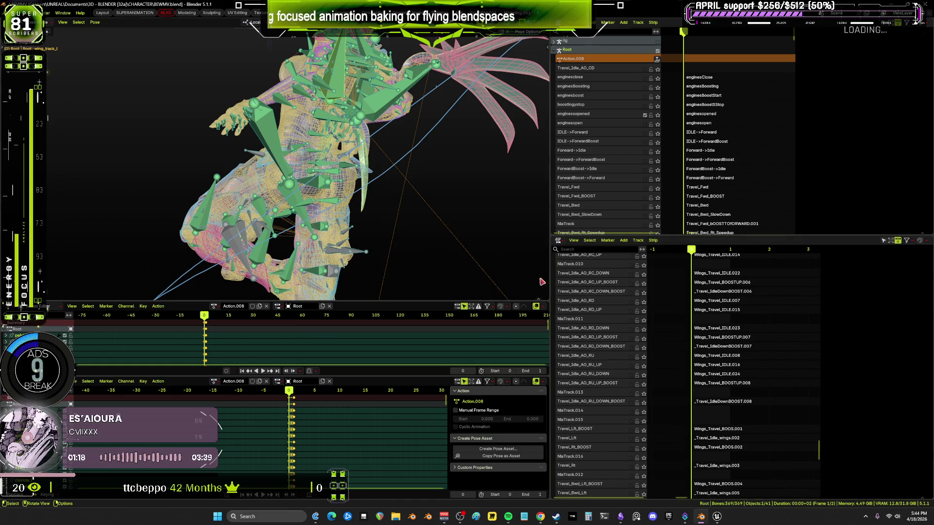
scroll(608, 350, "down", 2)
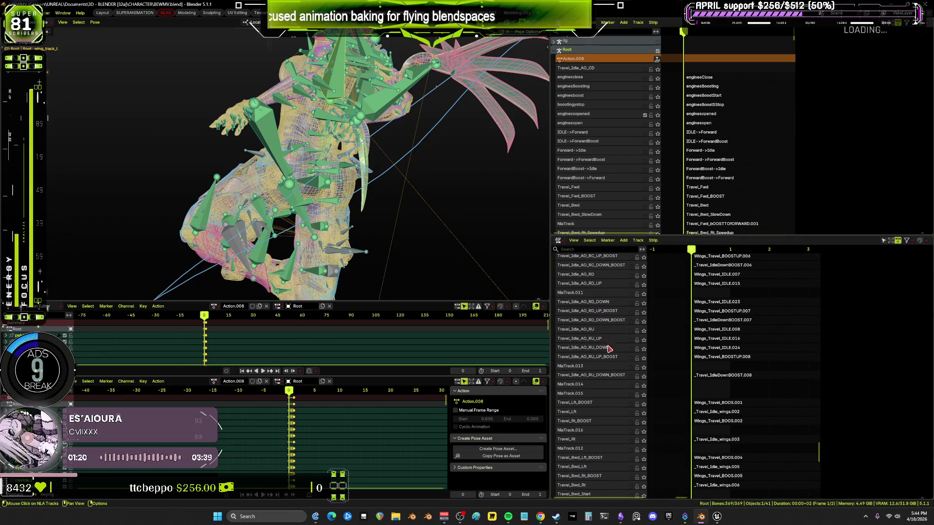
right_click(594, 369)
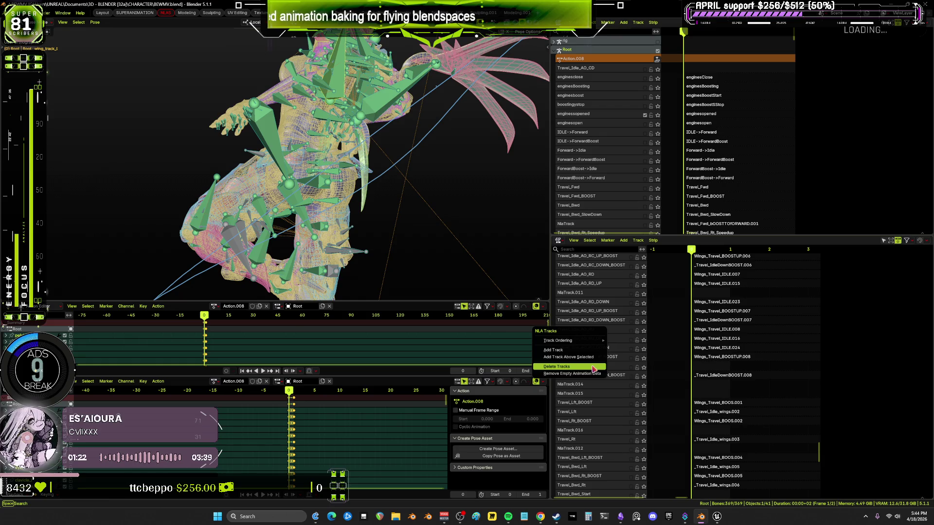
scroll(594, 294, "down", 1)
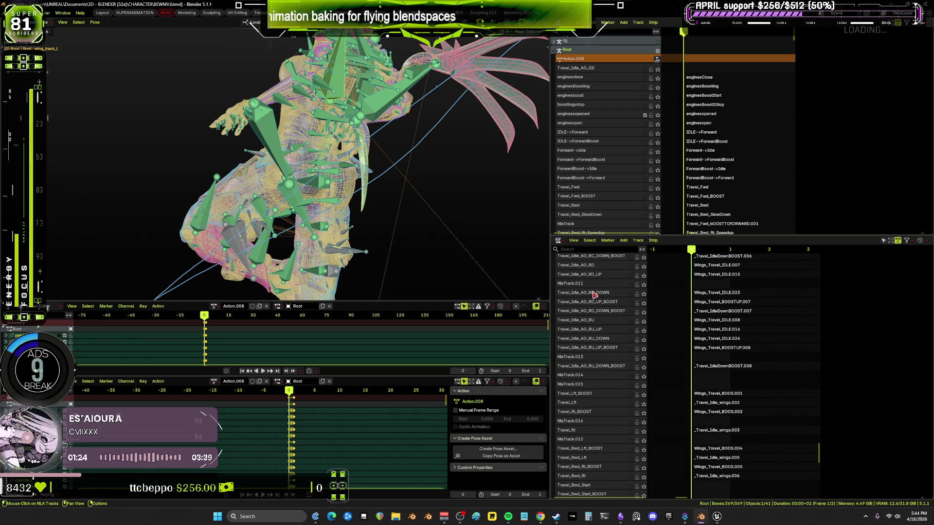
right_click(596, 287)
scroll(617, 290, "up", 1)
scroll(617, 291, "up", 3)
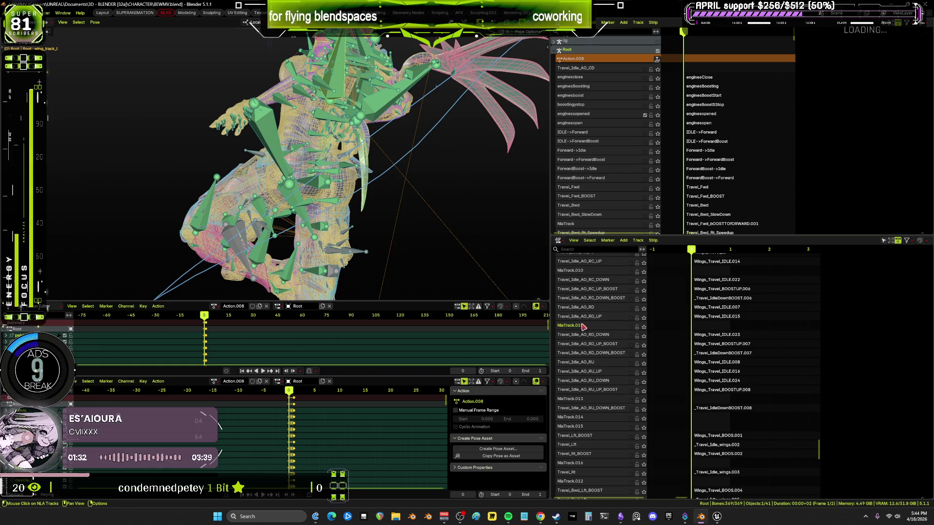
Delete the empty NlaTrack.011 and two more blank spacer tracks.
right_click(583, 327)
key("Return")
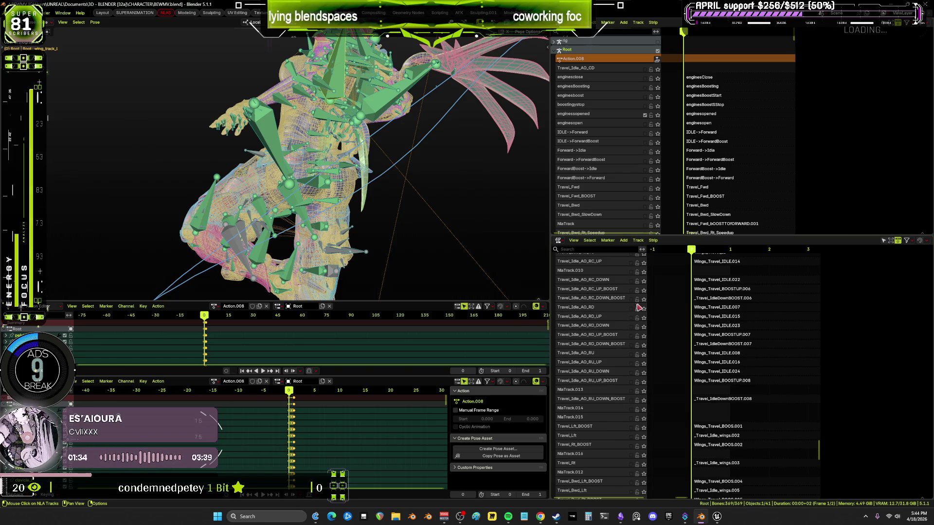
right_click(578, 272)
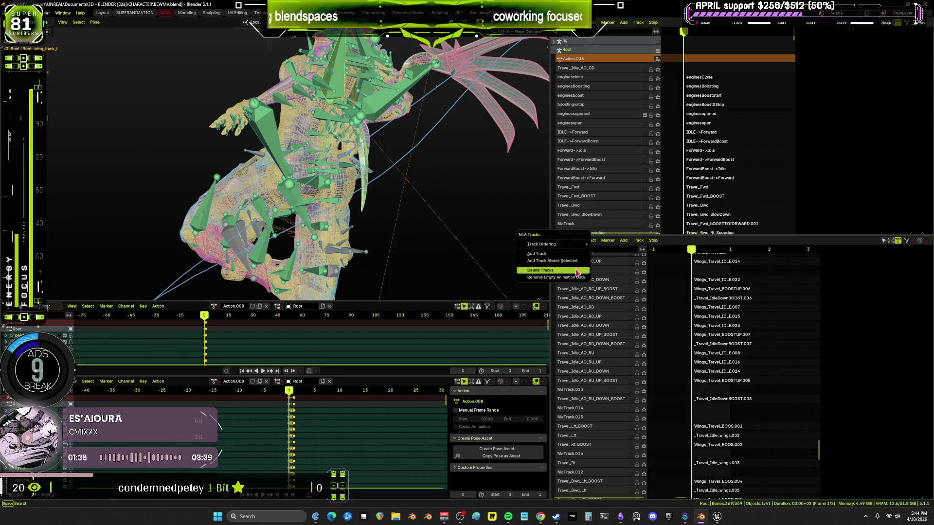
key("Return")
scroll(578, 372, "up", 8)
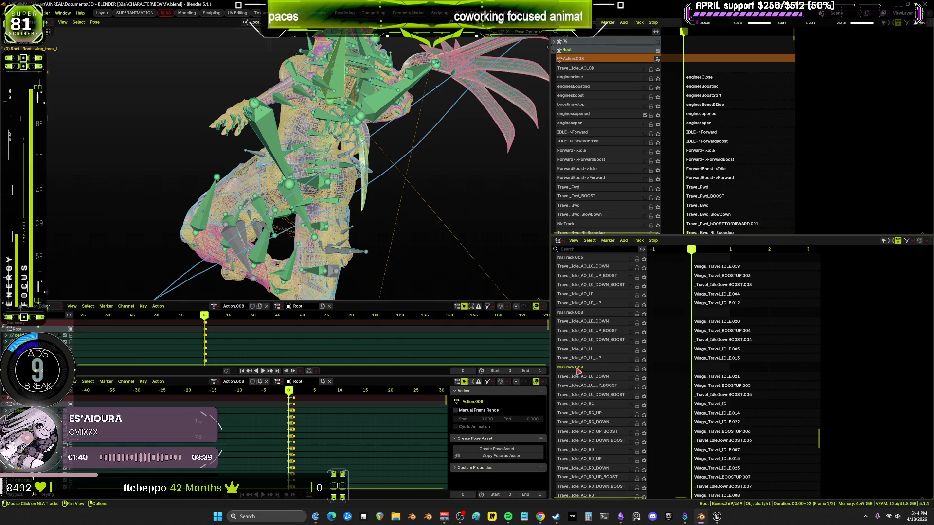
right_click(578, 371)
key("Return")
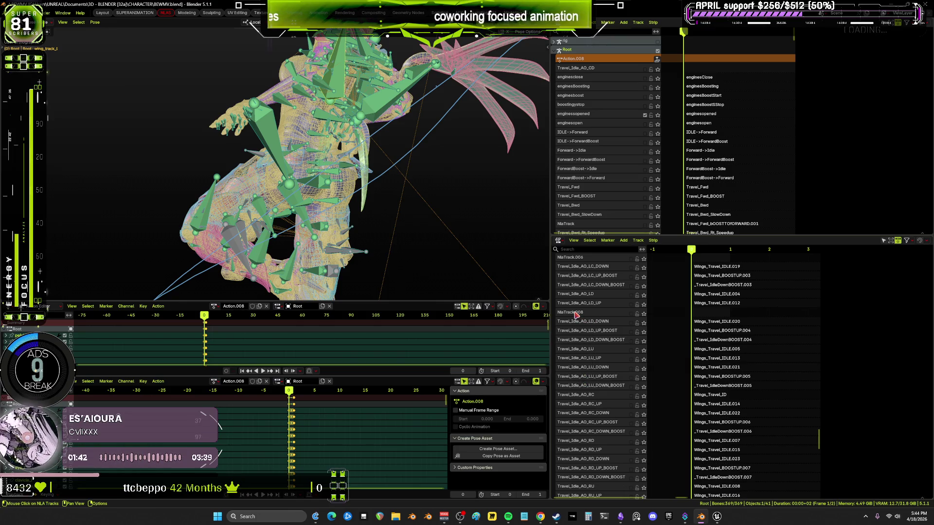
Delete the empty NlaTrack.008 and NlaTrack.006 tracks.
right_click(576, 315)
key("Return")
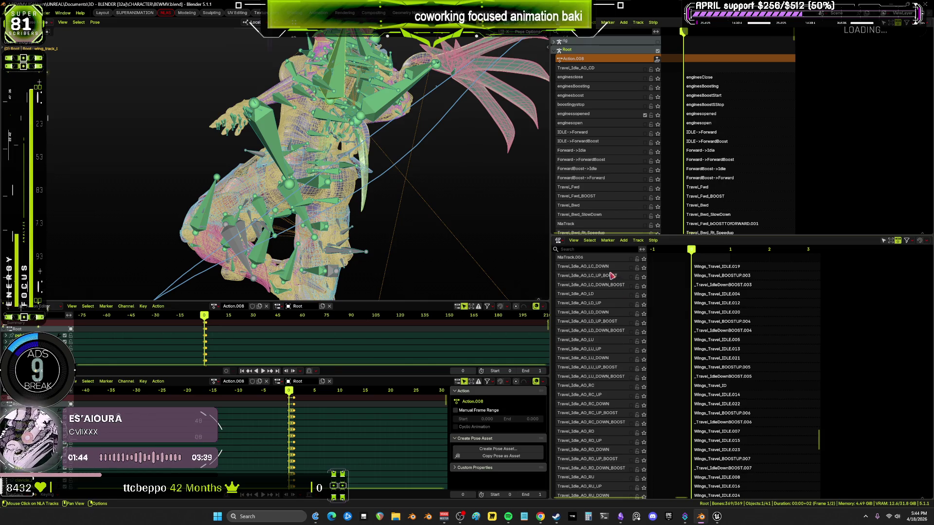
scroll(580, 354, "up", 5)
right_click(580, 354)
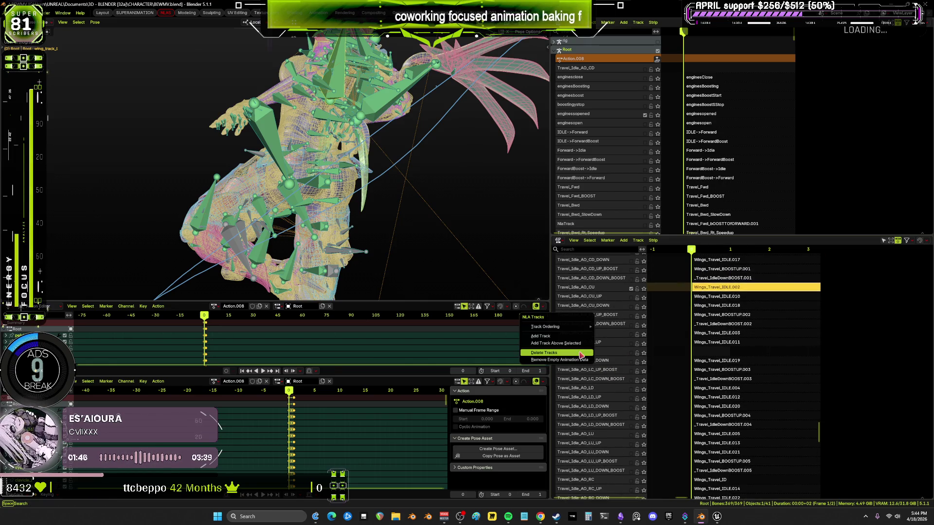
key("Return")
scroll(629, 367, "up", 4)
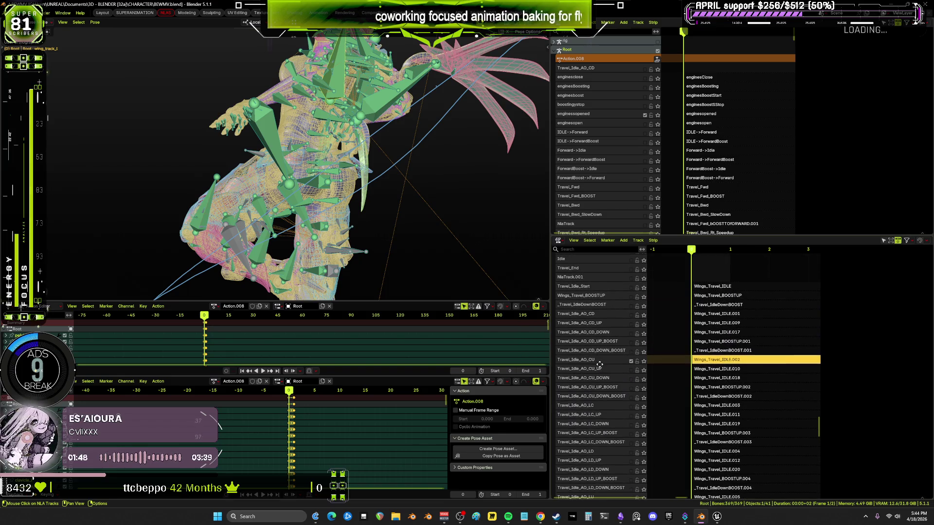
scroll(629, 367, "down", 3)
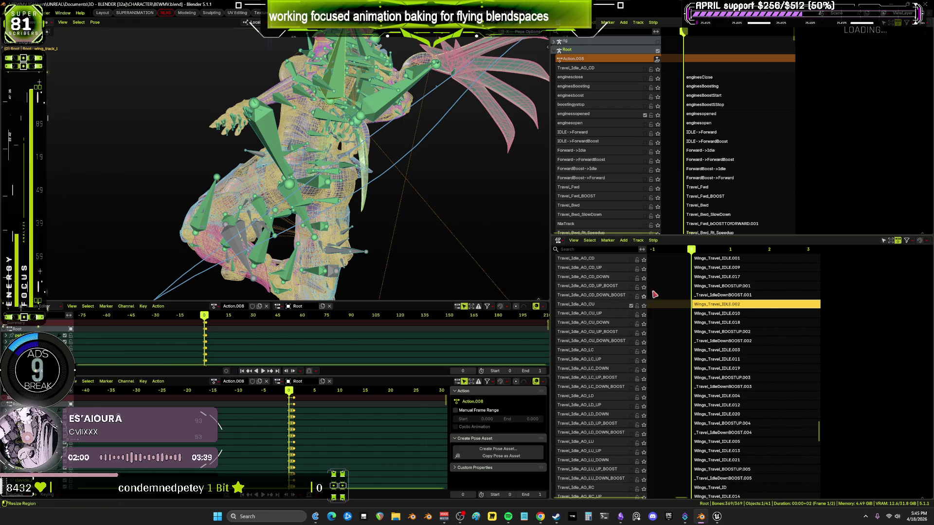
Add empty tracks above Travel_Idle_AO_LC and Travel_Idle_AO_LD.
scroll(615, 166, "down", 10)
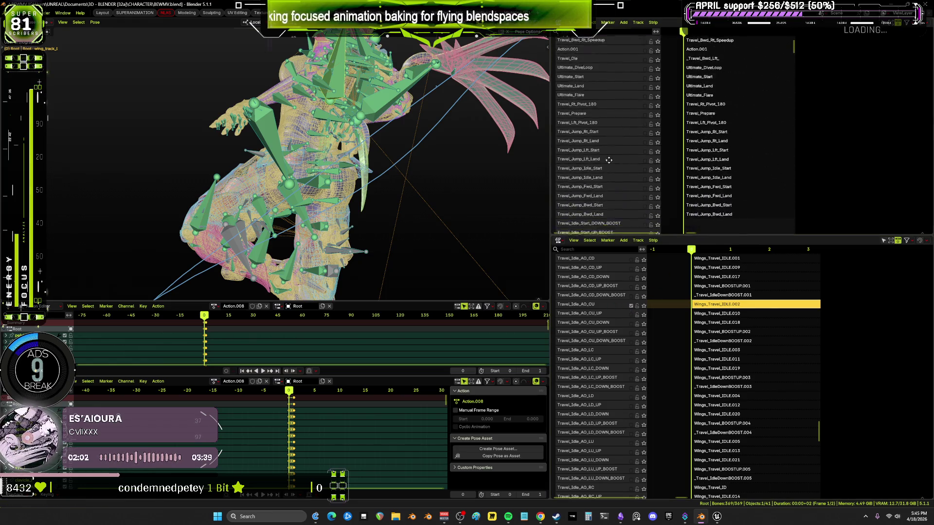
scroll(651, 145, "down", 15)
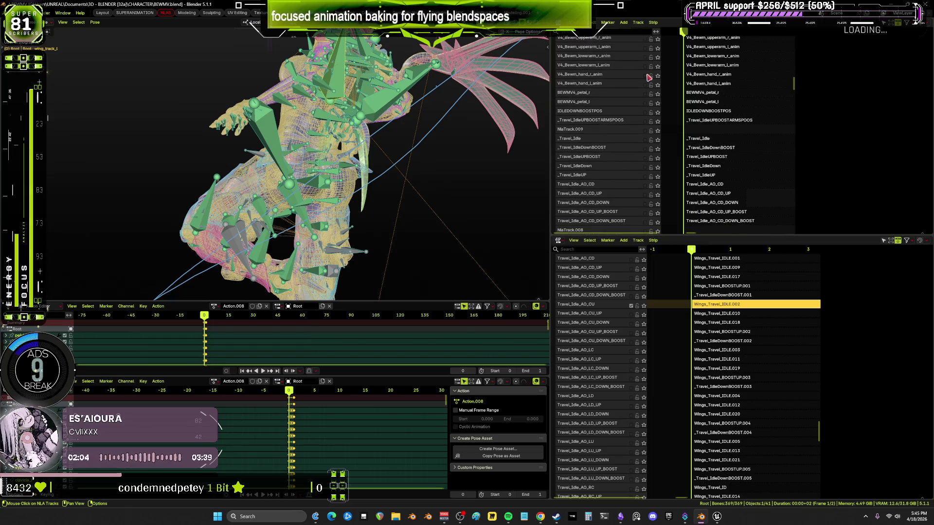
middle_click_drag(607, 166, 609, 86)
scroll(616, 164, "down", 1)
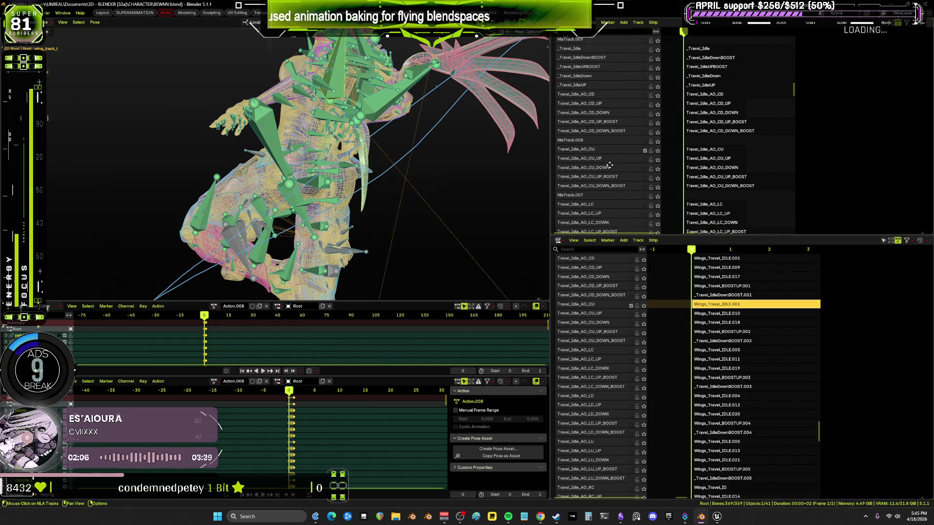
right_click(590, 351)
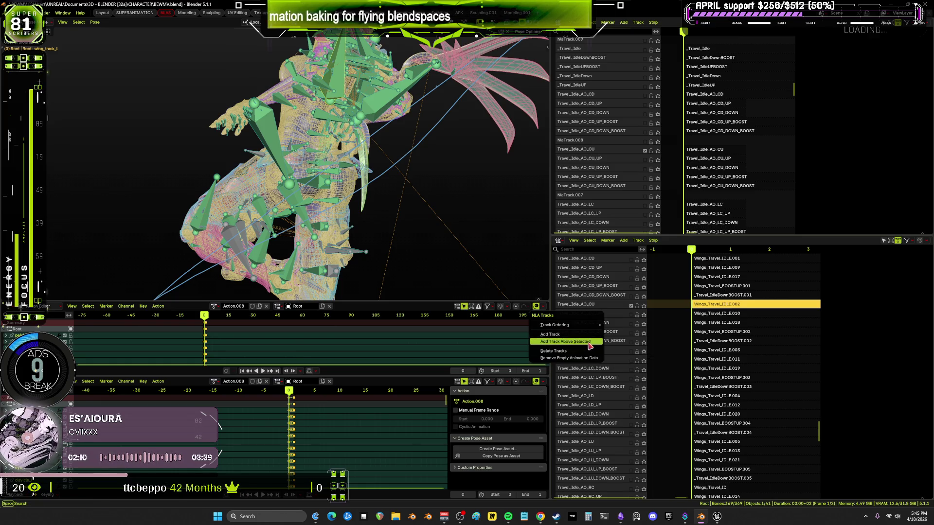
key("Return")
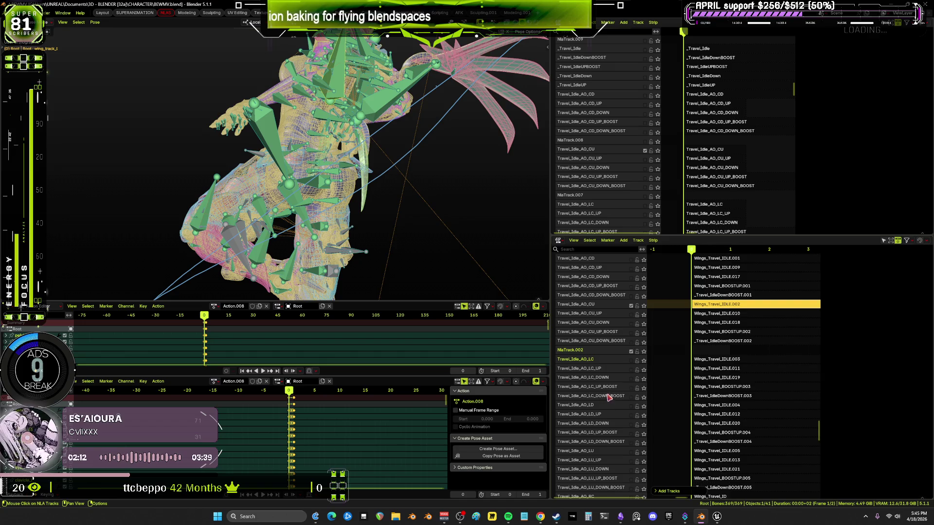
scroll(606, 325, "down", 5)
scroll(606, 325, "down", 3)
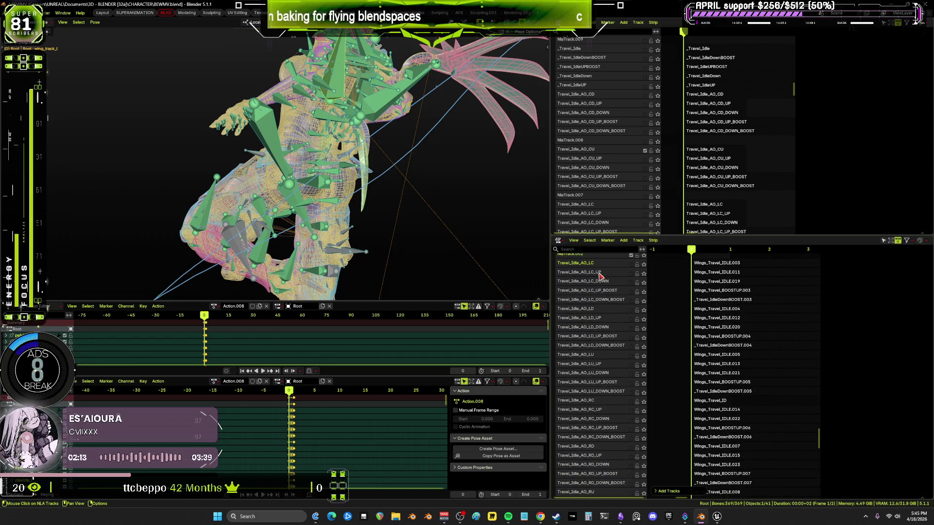
right_click(591, 312)
key("Return")
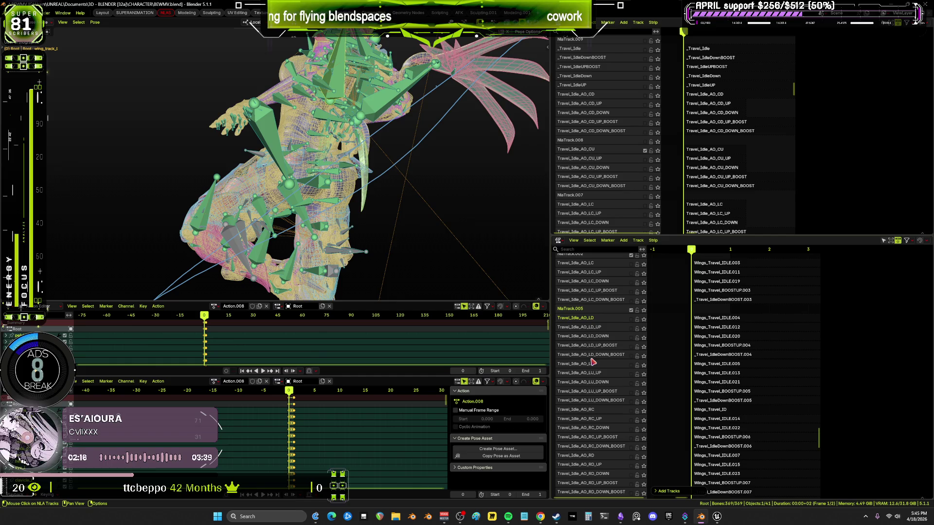
Add empty tracks above Travel_Idle_AO_LU, Travel_Idle_AO_RC and Travel_Idle_AO_RD.
right_click(593, 368)
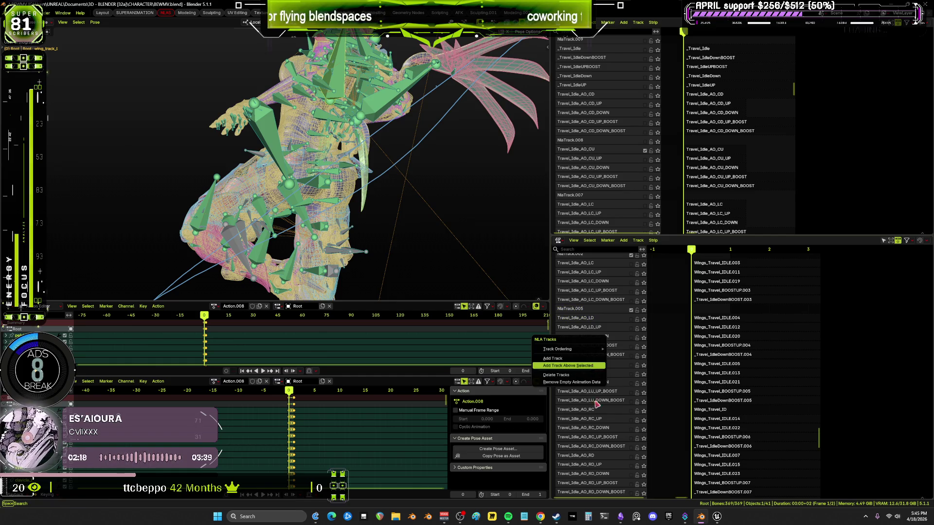
key("Return")
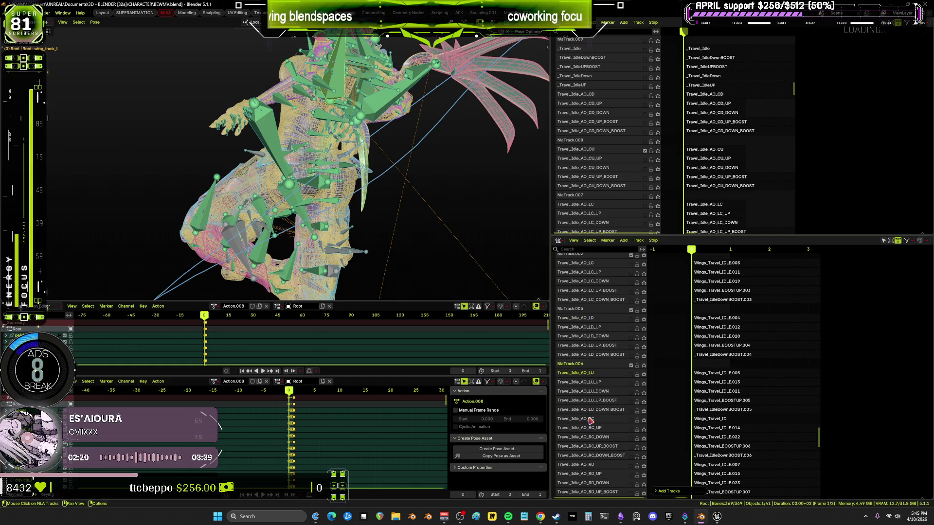
right_click(590, 419)
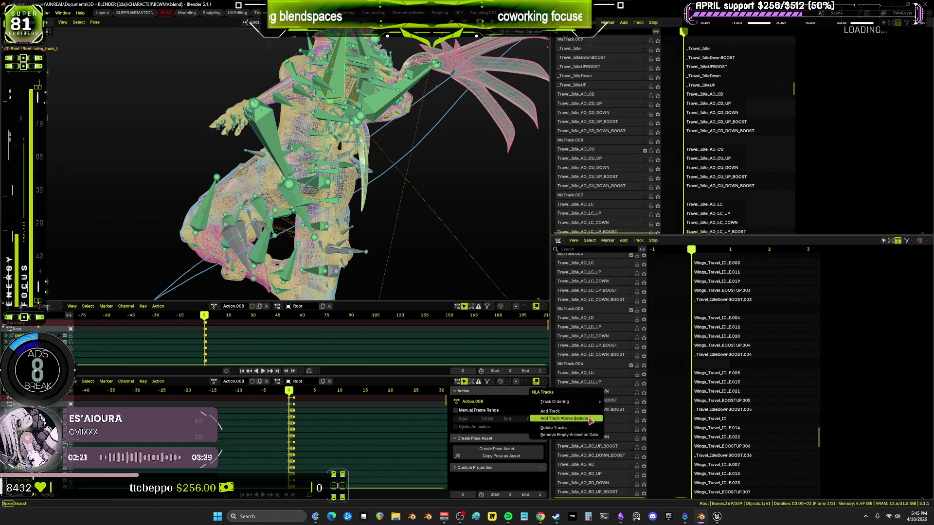
left_click(601, 416)
scroll(593, 263, "down", 8)
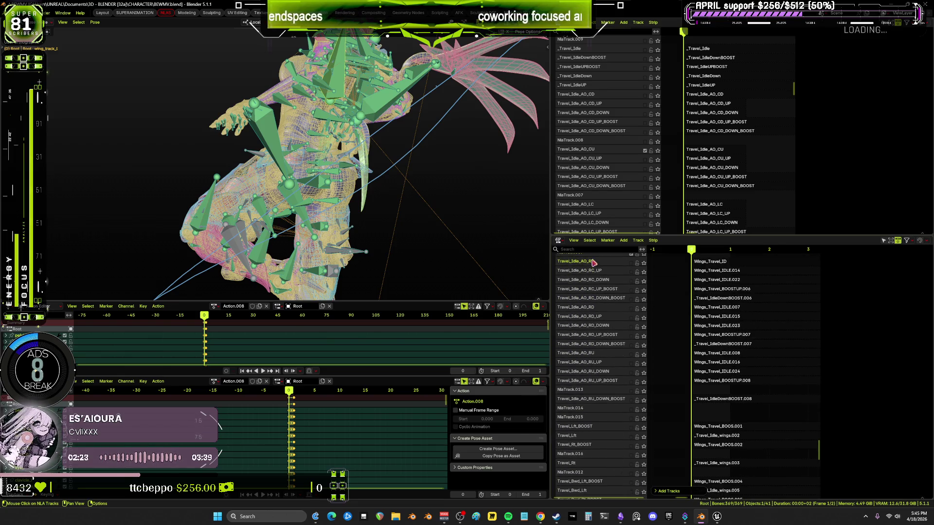
right_click(592, 310)
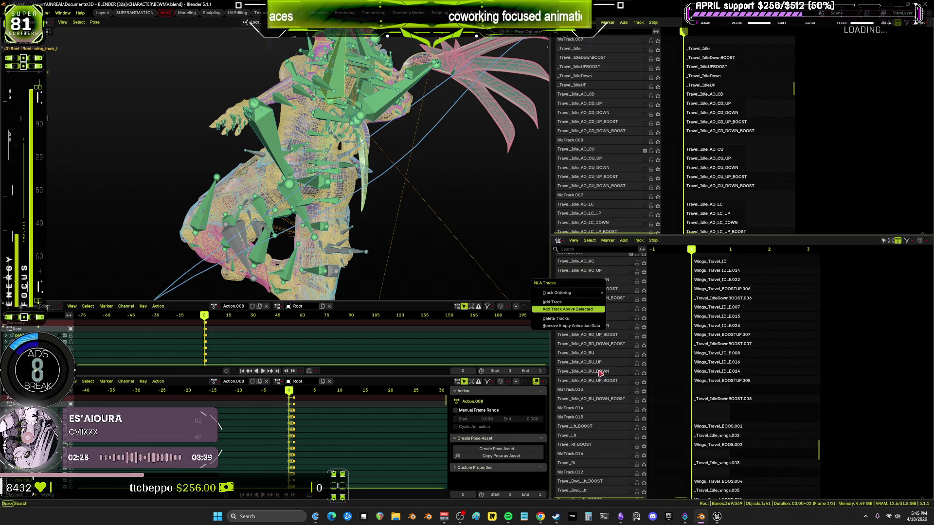
key("Return")
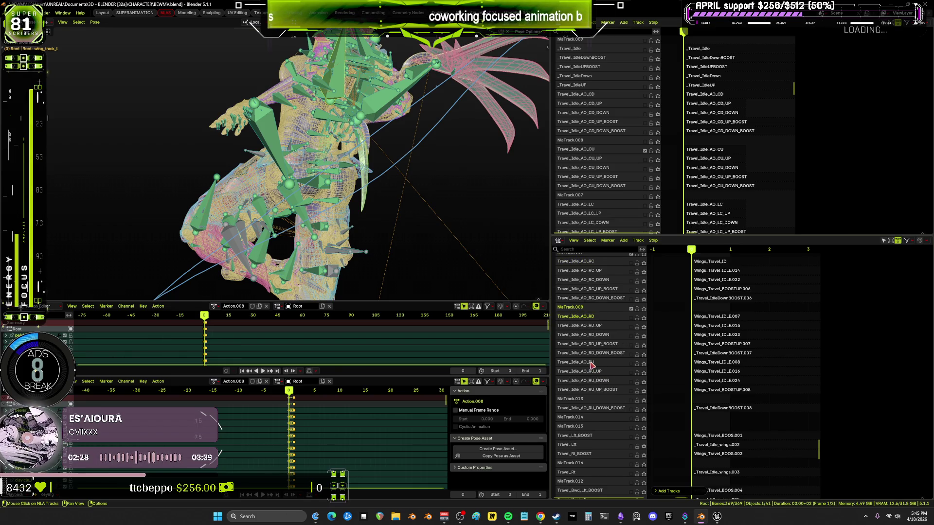
Add an empty track above Travel_Idle_AO_RU and delete the extra NlaTrack.013.
right_click(592, 365)
right_click(591, 364)
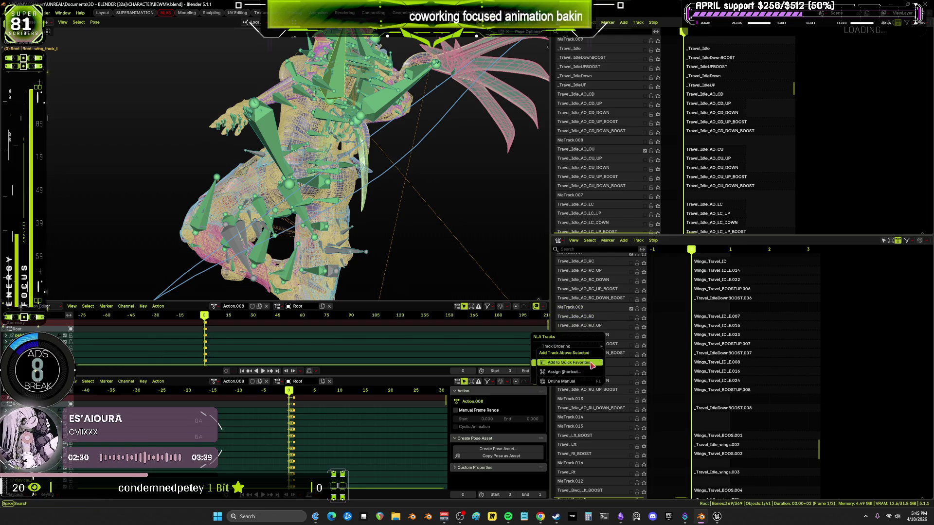
key("Escape")
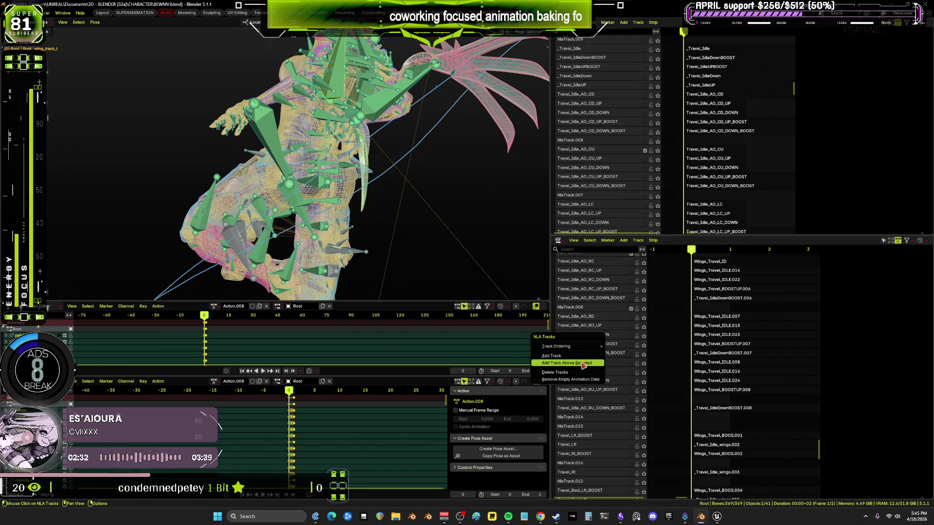
key("Return")
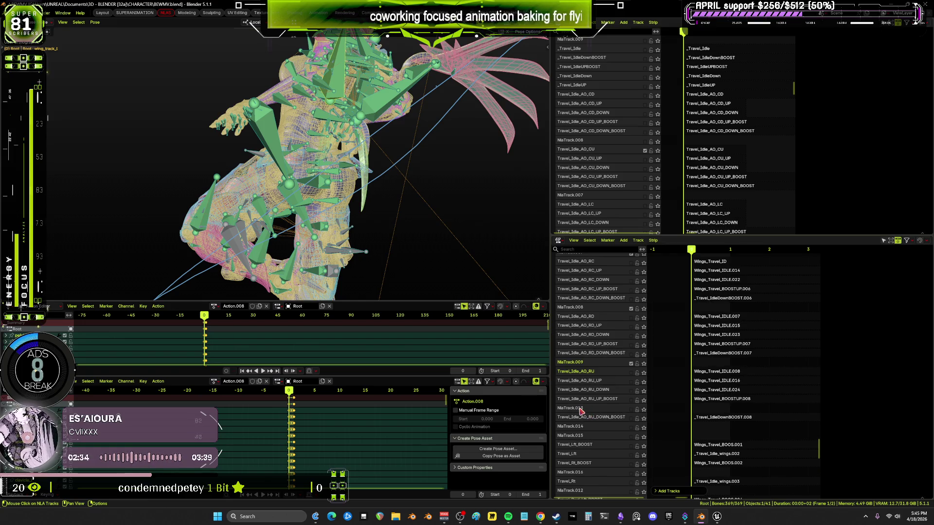
right_click(581, 411)
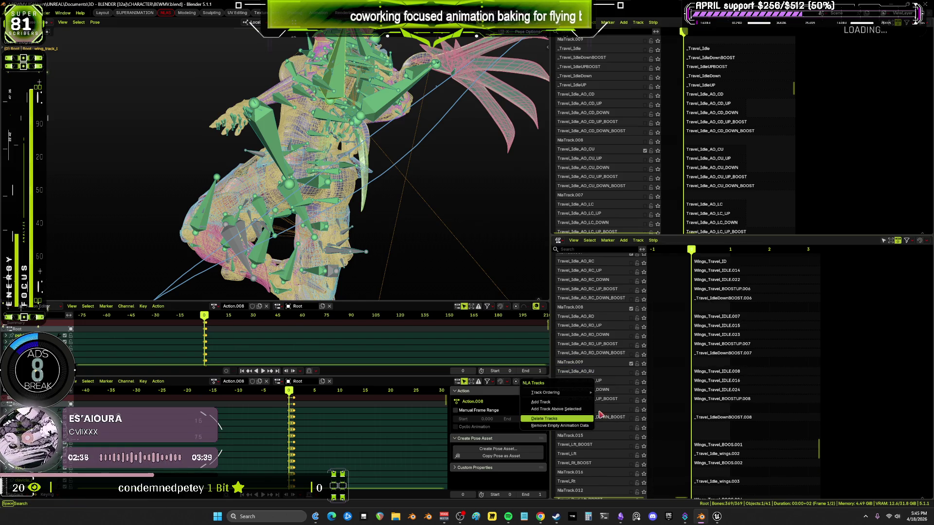
key("Return")
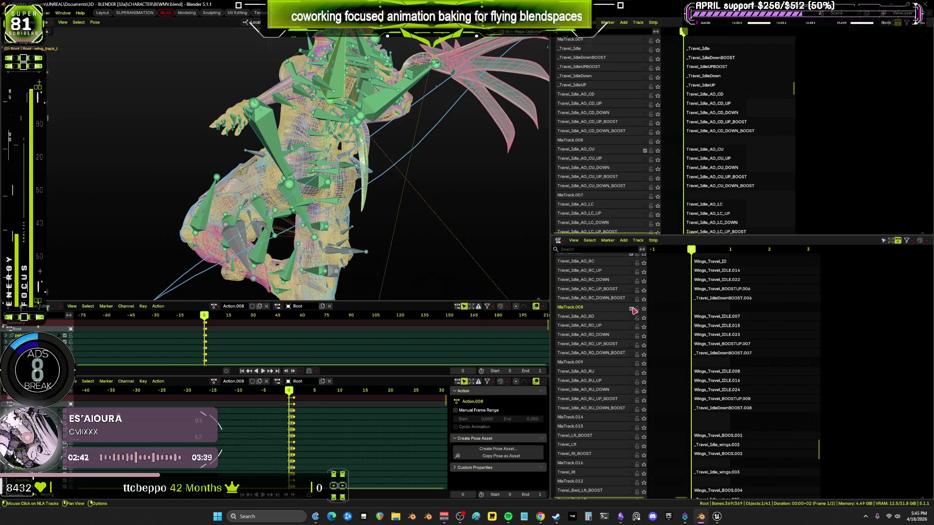
Scroll up through the NLA track list to check it, then bring Unreal Engine forward.
scroll(633, 304, "up", 3)
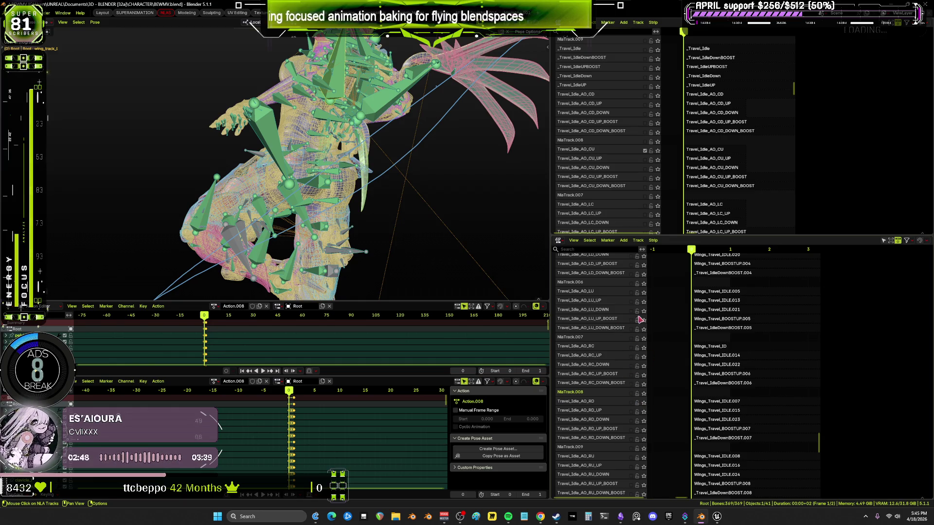
scroll(640, 319, "up", 6)
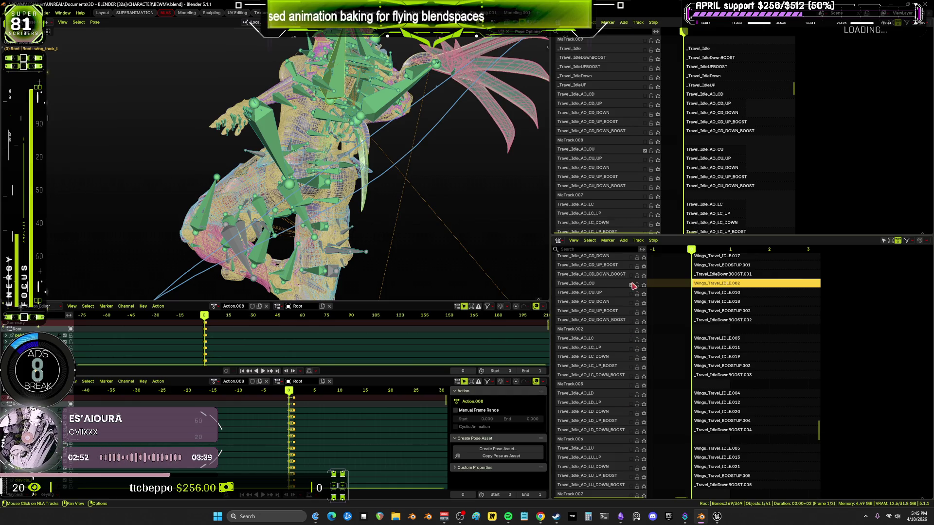
scroll(632, 291, "up", 2)
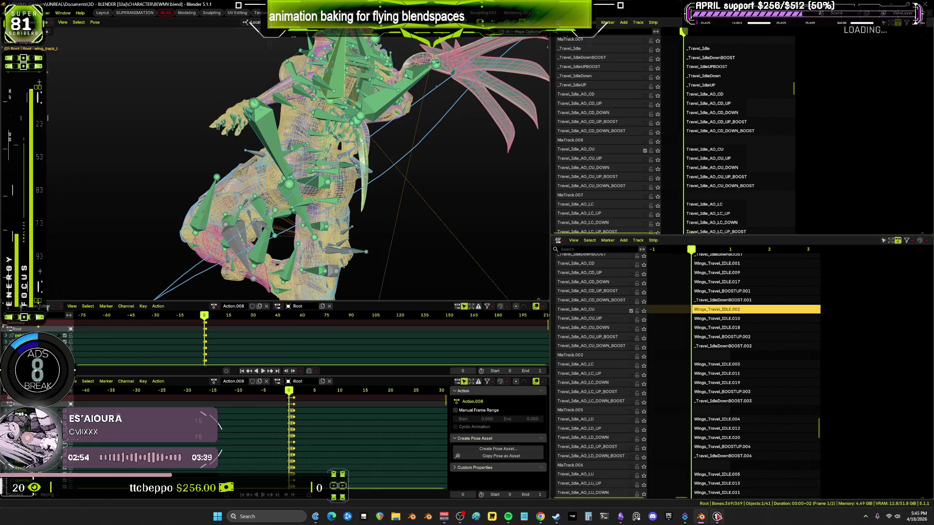
left_click(717, 516)
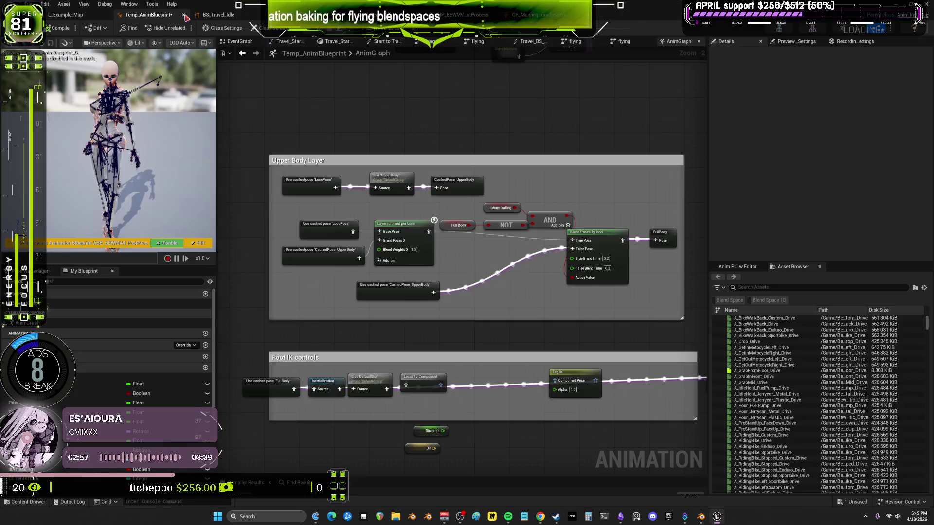
Close the six open asset editor tabs, from BP_BEWMV through the control rig.
left_click(184, 14)
left_click(183, 14)
left_click(184, 15)
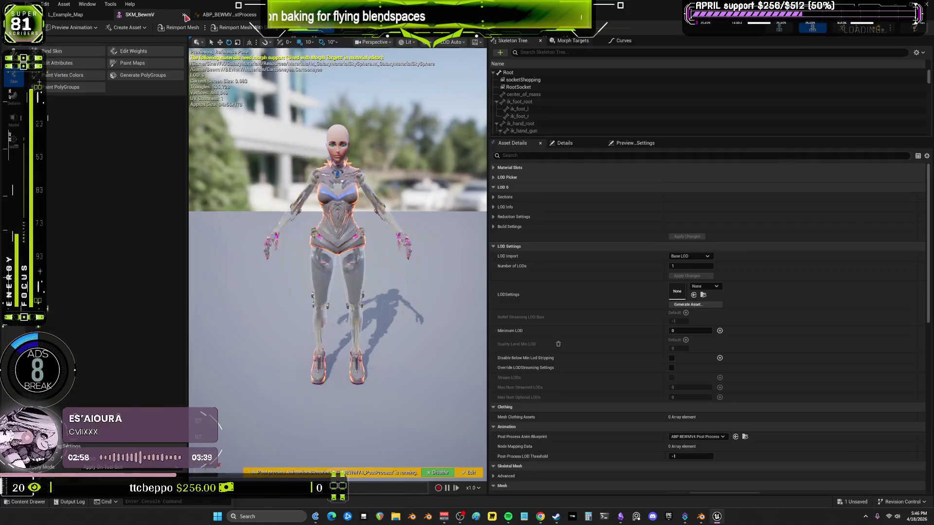
left_click(184, 14)
left_click(183, 15)
left_click(183, 14)
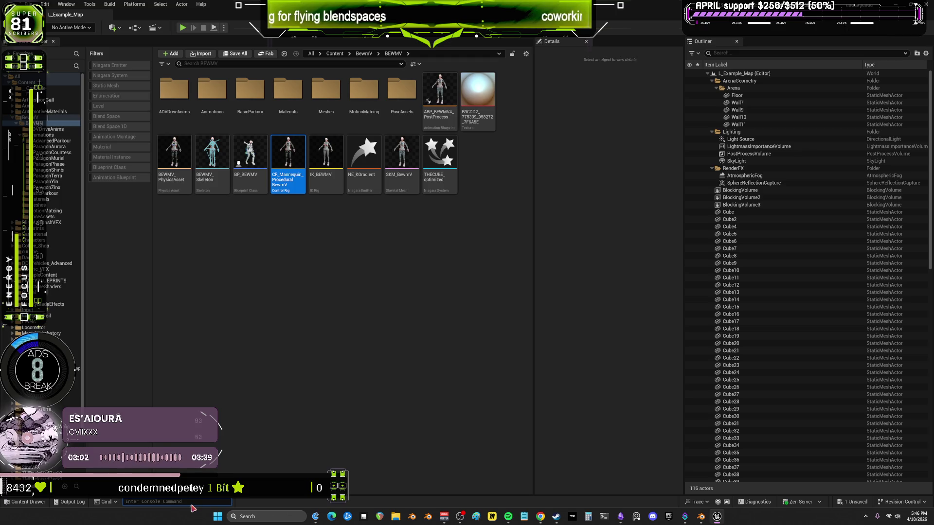
Enter the t.MaxFPS console command and return to Blender.
type("fps ma")
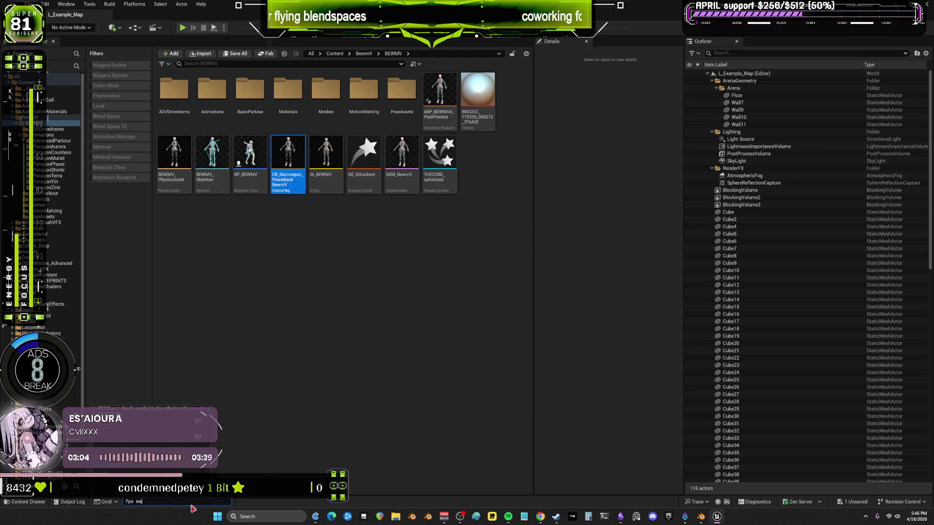
key("Tab")
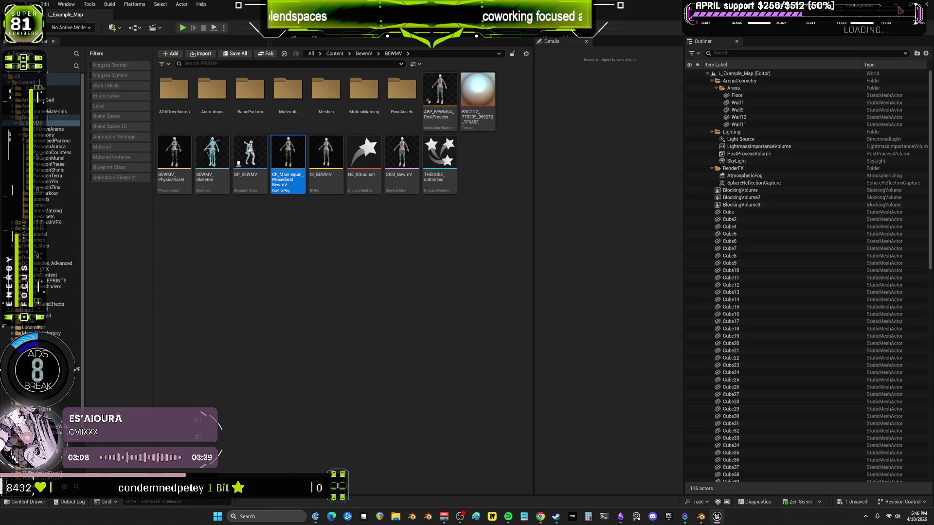
key("alt+Tab")
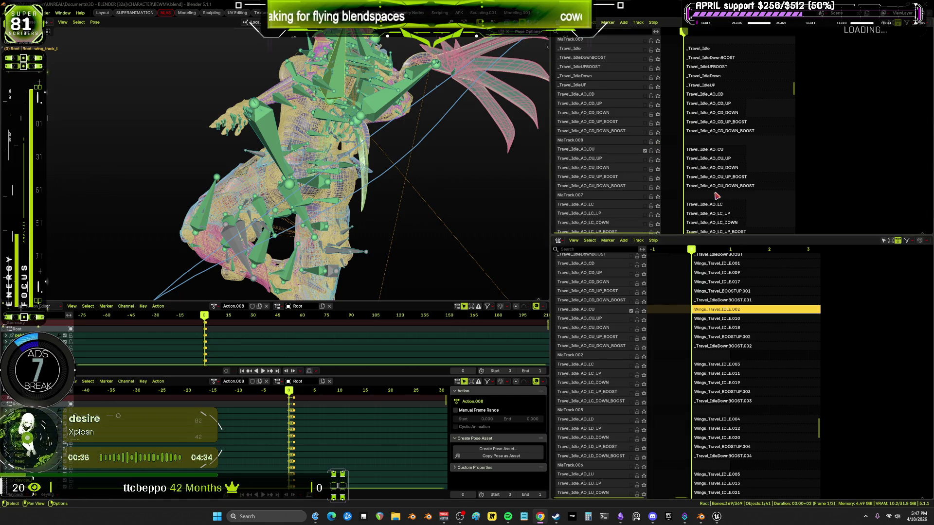
middle_click_drag(721, 158, 730, 179)
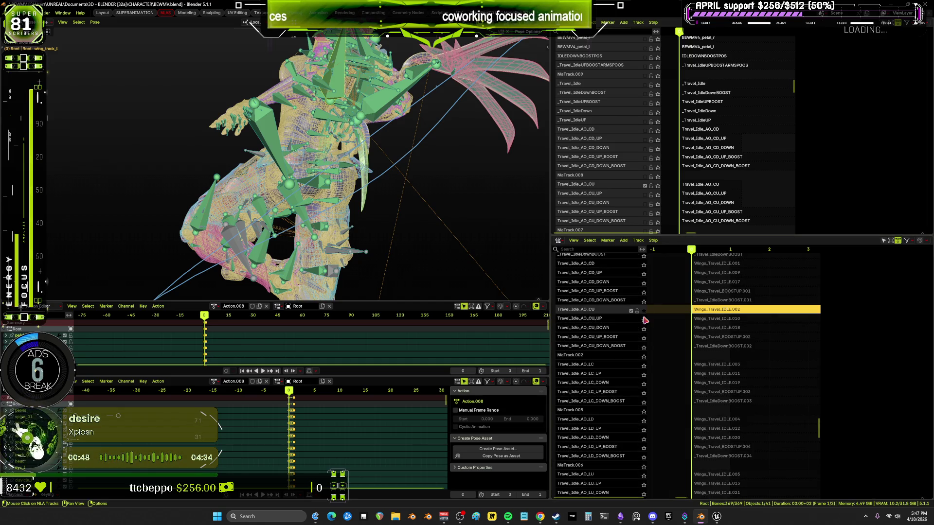
Show the NLA strip sidebars and select the wing's Wings_Travel_IDLE.002 strip in Object Mode.
left_click(644, 319)
left_click(637, 316)
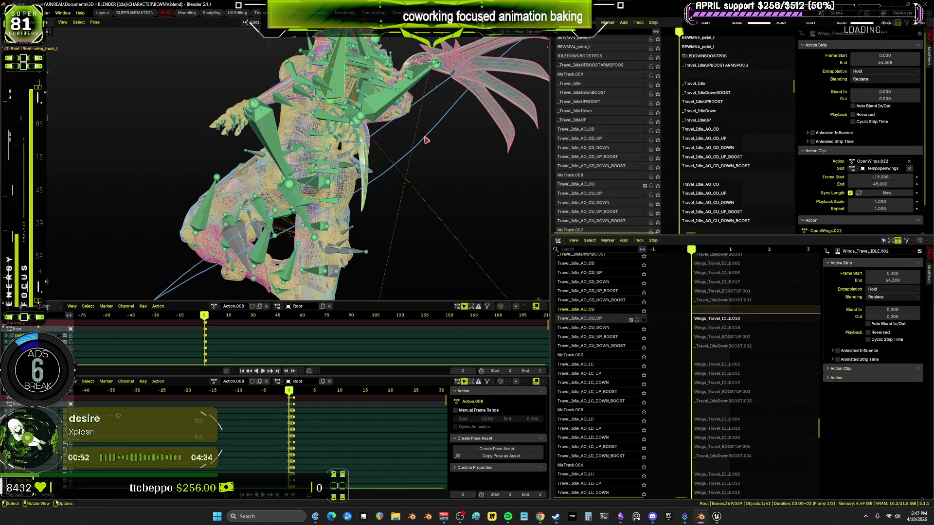
scroll(417, 164, "down", 5)
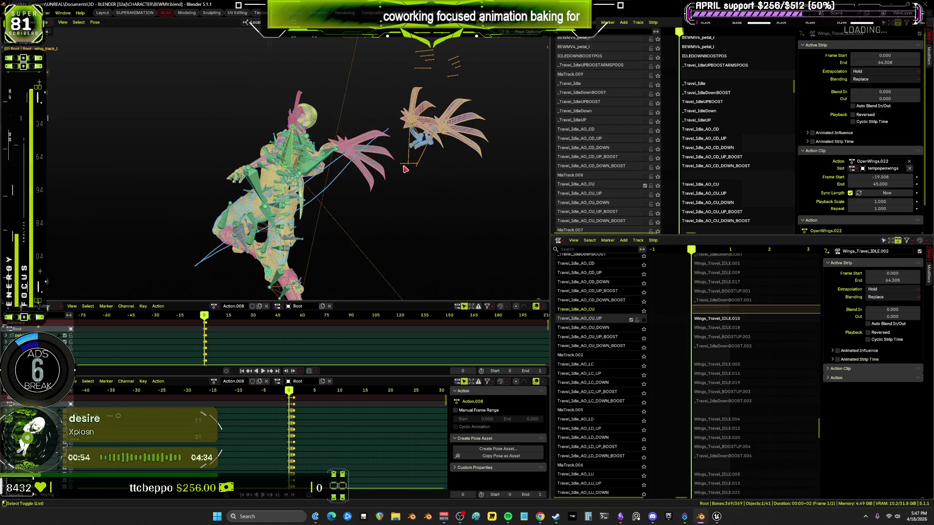
key("ctrl+Tab")
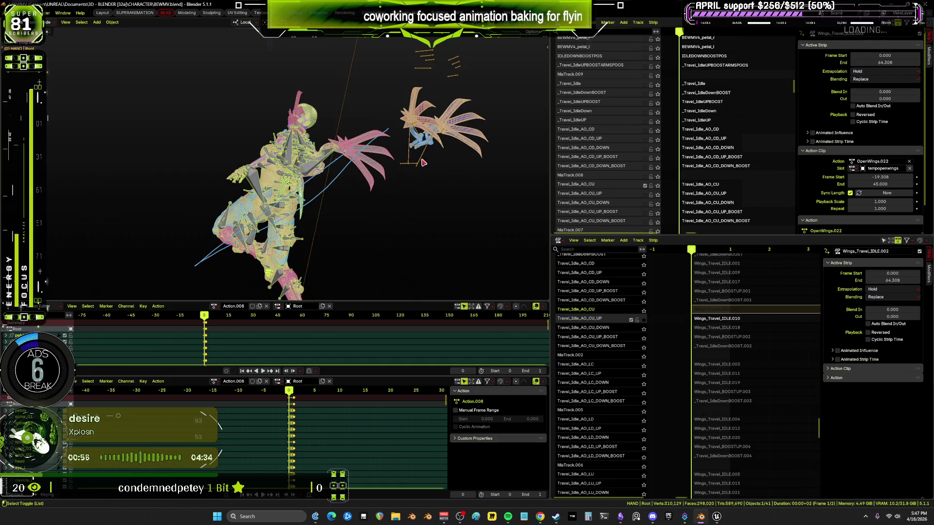
left_click(641, 323)
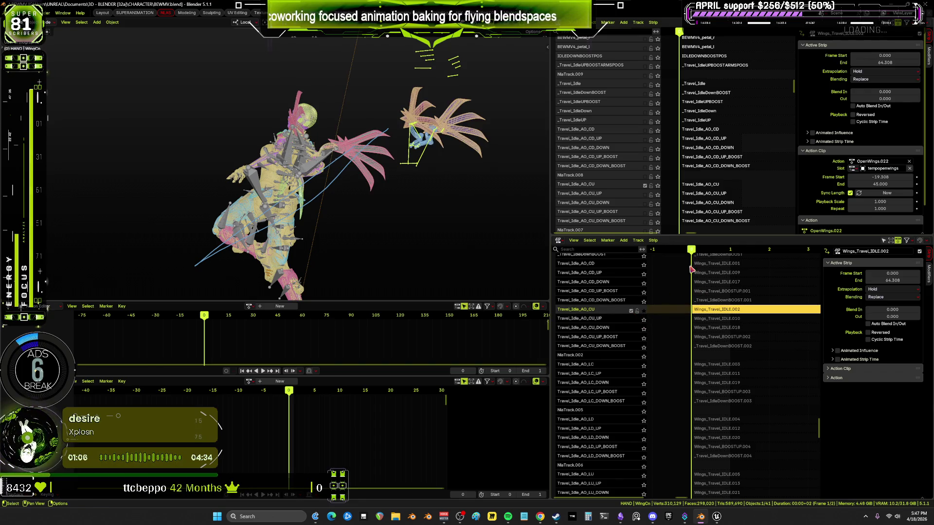
Inspect the Travel_Idle_AO_CU strip's properties and return the body rig to Pose Mode.
left_click(612, 189)
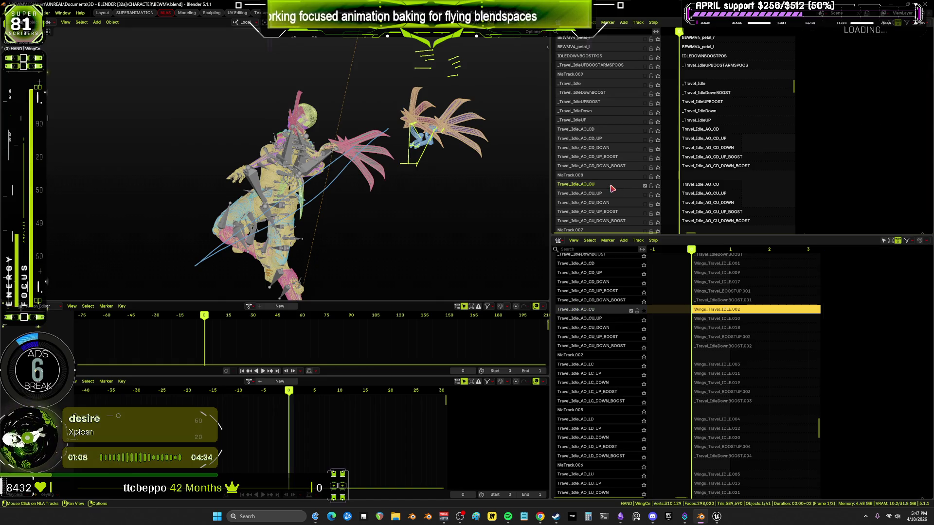
left_click(718, 187)
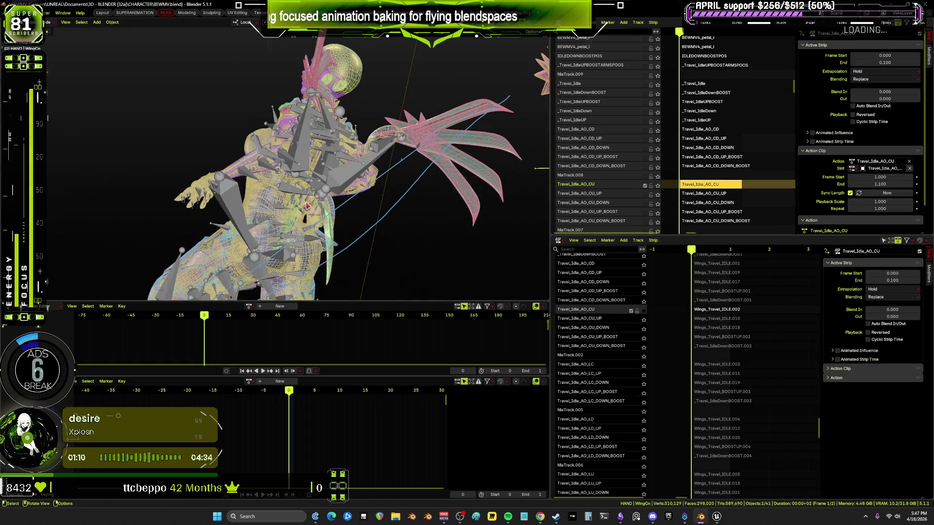
mouse_move(719, 187)
middle_mouse_down()
mouse_move(751, 42)
mouse_move(741, 127)
middle_mouse_up()
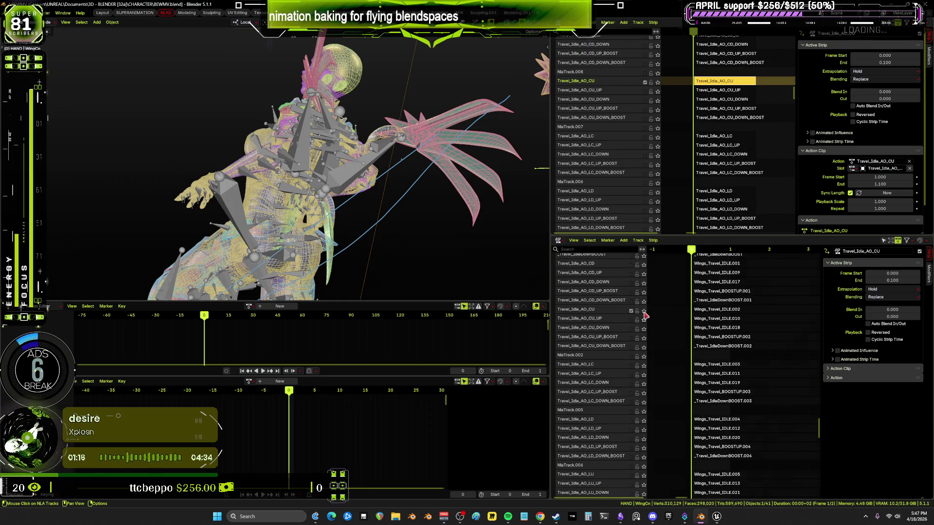
mouse_move(359, 164)
middle_mouse_down()
mouse_move(370, 184)
mouse_move(391, 185)
middle_mouse_up()
left_click(370, 184)
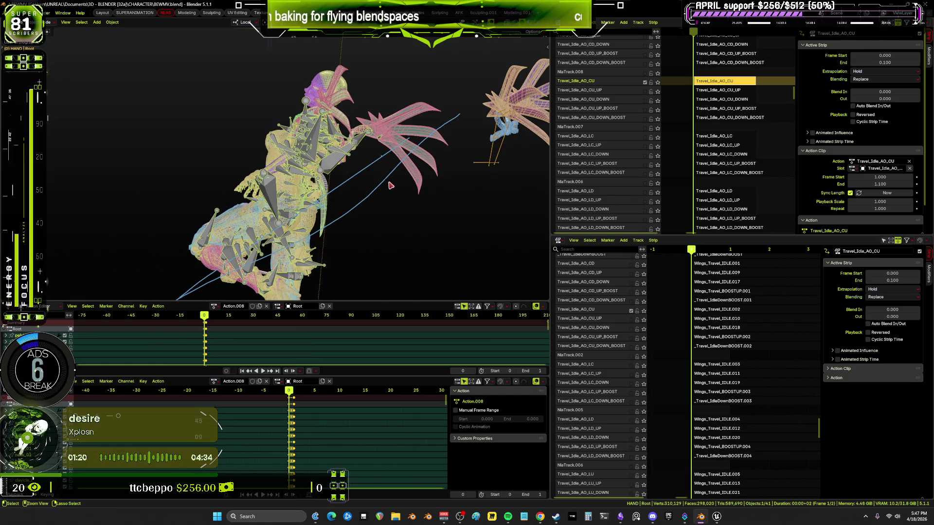
key("ctrl+Tab")
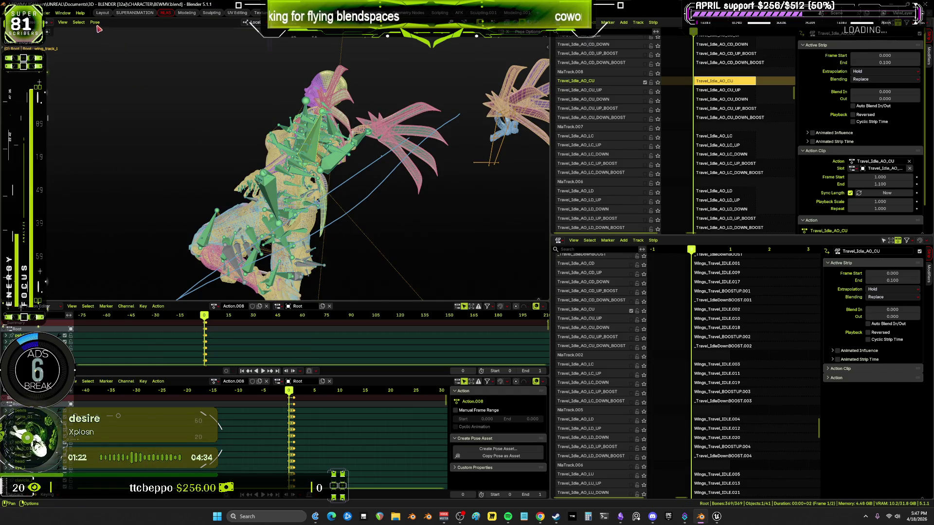
middle_click_drag(227, 117, 201, 95)
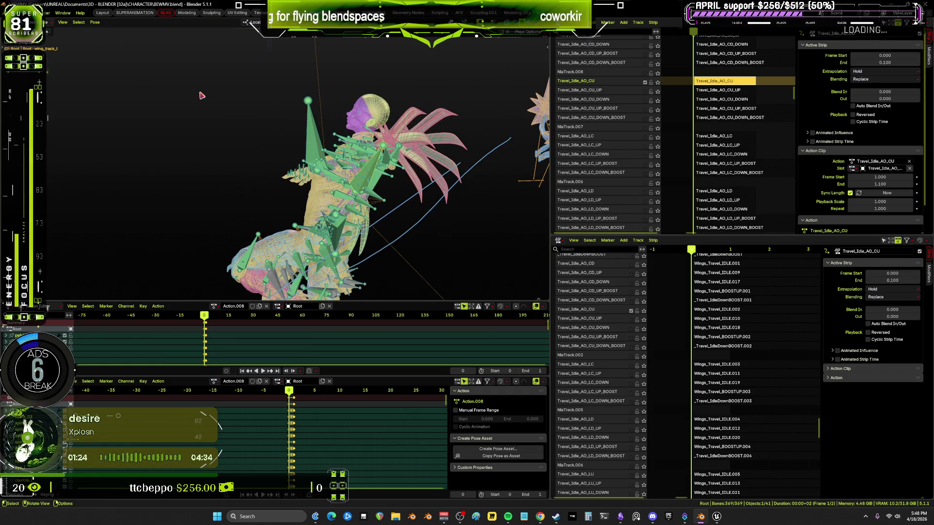
Bake the CU pose into Action.008, then mute Travel_Idle_AO_CU and solo Travel_Idle_AO_CU_UP.
left_click(94, 22)
mouse_move(126, 63)
left_click(199, 99)
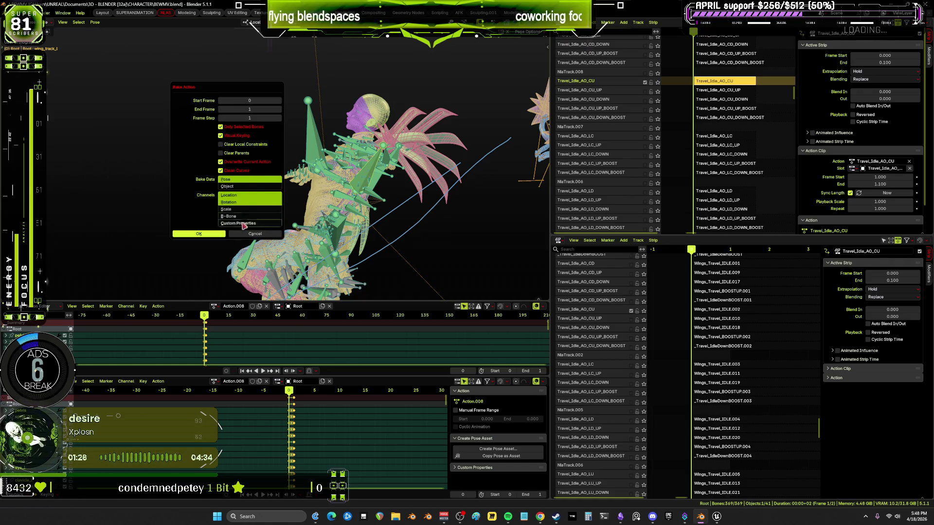
left_click(213, 237)
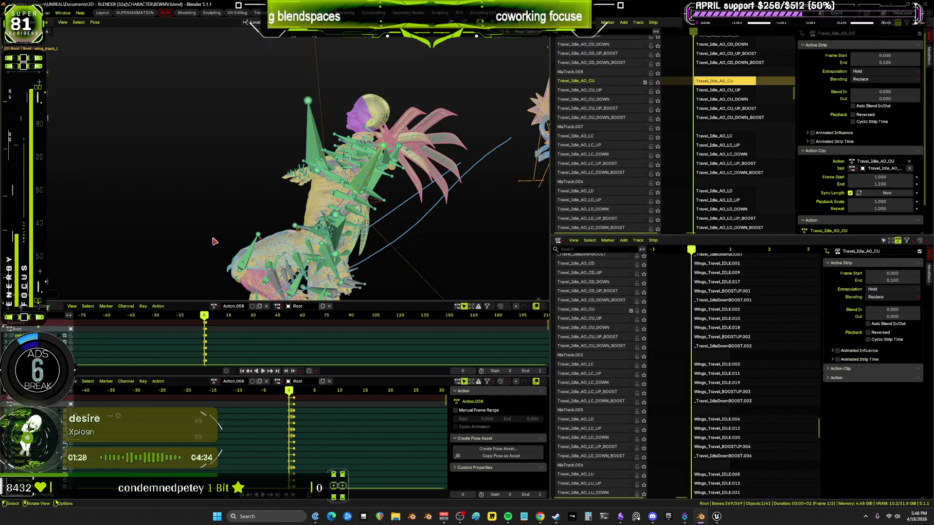
key("Right")
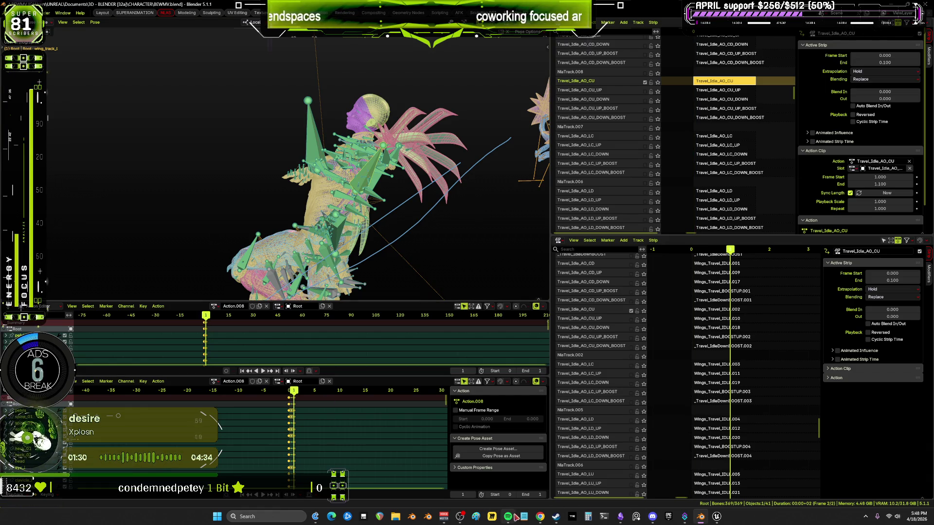
mouse_move(508, 516)
left_click(523, 496)
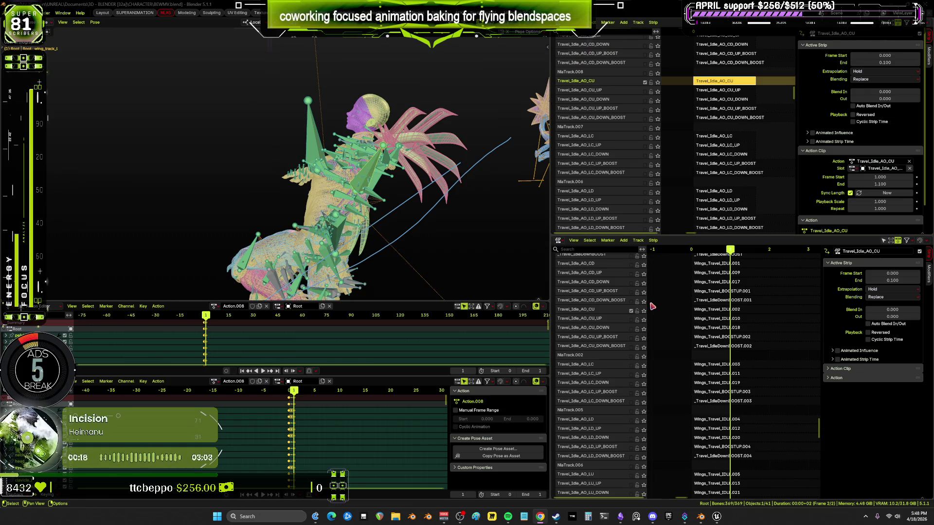
left_click(645, 83)
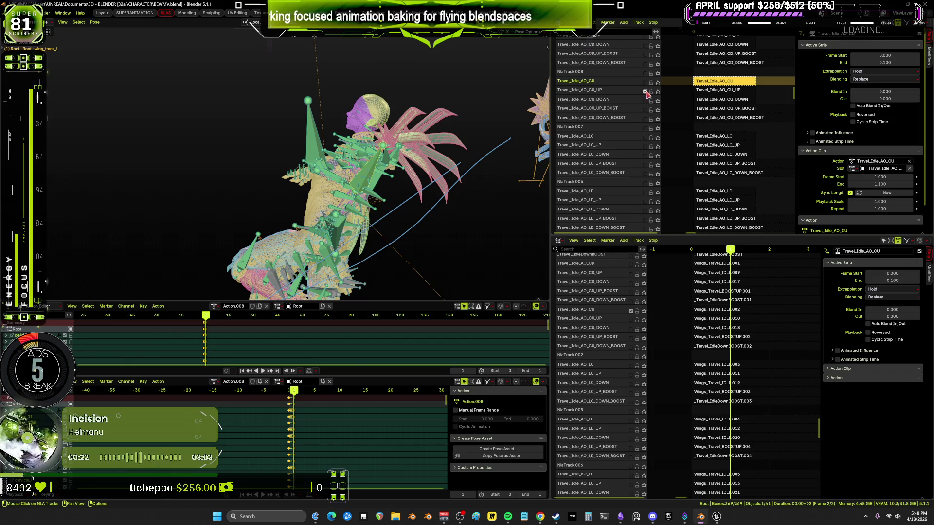
left_click(658, 91)
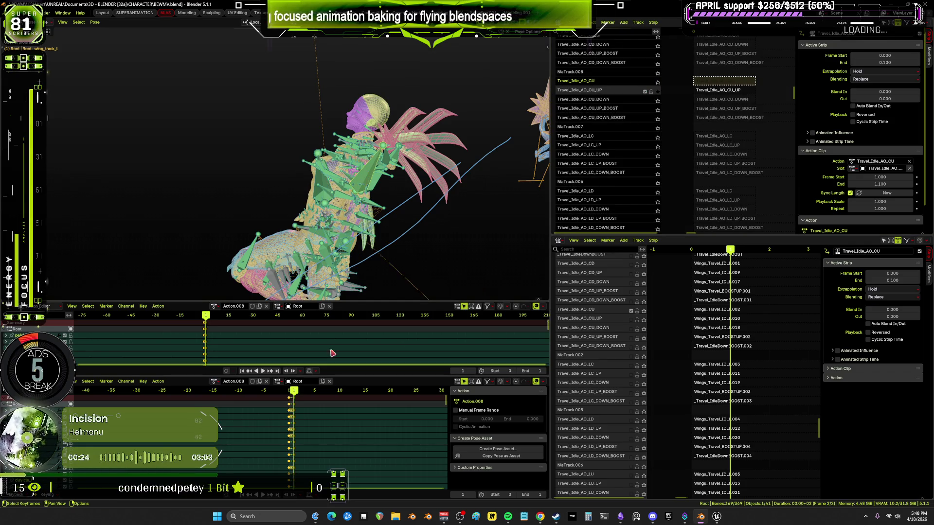
Unlink Action.008 and toggle tweak mode between the upper and lower NLA strips.
left_click(266, 306)
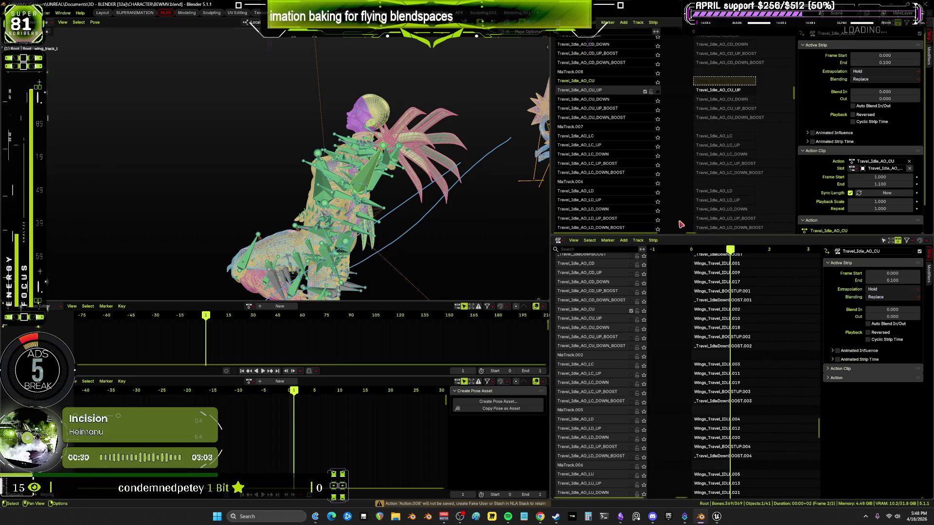
key("Tab")
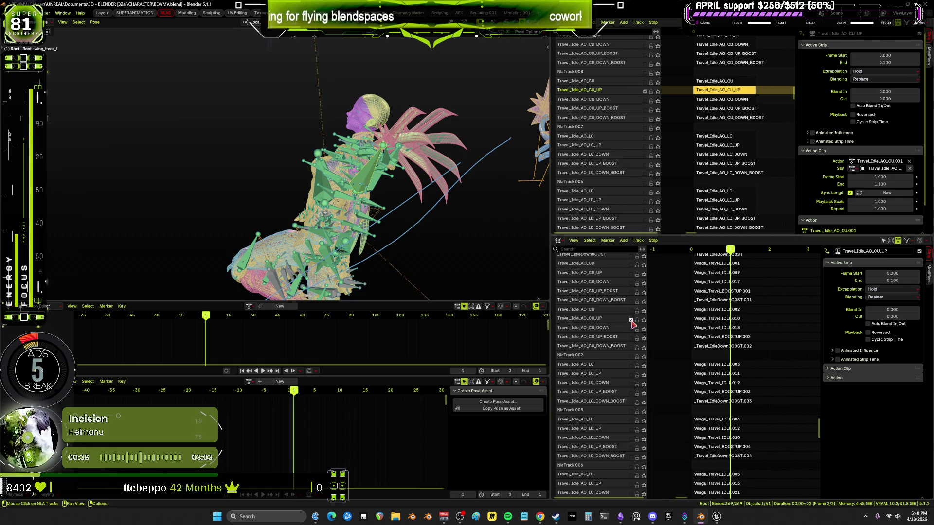
key("Tab")
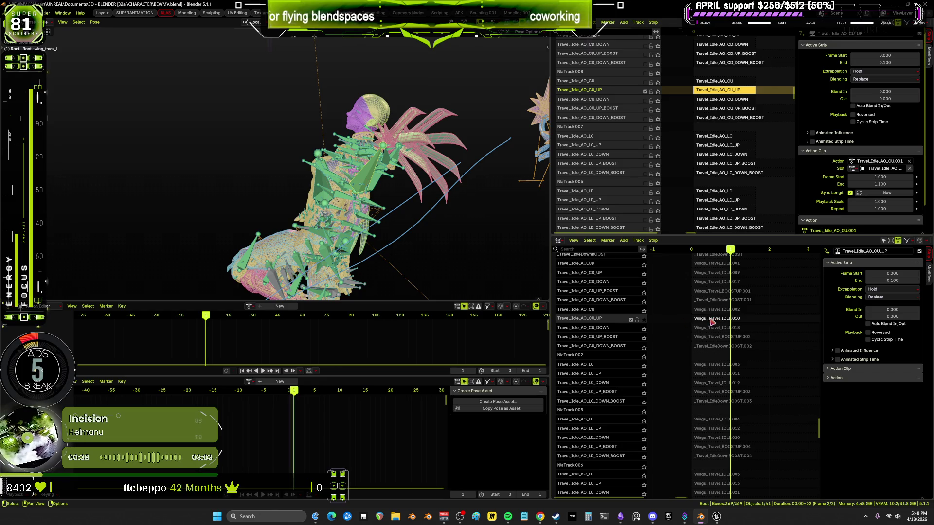
key("Tab")
Leave tweak mode and select the Wings_Travel_IDLE.010 and Travel_Idle_AO_CU_UP strips.
left_click(643, 331)
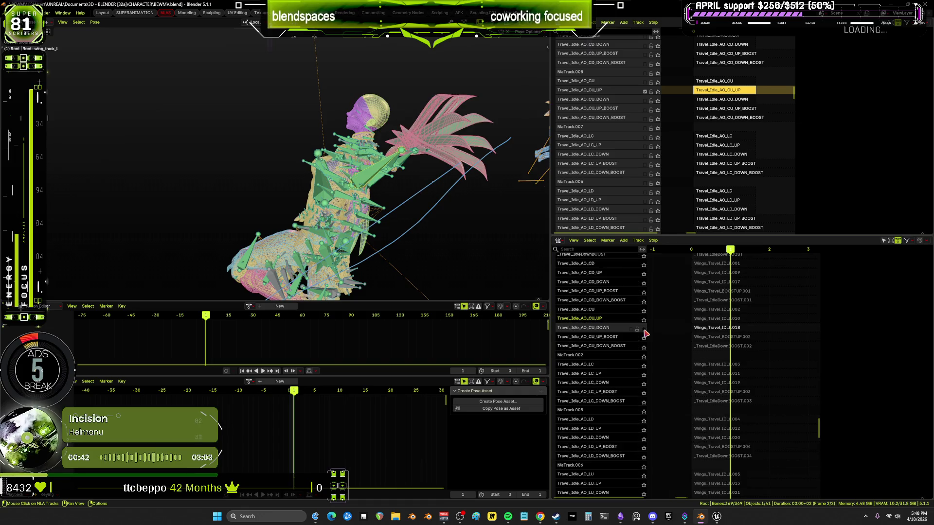
left_click(644, 328)
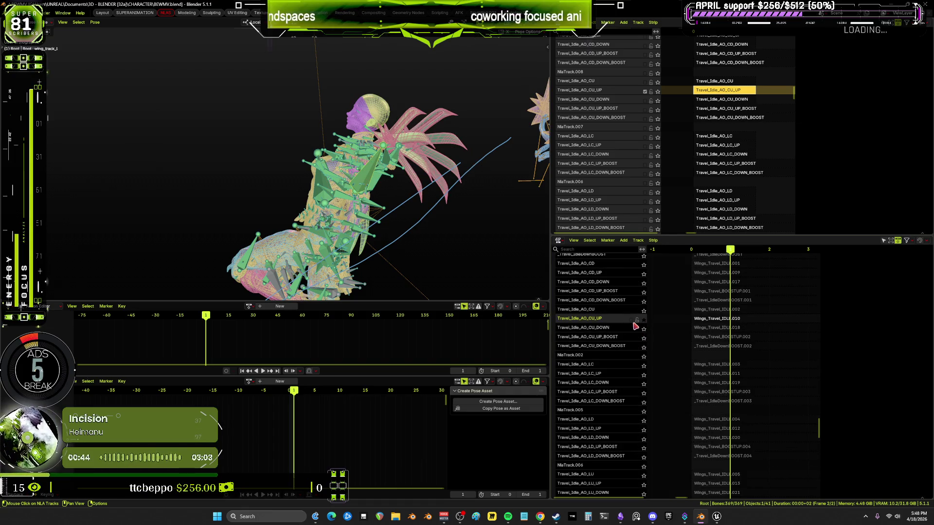
left_click(643, 319)
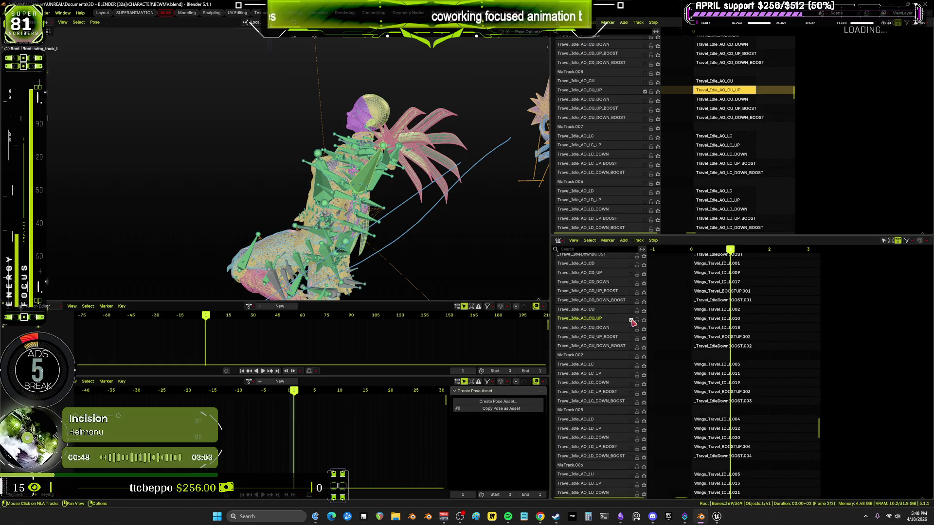
left_click(708, 321)
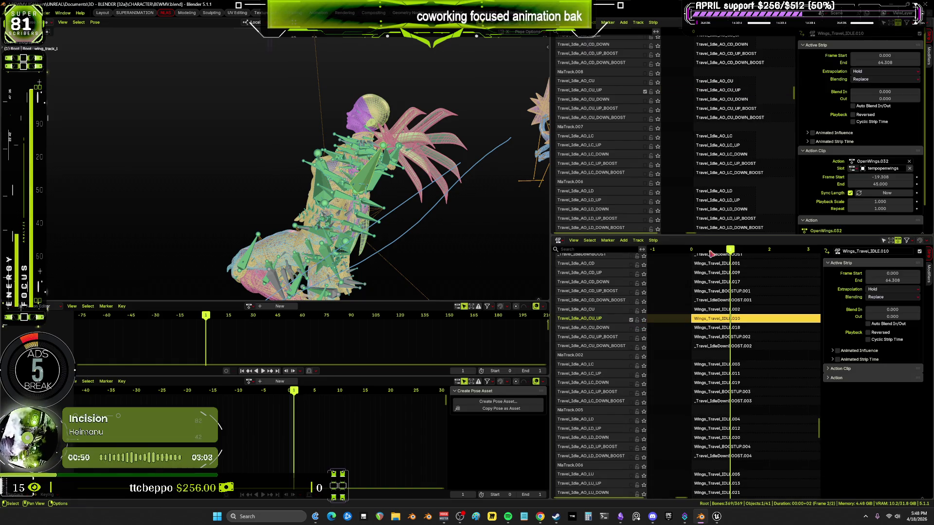
left_click(715, 92)
mouse_move(440, 176)
middle_mouse_down()
mouse_move(349, 147)
mouse_move(401, 144)
mouse_move(379, 144)
middle_mouse_up()
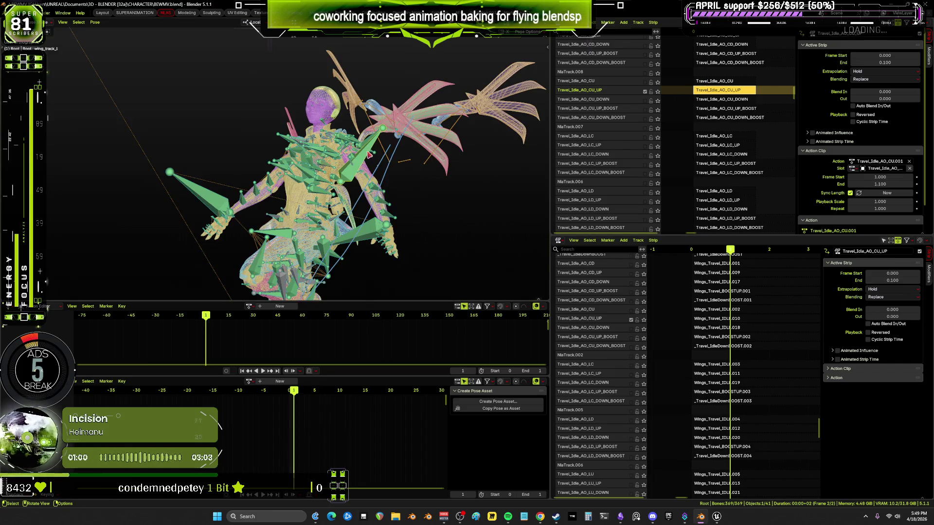
Bake the CU_UP pose into Action.009 and unlink it from the armature.
left_click(96, 23)
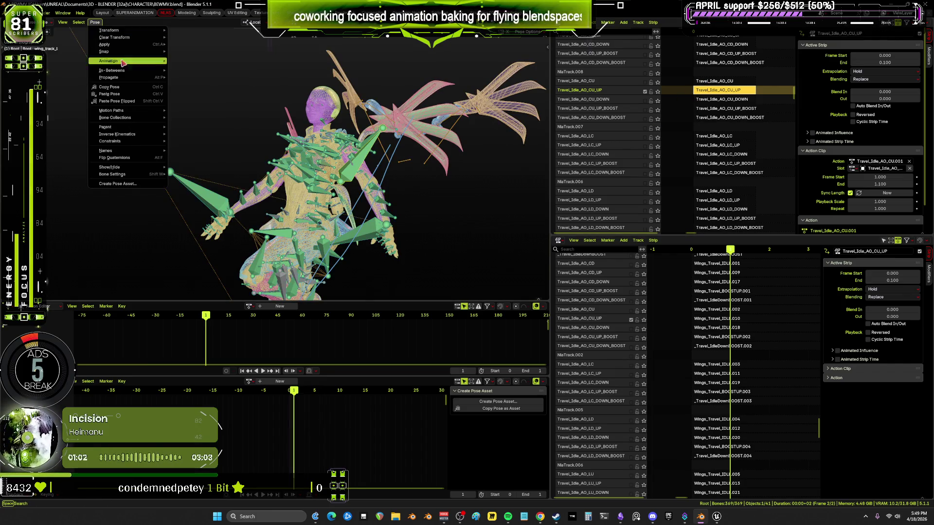
mouse_move(127, 61)
left_click(203, 100)
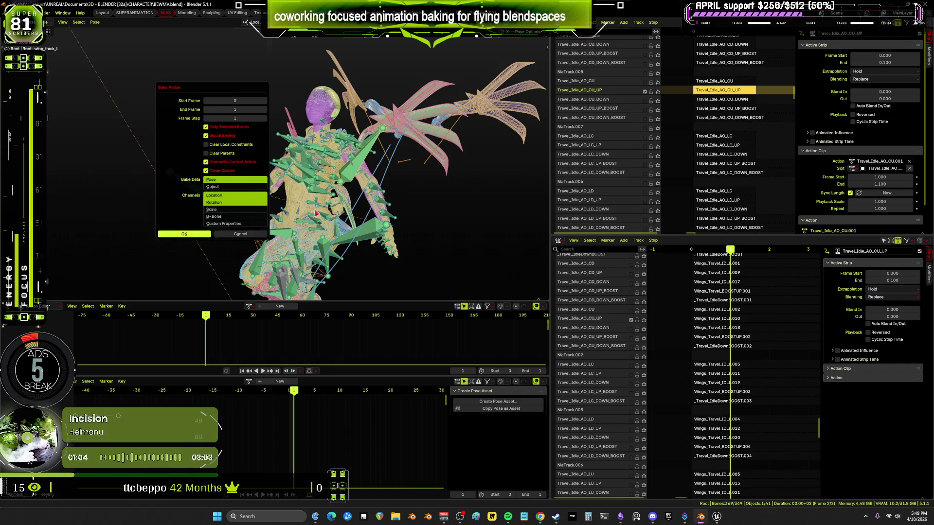
key("Return")
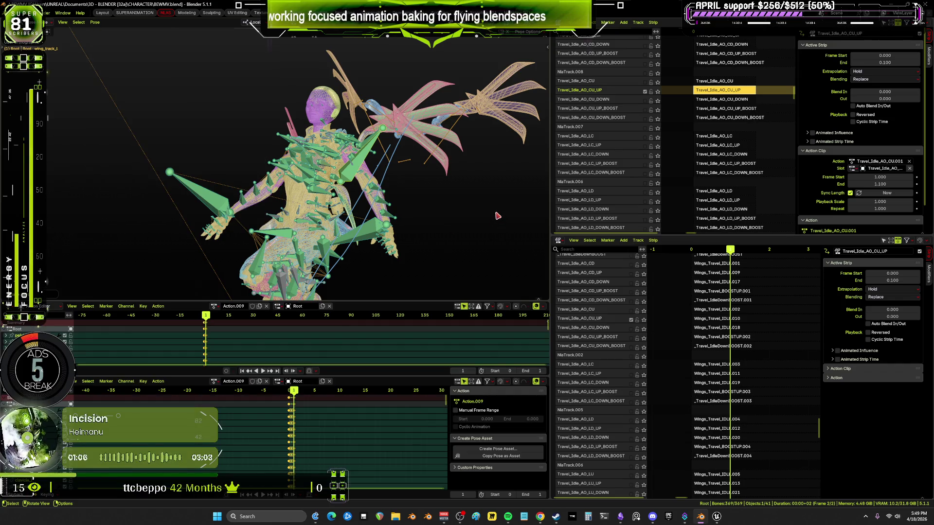
left_click(266, 307)
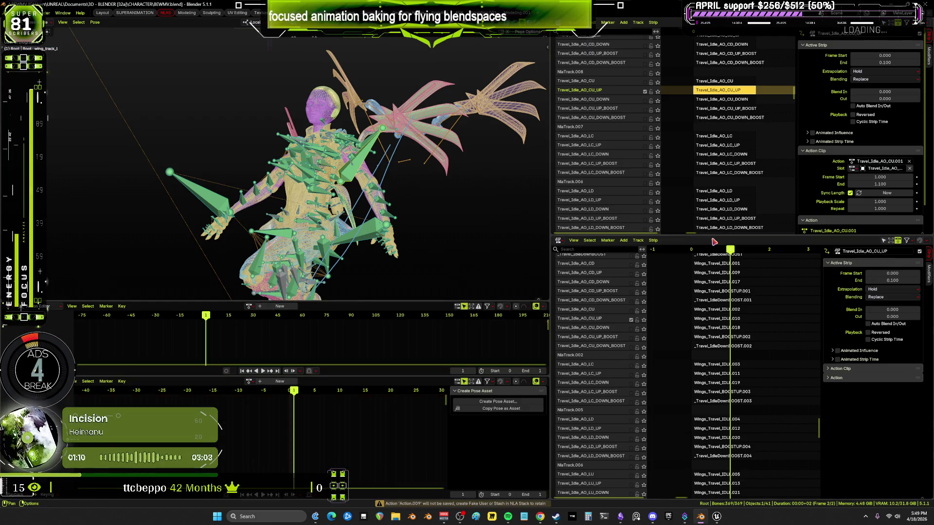
Mute the CU_UP track and select the Travel_Idle_AO_CU_DOWN strip.
left_click(645, 92)
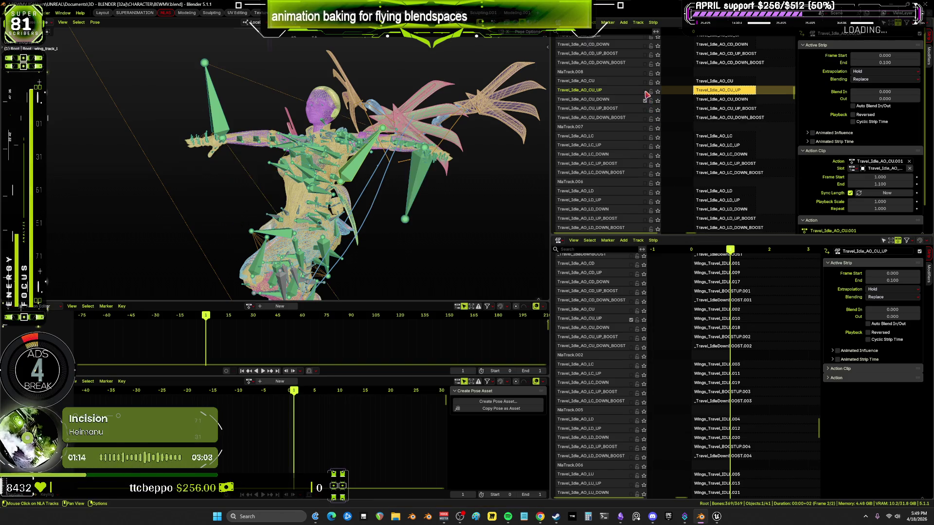
left_click(717, 100)
middle_click_drag(690, 139, 679, 143)
middle_click_drag(403, 170, 384, 173)
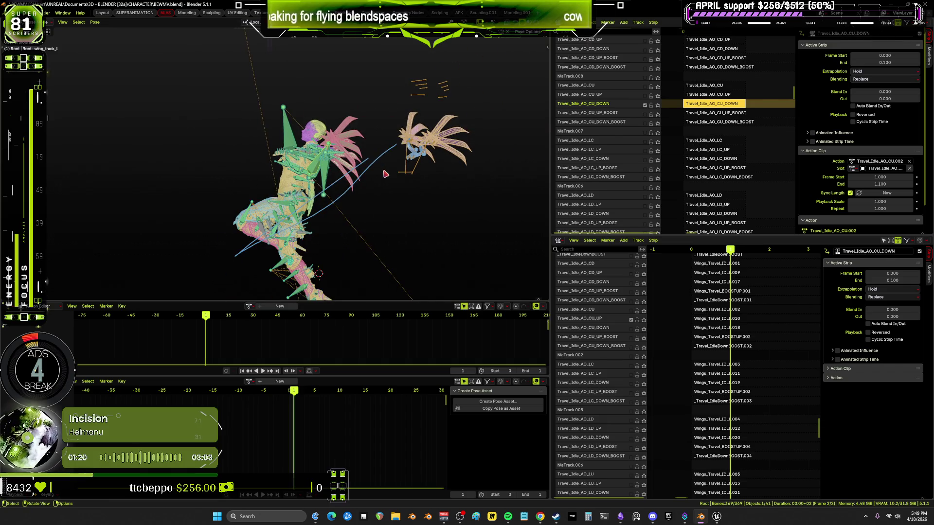
Enable the CU_DOWN wing track, bake the pose into Action.010 and unlink it.
left_click(631, 329)
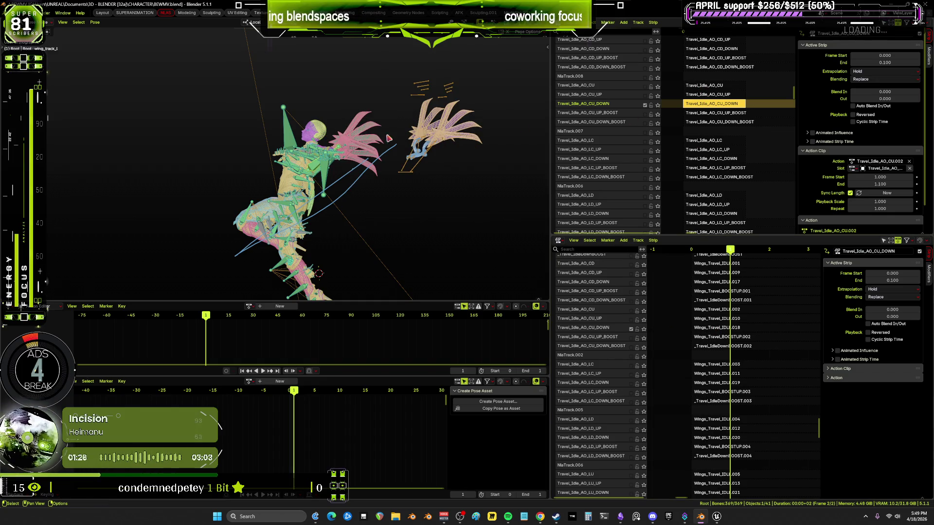
left_click(96, 26)
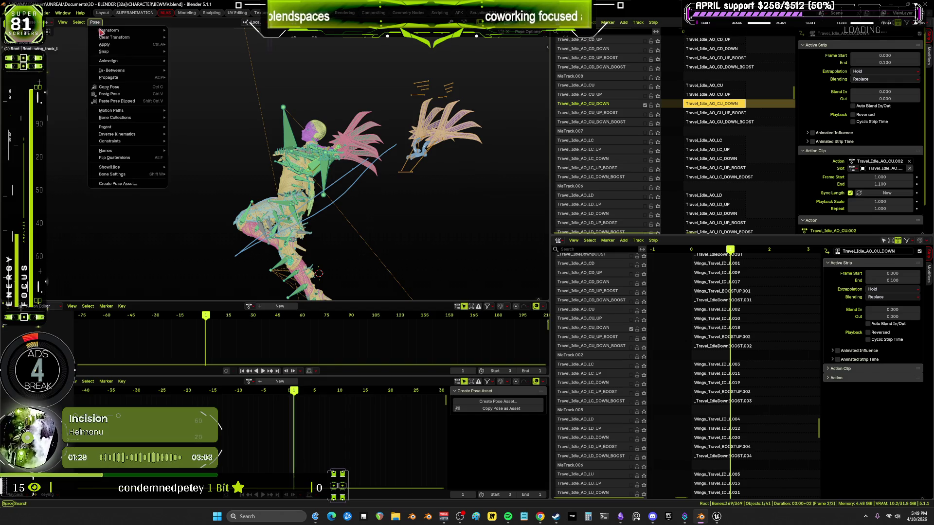
mouse_move(146, 60)
left_click(214, 99)
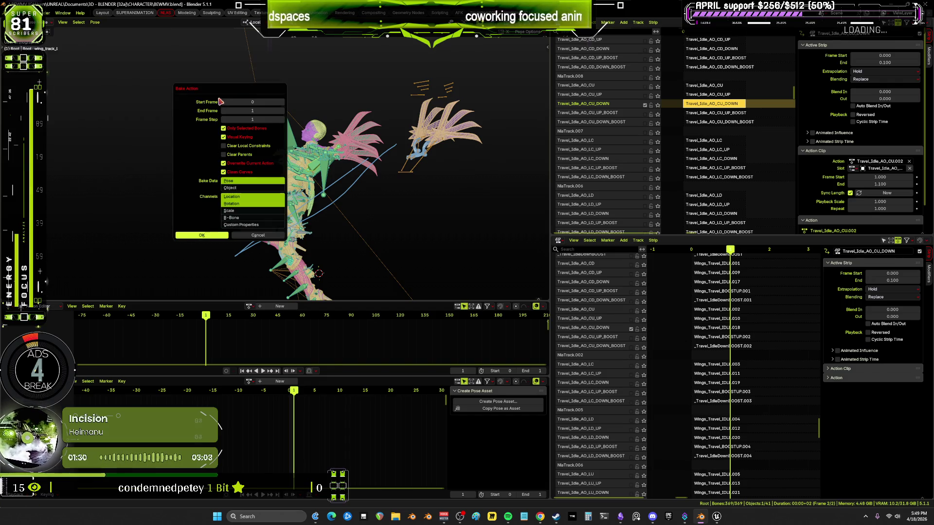
key("Return")
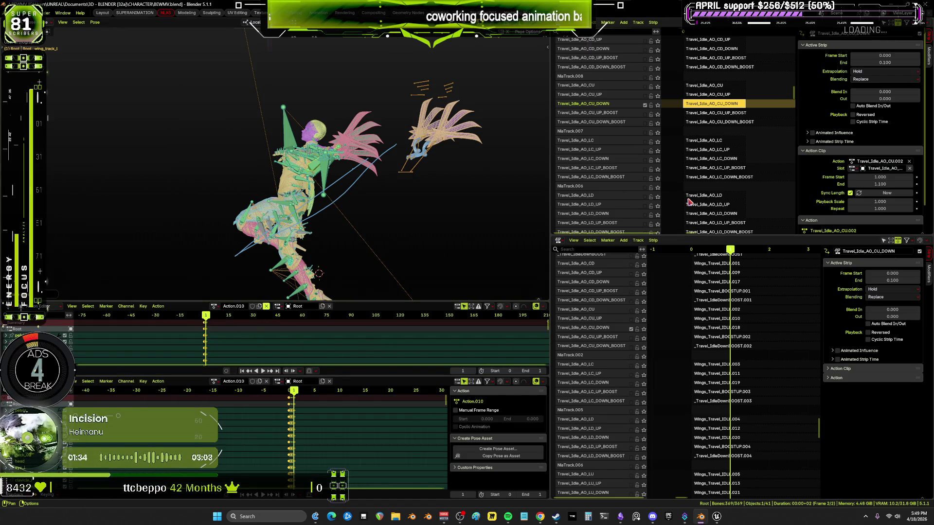
left_click(655, 113)
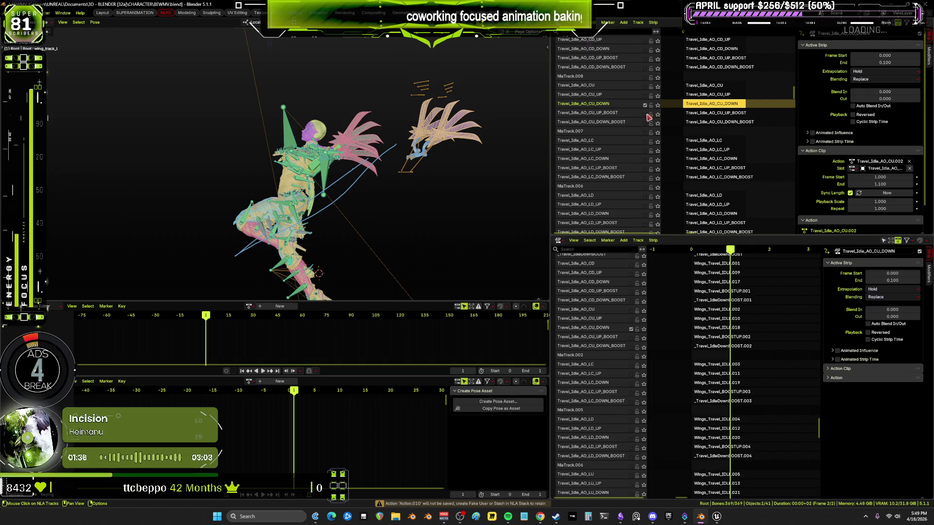
Enable both Travel_Idle_AO_CU_UP_BOOST tracks and inspect the pose in a maximized 3D view.
left_click(646, 115)
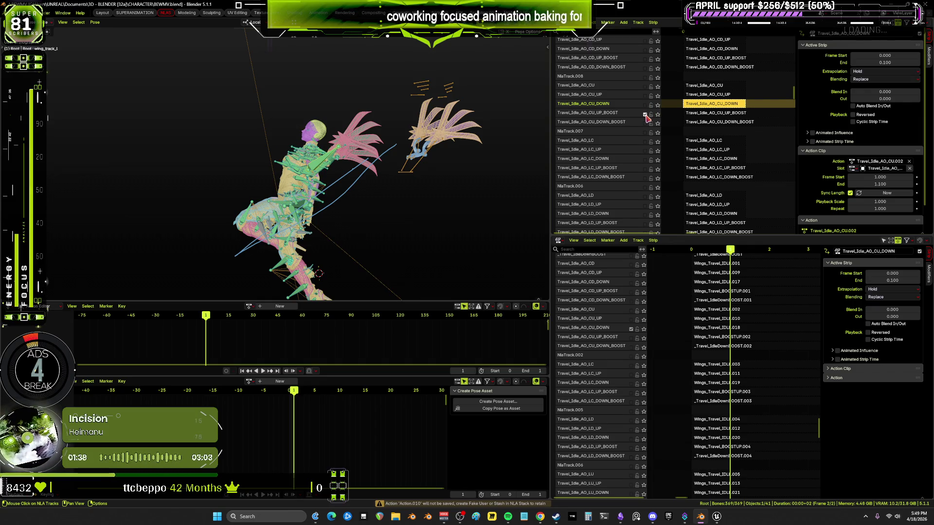
left_click(631, 338)
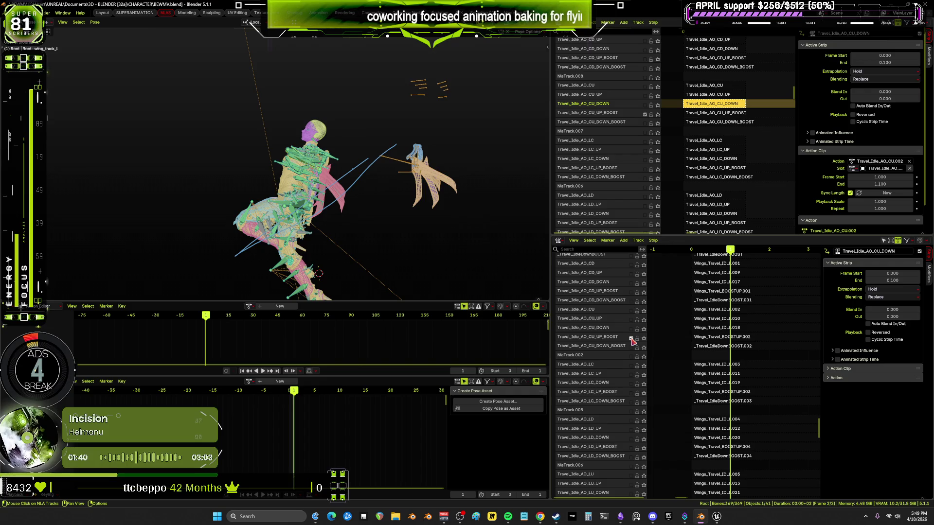
scroll(668, 103, "up", 10)
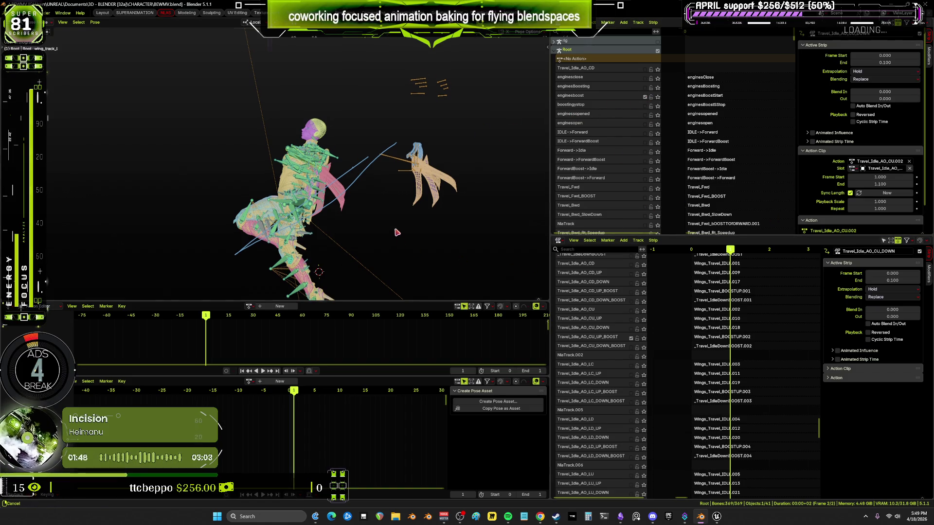
key("ctrl+alt+space")
key("alt+z")
middle_click_drag(448, 207, 499, 201)
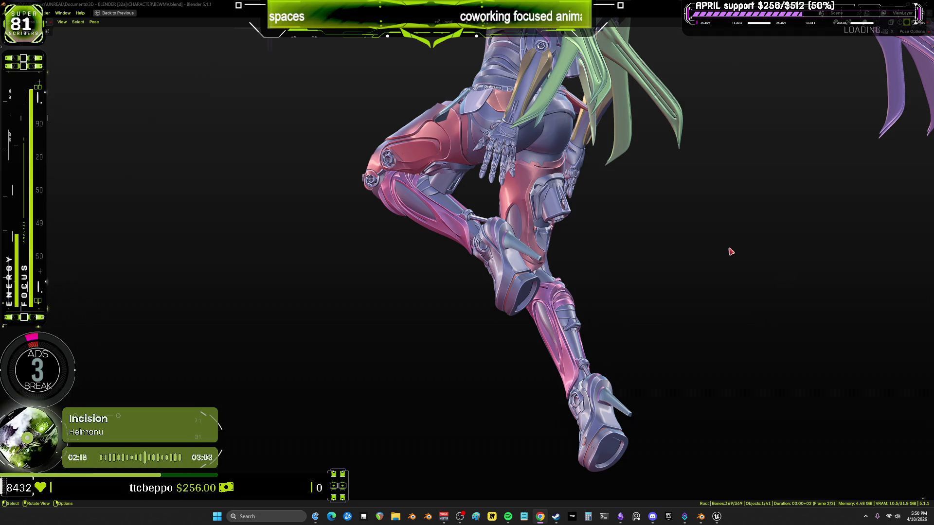
middle_click_drag(731, 251, 558, 242, "shift")
middle_click_drag(540, 201, 491, 237)
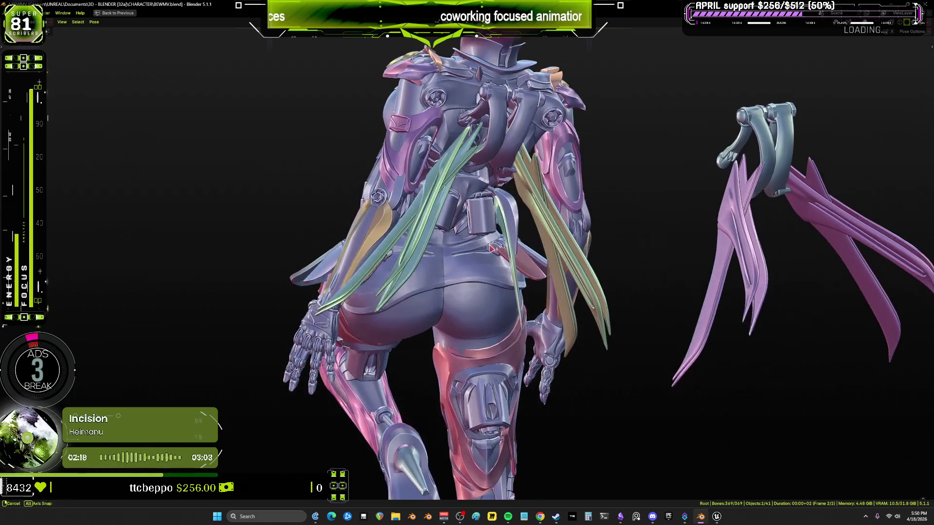
key("ctrl+space")
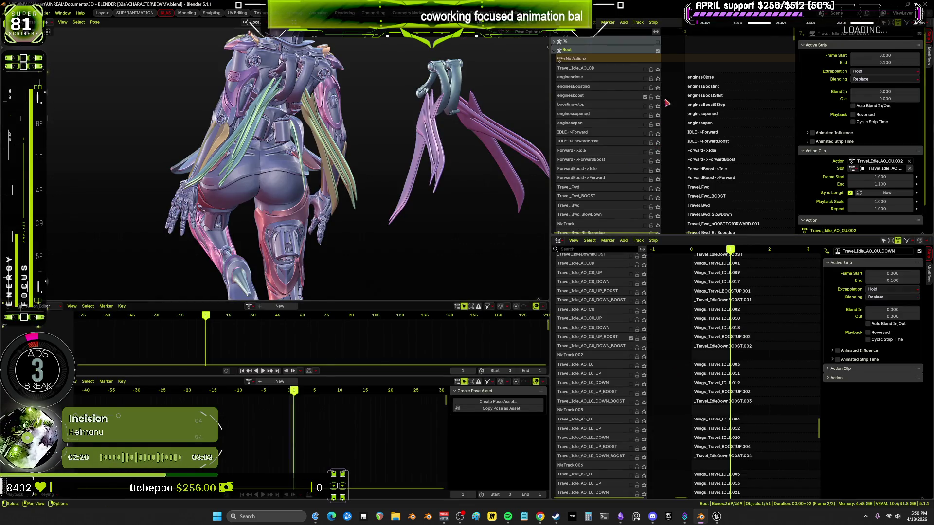
Disable the enginesboost track and enable the enginesBoosting track in its place.
left_click(644, 97)
left_click(644, 88)
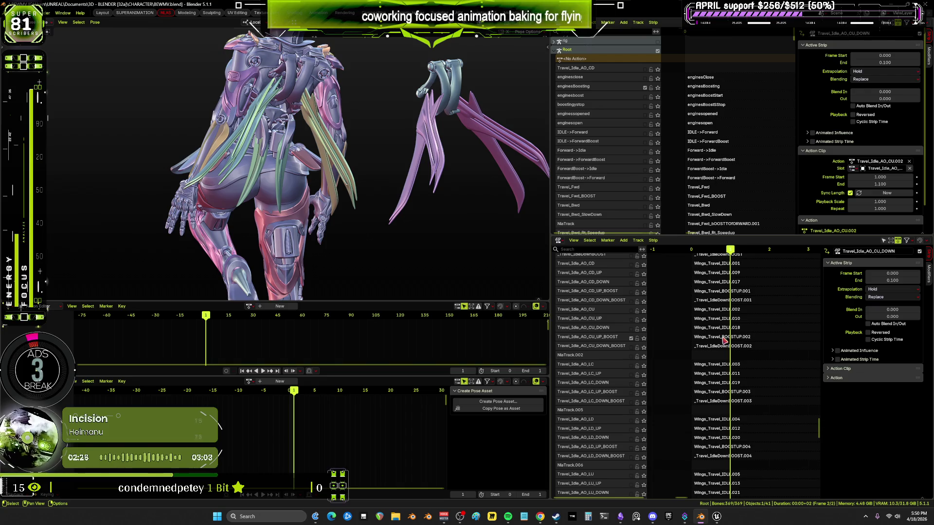
scroll(722, 303, "up", 3)
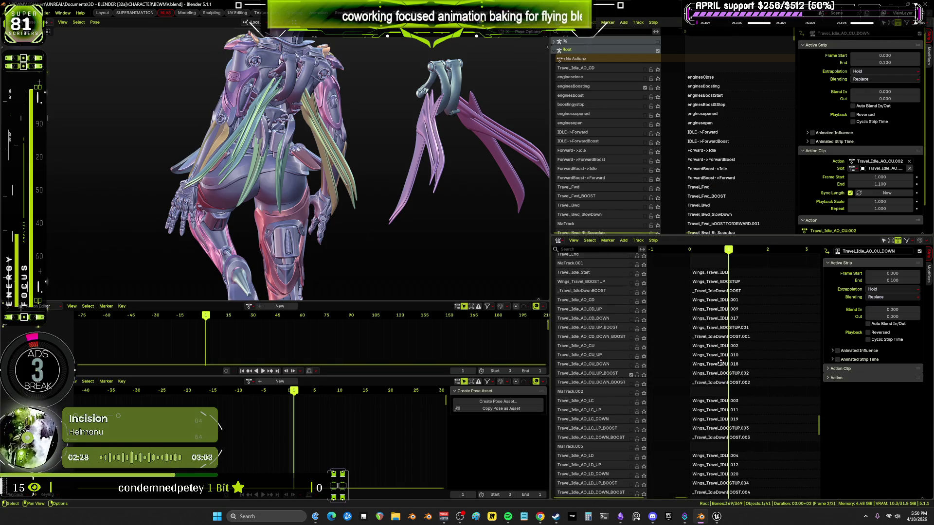
scroll(753, 128, "down", 10)
scroll(752, 128, "down", 10)
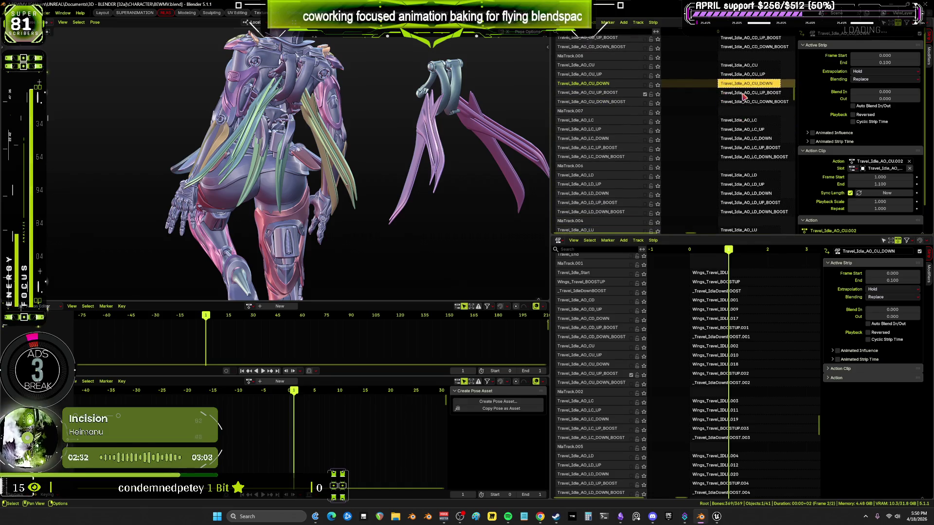
Make Travel_Idle_AO_CU_UP_BOOST the active strip and select the spine_04 bone.
left_click(743, 93)
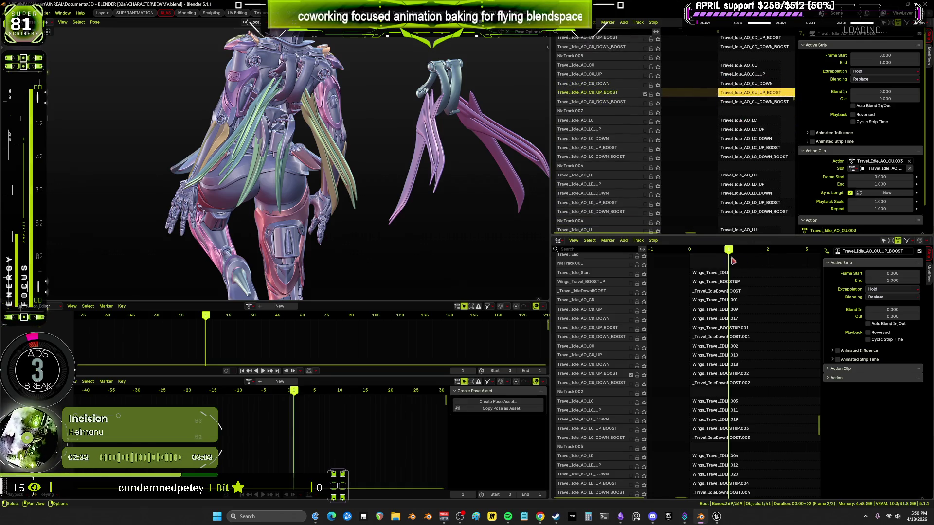
left_click(708, 374)
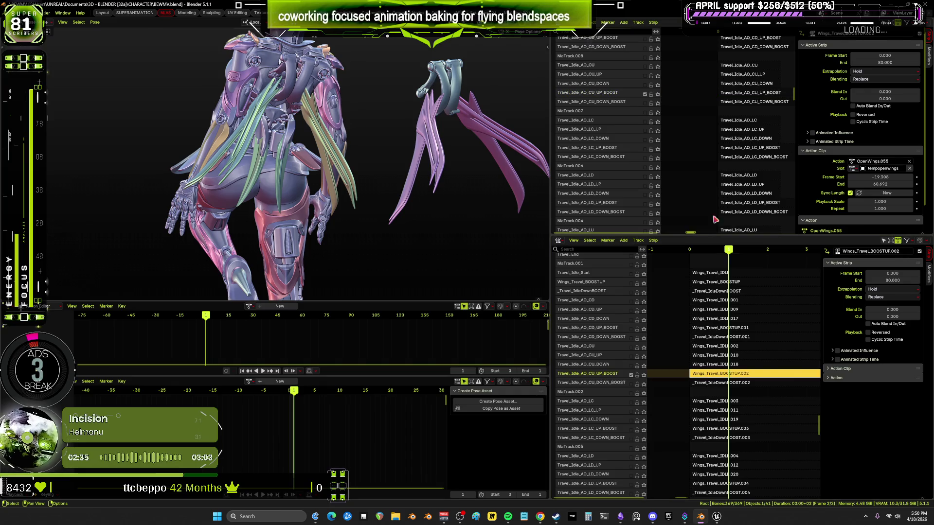
left_click(740, 96)
mouse_move(370, 146)
middle_mouse_down()
mouse_move(350, 136)
mouse_move(368, 131)
mouse_move(376, 164)
middle_mouse_up()
left_click(357, 123)
left_click(95, 22)
Bake the CU_UP_BOOST pose into new action Action.011 with the default bake settings.
mouse_move(135, 62)
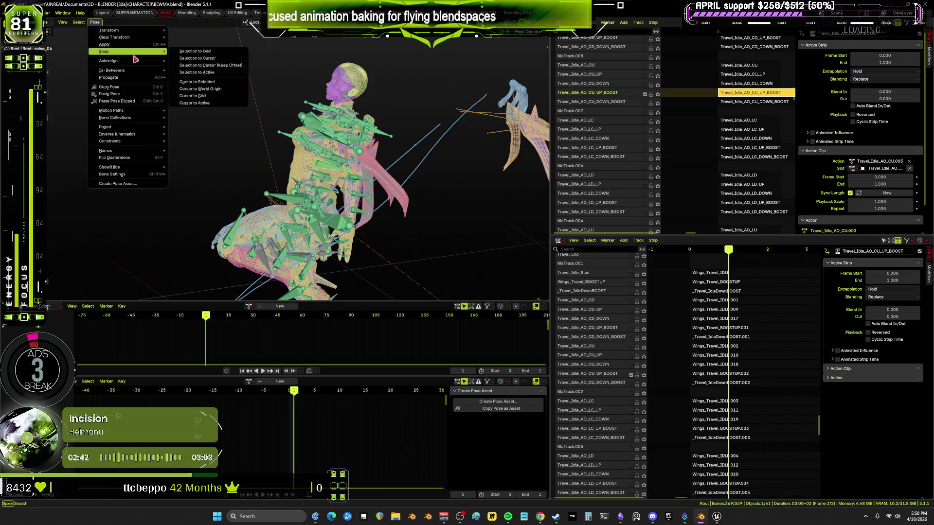
left_click(213, 99)
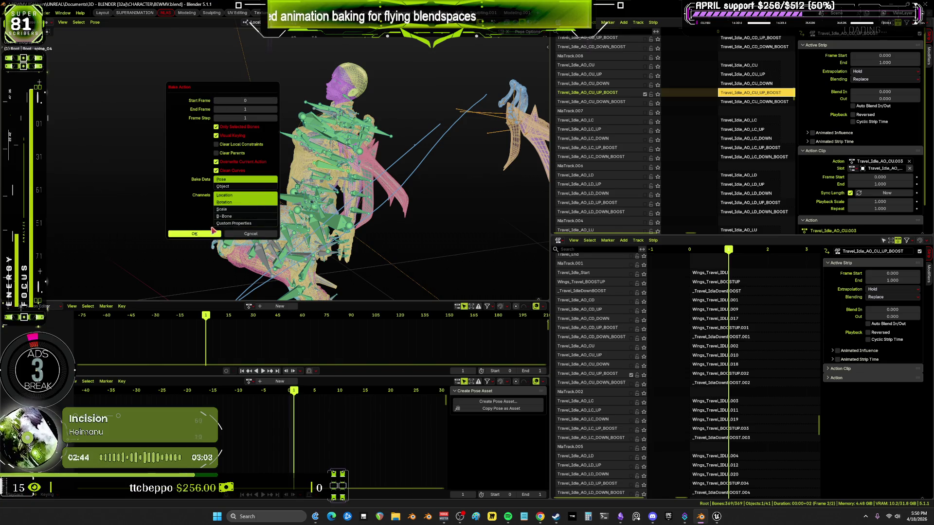
key("Return")
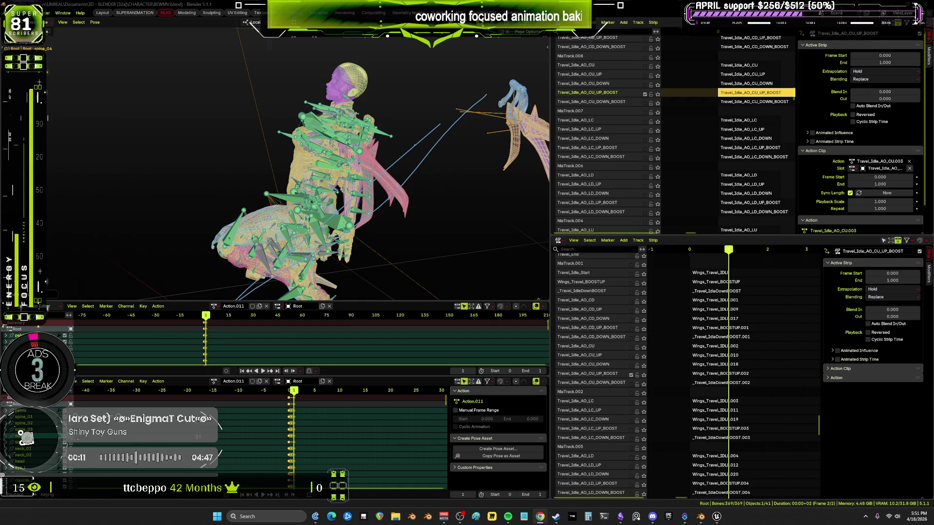
Orbit to inspect the baked boost pose, hide overlays, and maximize the 3D view.
mouse_move(382, 200)
middle_mouse_down()
mouse_move(444, 183)
mouse_move(394, 194)
mouse_move(438, 198)
mouse_move(481, 180)
mouse_move(474, 176)
mouse_move(452, 185)
mouse_move(505, 195)
mouse_move(438, 190)
mouse_move(481, 190)
mouse_move(440, 204)
mouse_move(435, 190)
mouse_move(458, 200)
mouse_move(410, 189)
mouse_move(469, 156)
mouse_move(483, 179)
mouse_move(409, 179)
mouse_move(475, 183)
mouse_move(440, 190)
mouse_move(442, 202)
mouse_move(399, 201)
mouse_move(443, 174)
mouse_move(335, 194)
mouse_move(35, 220)
mouse_move(526, 194)
mouse_move(455, 175)
middle_mouse_up()
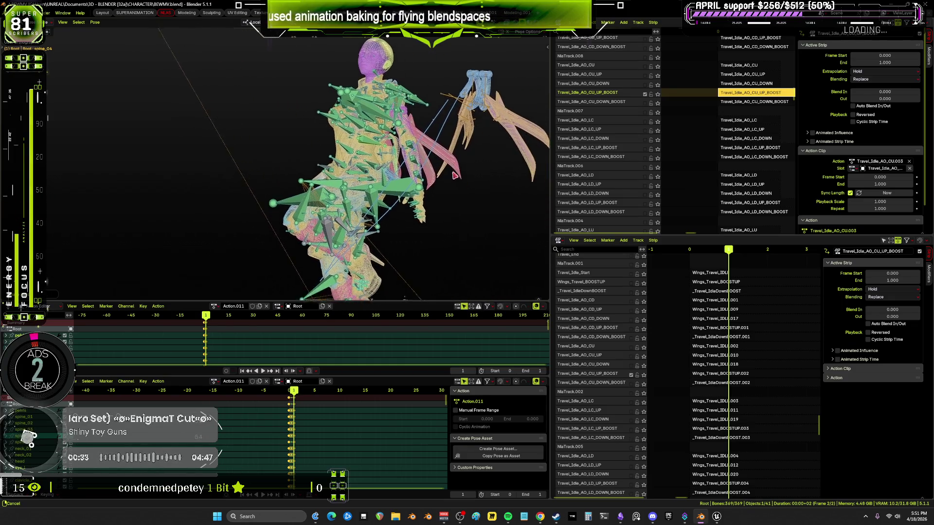
mouse_move(390, 178)
middle_mouse_down()
mouse_move(366, 170)
mouse_move(474, 178)
middle_mouse_up()
middle_click_drag(380, 184, 412, 213)
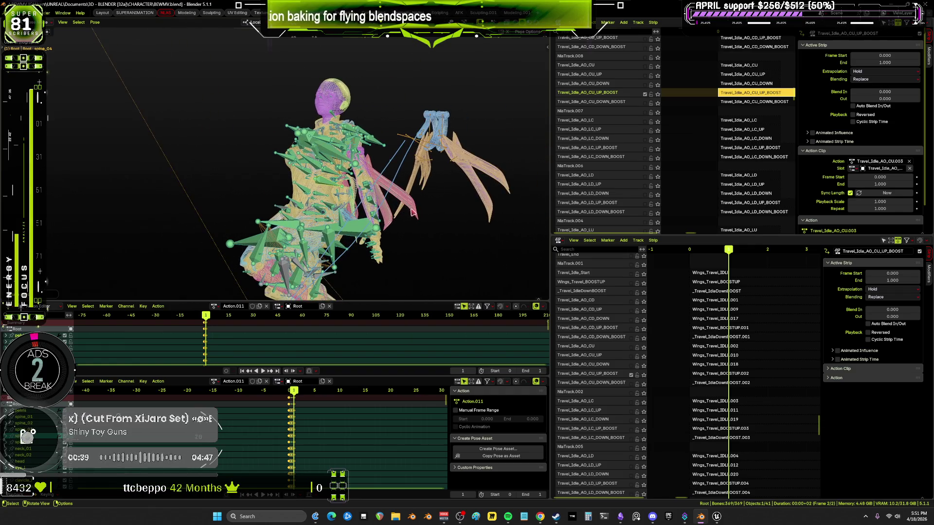
key("shift+alt+z")
key("ctrl+alt+space")
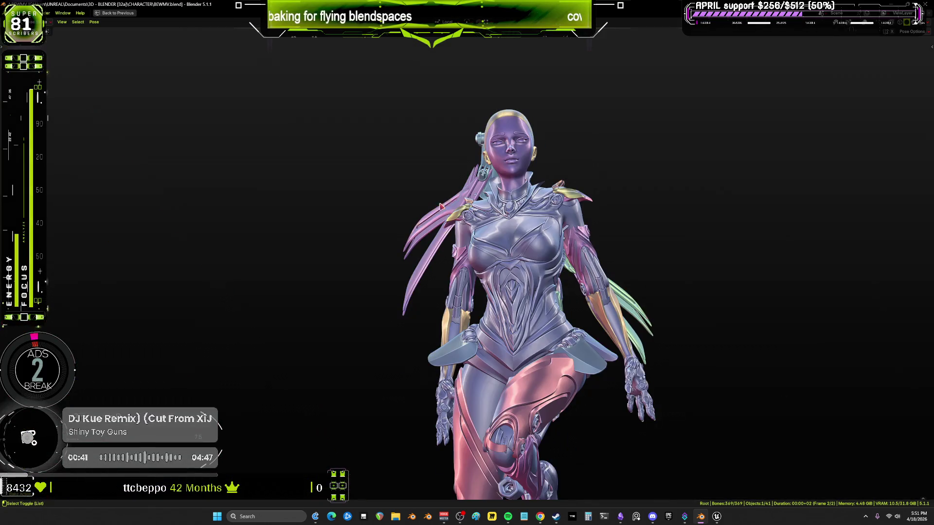
mouse_move(501, 246)
middle_mouse_down()
mouse_move(543, 266)
mouse_move(575, 246)
mouse_move(545, 276)
mouse_move(537, 265)
mouse_move(585, 259)
mouse_move(515, 259)
mouse_move(746, 254)
mouse_move(868, 274)
mouse_move(848, 267)
mouse_move(883, 267)
mouse_move(854, 271)
mouse_move(869, 271)
mouse_move(876, 255)
mouse_move(882, 354)
mouse_move(876, 340)
mouse_move(717, 327)
mouse_move(552, 263)
mouse_move(587, 253)
mouse_move(544, 268)
mouse_move(530, 312)
mouse_move(491, 287)
middle_mouse_up()
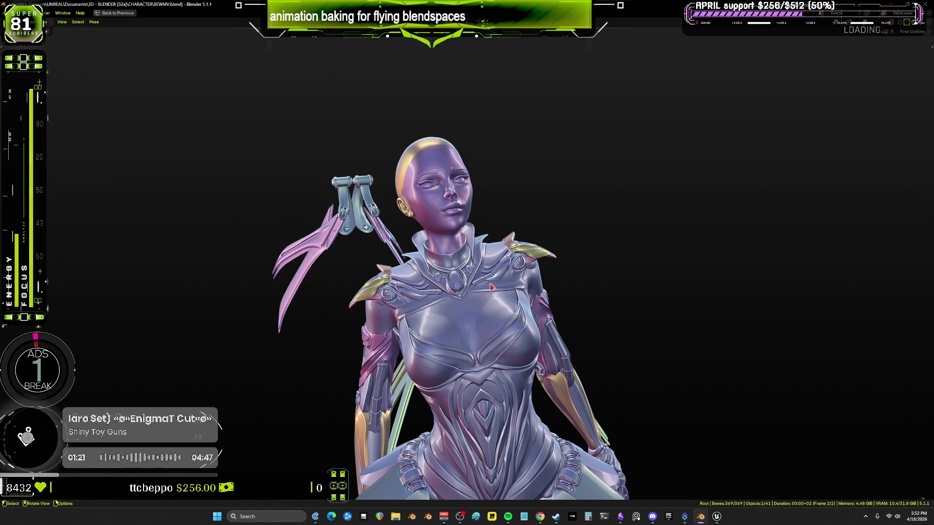
mouse_move(508, 237)
middle_mouse_down()
mouse_move(486, 253)
mouse_move(499, 392)
mouse_move(530, 336)
mouse_move(575, 316)
mouse_move(527, 333)
mouse_move(552, 323)
mouse_move(517, 322)
mouse_move(559, 316)
mouse_move(181, 323)
mouse_move(202, 328)
mouse_move(232, 306)
mouse_move(219, 323)
mouse_move(191, 316)
mouse_move(208, 262)
middle_mouse_up()
mouse_move(214, 174)
middle_mouse_down()
mouse_move(77, 141)
mouse_move(903, 141)
mouse_move(83, 123)
mouse_move(174, 126)
middle_mouse_up()
key("Home")
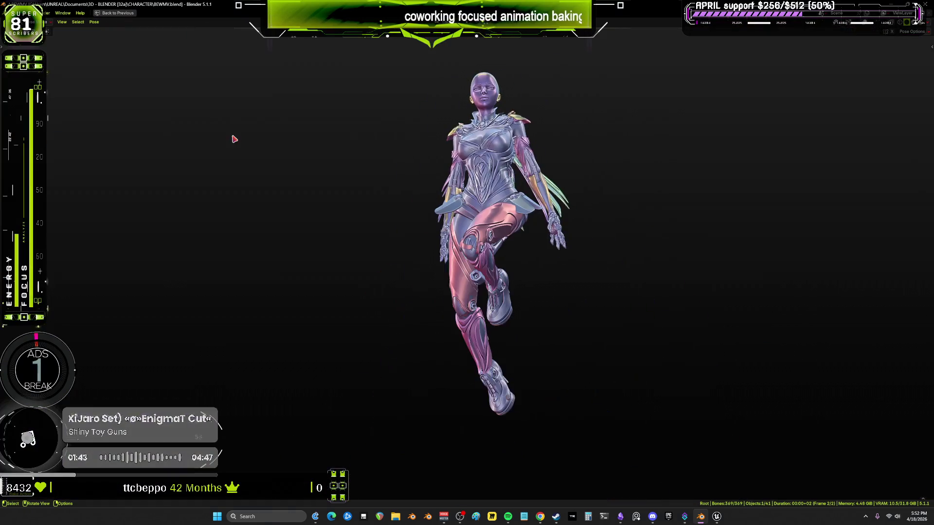
scroll(524, 248, "up", 1, "alt")
right_click(585, 172)
middle_click_drag(538, 127, 526, 241, "shift")
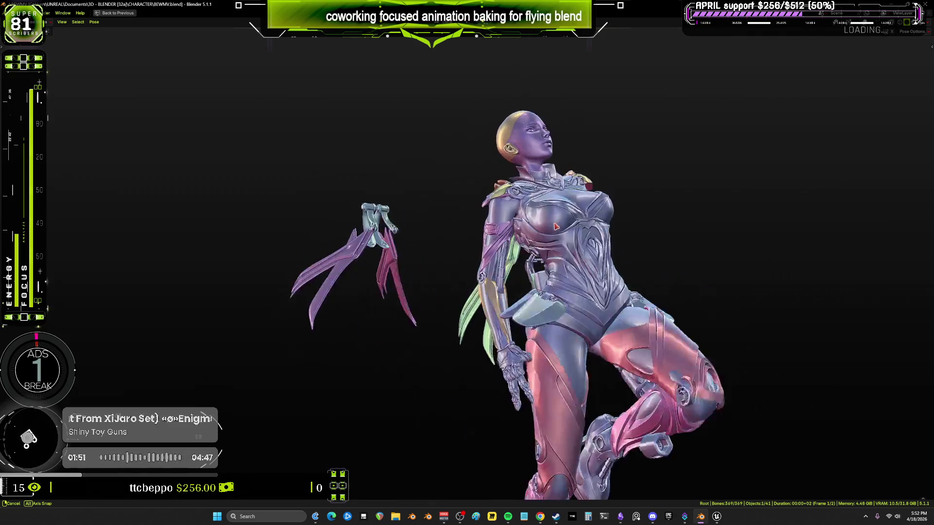
mouse_move(536, 249)
middle_mouse_down()
mouse_move(825, 244)
mouse_move(865, 229)
mouse_move(817, 240)
mouse_move(867, 245)
mouse_move(822, 261)
mouse_move(840, 257)
middle_mouse_up()
mouse_move(855, 251)
middle_mouse_down()
mouse_move(839, 255)
mouse_move(876, 242)
mouse_move(767, 254)
mouse_move(862, 243)
mouse_move(843, 250)
mouse_move(815, 242)
middle_mouse_up()
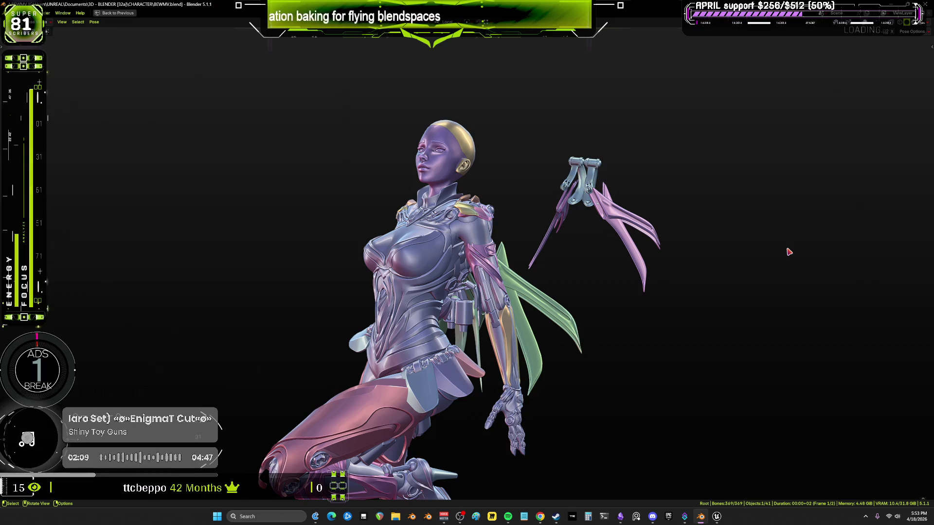
mouse_move(540, 293)
middle_mouse_down()
mouse_move(447, 291)
mouse_move(365, 239)
mouse_move(313, 239)
mouse_move(202, 210)
mouse_move(97, 204)
mouse_move(851, 196)
mouse_move(638, 190)
mouse_move(528, 198)
mouse_move(465, 235)
middle_mouse_up()
mouse_move(830, 225)
middle_mouse_down()
mouse_move(804, 210)
mouse_move(694, 223)
mouse_move(102, 327)
mouse_move(759, 344)
mouse_move(351, 348)
mouse_move(865, 313)
mouse_move(597, 280)
mouse_move(487, 291)
mouse_move(479, 277)
middle_mouse_up()
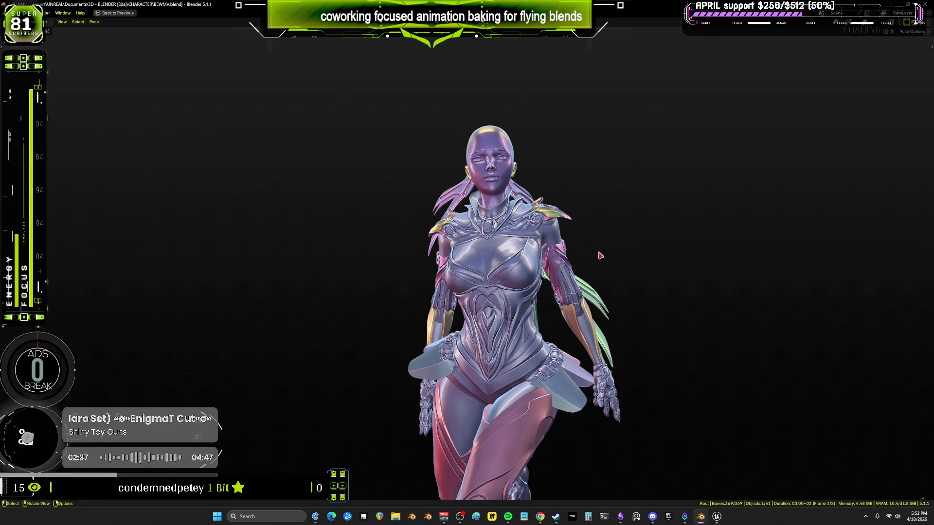
mouse_move(583, 272)
middle_mouse_down()
mouse_move(601, 282)
mouse_move(538, 261)
mouse_move(589, 297)
mouse_move(626, 267)
mouse_move(484, 277)
mouse_move(238, 269)
mouse_move(290, 261)
mouse_move(236, 269)
mouse_move(494, 260)
mouse_move(851, 272)
mouse_move(190, 257)
mouse_move(632, 265)
mouse_move(112, 267)
mouse_move(764, 274)
mouse_move(433, 362)
mouse_move(442, 364)
middle_mouse_up()
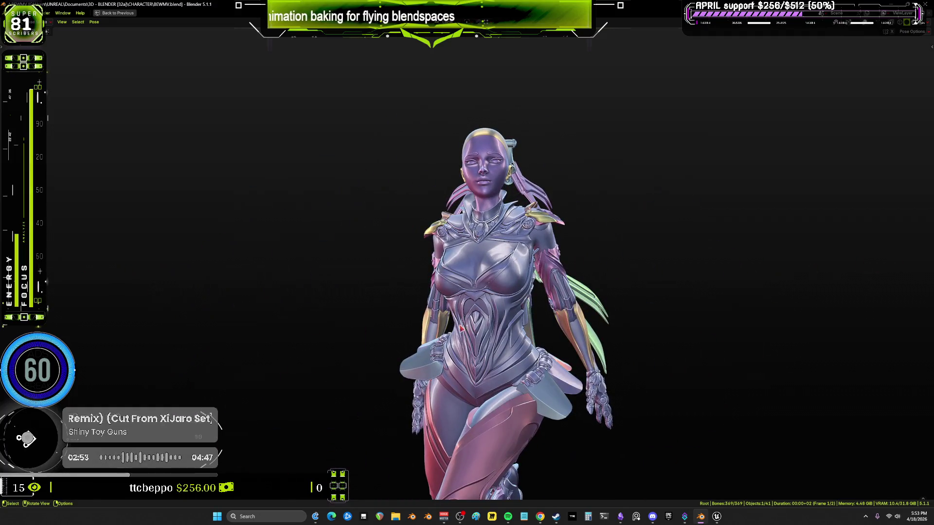
Zoom in on the character and orbit through side, low-angle and rear wing views.
key("KP_Decimal")
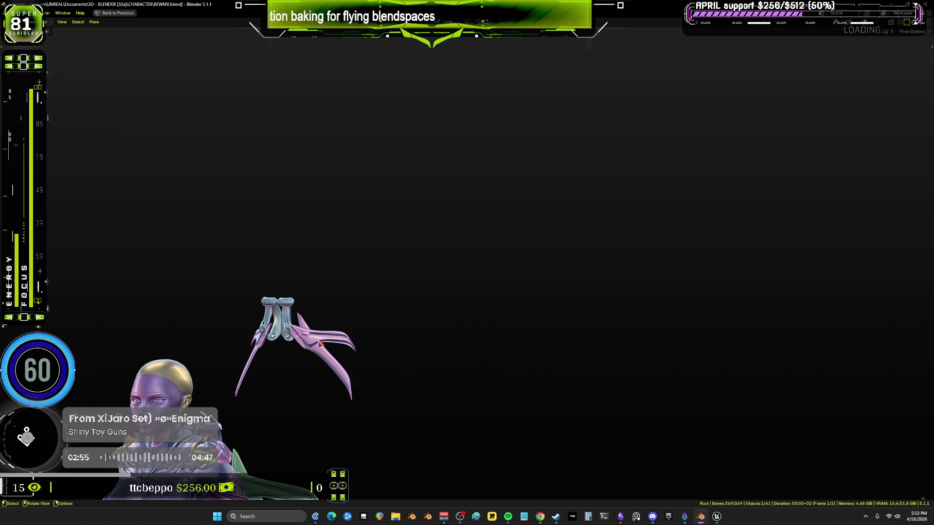
mouse_move(300, 356)
middle_mouse_down("shift")
mouse_move(633, 258)
mouse_move(788, 334)
mouse_move(819, 435)
mouse_move(823, 389)
mouse_move(711, 283)
mouse_move(394, 248)
mouse_move(396, 256)
mouse_move(413, 273)
mouse_move(424, 263)
mouse_move(685, 221)
mouse_move(702, 177)
mouse_move(714, 178)
mouse_move(721, 219)
mouse_move(509, 163)
mouse_move(634, 160)
mouse_move(515, 154)
mouse_move(649, 154)
mouse_move(538, 165)
mouse_move(646, 155)
mouse_move(562, 154)
middle_mouse_up("shift")
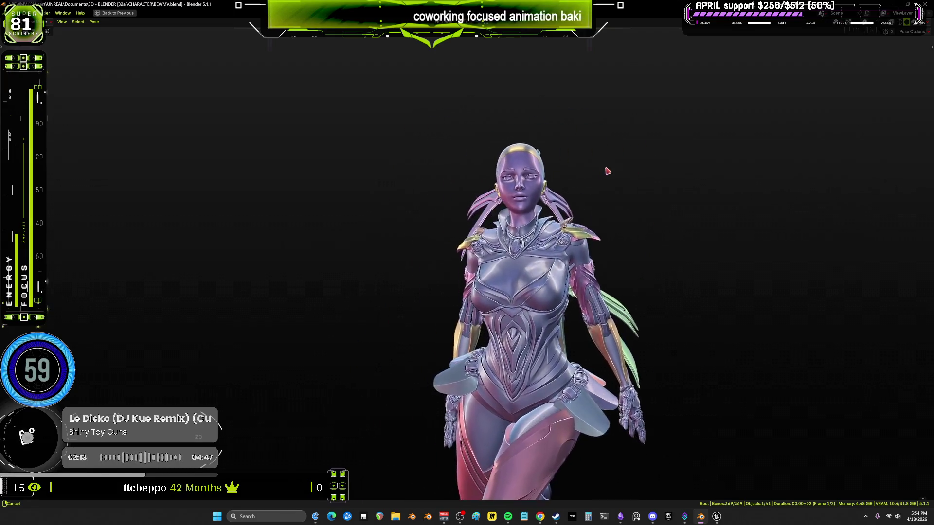
mouse_move(587, 242)
middle_mouse_down()
mouse_move(619, 363)
mouse_move(834, 485)
mouse_move(885, 493)
mouse_move(146, 78)
mouse_move(253, 146)
mouse_move(378, 273)
mouse_move(446, 146)
mouse_move(225, 62)
mouse_move(740, 302)
mouse_move(598, 132)
mouse_move(600, 150)
mouse_move(788, 127)
mouse_move(642, 125)
mouse_move(726, 144)
mouse_move(600, 154)
mouse_move(589, 175)
mouse_move(782, 136)
mouse_move(637, 135)
mouse_move(690, 121)
mouse_move(629, 146)
mouse_move(665, 132)
mouse_move(664, 140)
mouse_move(740, 144)
mouse_move(649, 141)
mouse_move(705, 131)
mouse_move(663, 121)
mouse_move(713, 118)
mouse_move(677, 112)
mouse_move(686, 110)
middle_mouse_up()
mouse_move(704, 294)
middle_mouse_down()
mouse_move(760, 377)
mouse_move(705, 302)
mouse_move(729, 292)
mouse_move(681, 272)
mouse_move(613, 265)
middle_mouse_up()
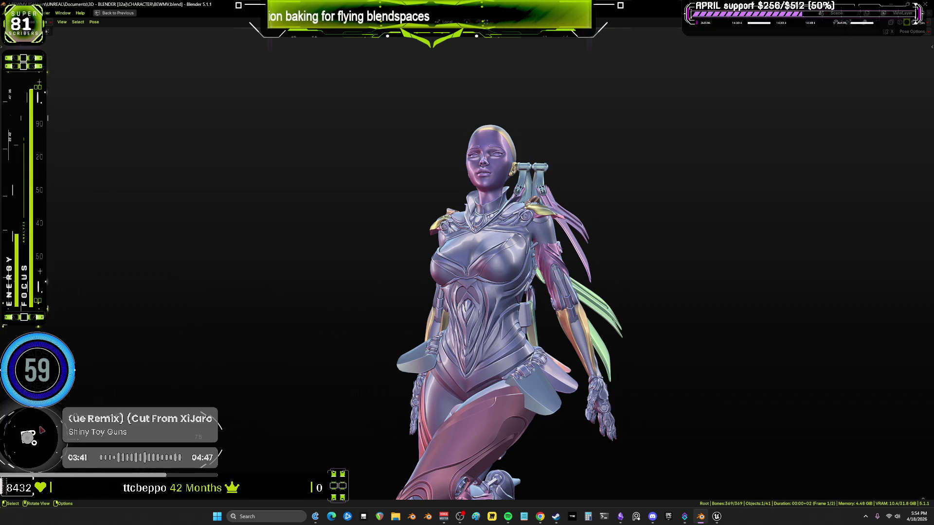
mouse_move(259, 406)
middle_mouse_down()
mouse_move(340, 121)
mouse_move(450, 190)
middle_mouse_up()
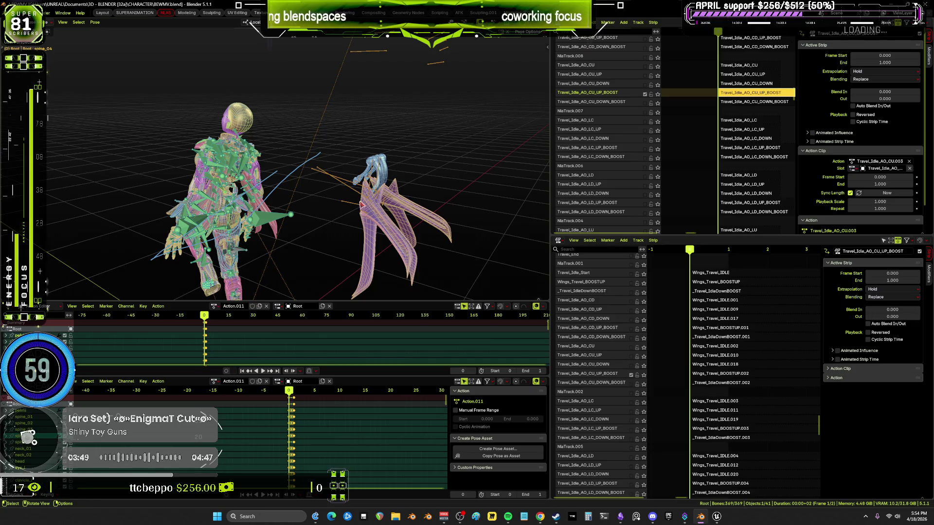
Restore the full workspace and bring the Travel_Idle_AO_CU strips into view in the upper NLA.
middle_click_drag(362, 204, 340, 168)
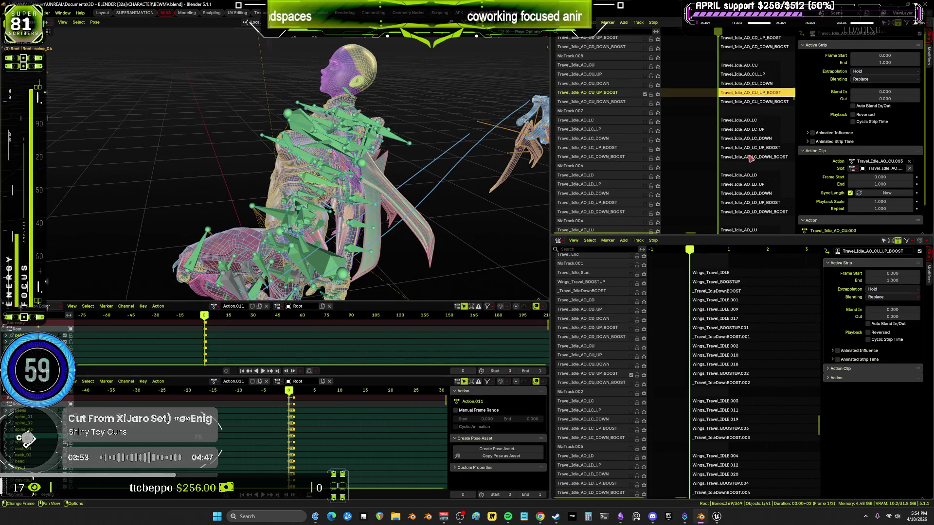
middle_click_drag(366, 181, 335, 170)
mouse_move(712, 54)
middle_mouse_down()
mouse_move(712, 102)
mouse_move(727, 89)
middle_mouse_up()
scroll(737, 78, "down", 15)
middle_click_drag(745, 96, 834, 199)
mouse_move(384, 175)
middle_mouse_down()
mouse_move(406, 158)
mouse_move(365, 167)
mouse_move(362, 208)
middle_mouse_up()
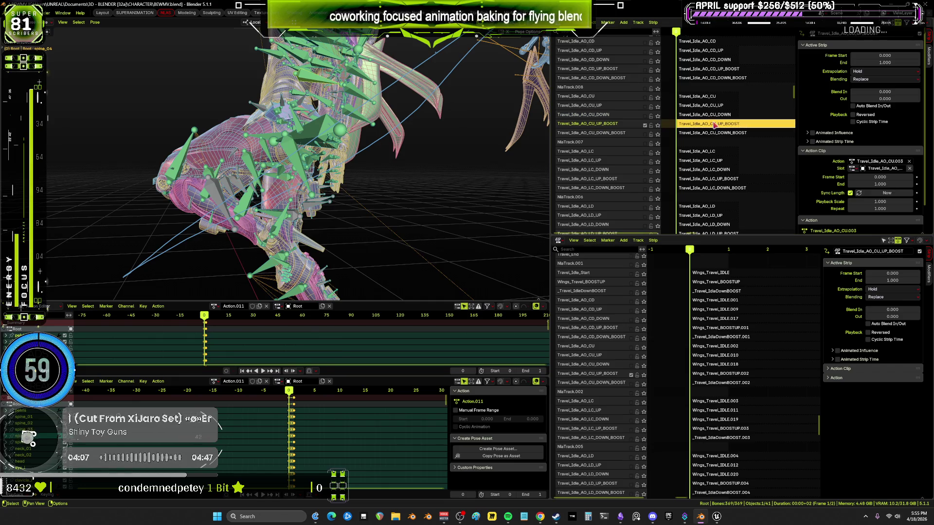
left_click(95, 23)
Bake the pose again with current settings and unlink Action.011 from the rig.
mouse_move(120, 62)
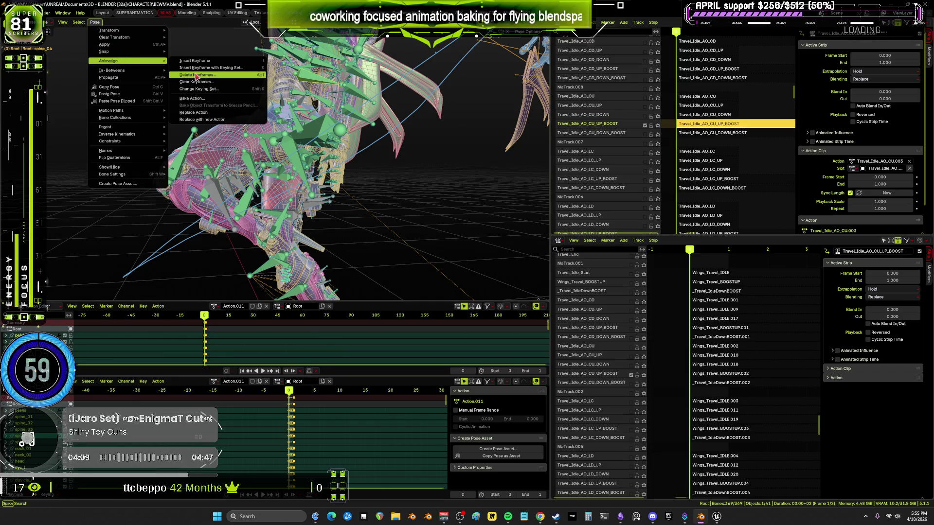
left_click(218, 99)
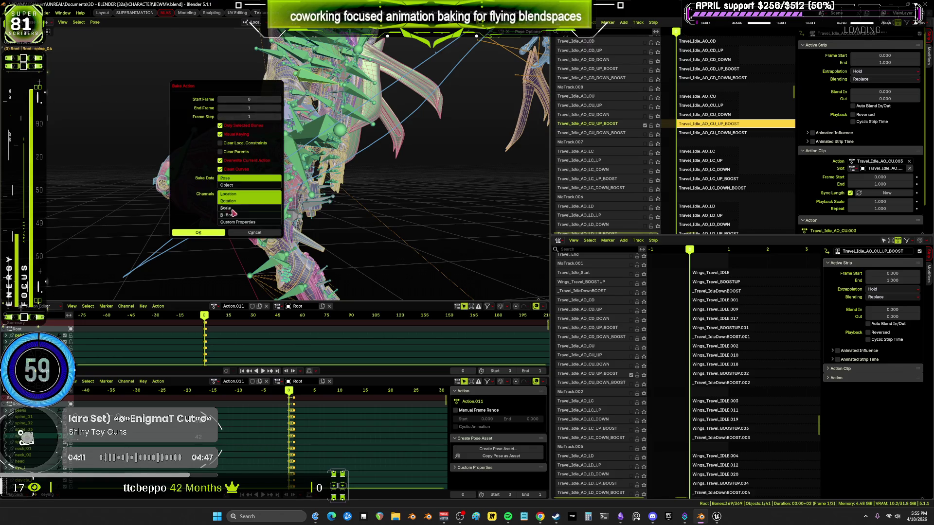
left_click(205, 235)
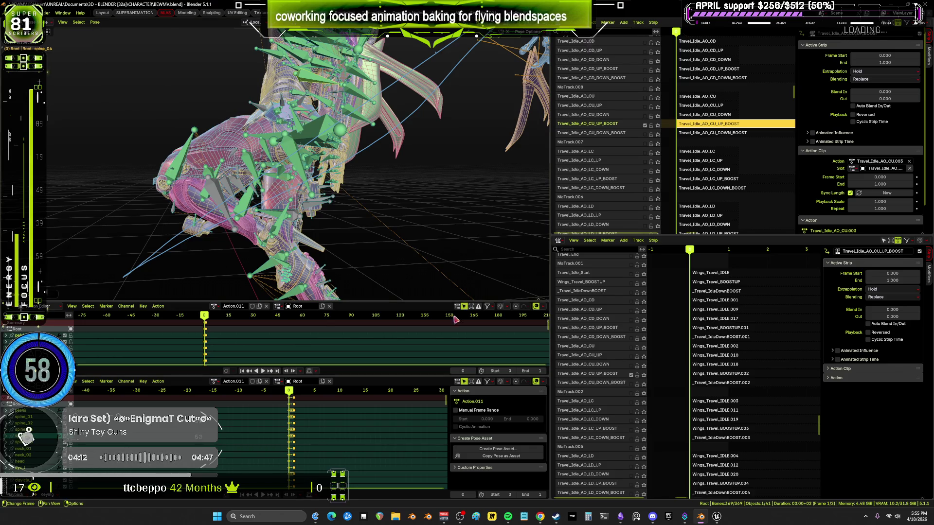
left_click(266, 306)
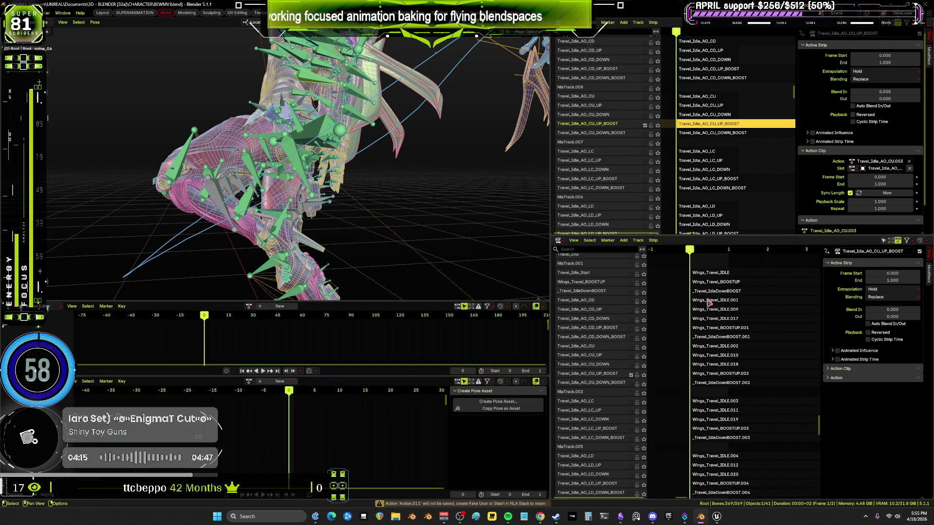
Enable the Travel_Idle_AO_CU_DOWN_BOOST wing track and check the pose with overlays shown.
mouse_move(428, 185)
middle_mouse_down()
mouse_move(418, 175)
mouse_move(439, 164)
middle_mouse_up()
key("shift+alt+z")
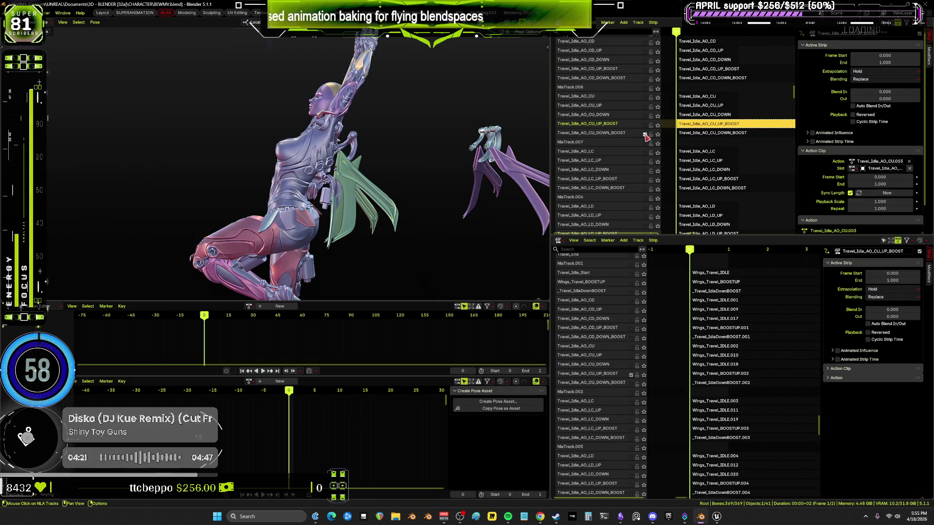
left_click(633, 384)
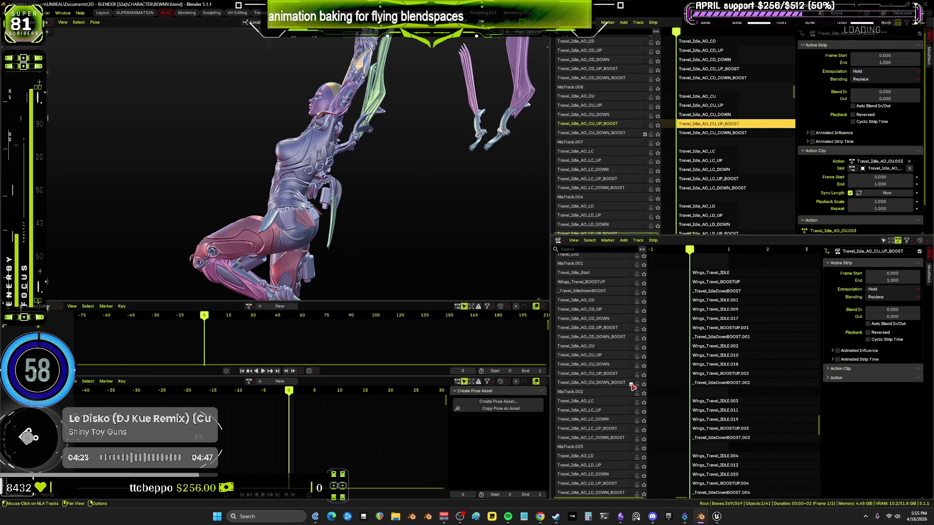
mouse_move(360, 185)
middle_mouse_down()
mouse_move(375, 182)
mouse_move(335, 156)
middle_mouse_up()
key("shift+alt+z")
middle_click_drag(394, 199, 249, 170)
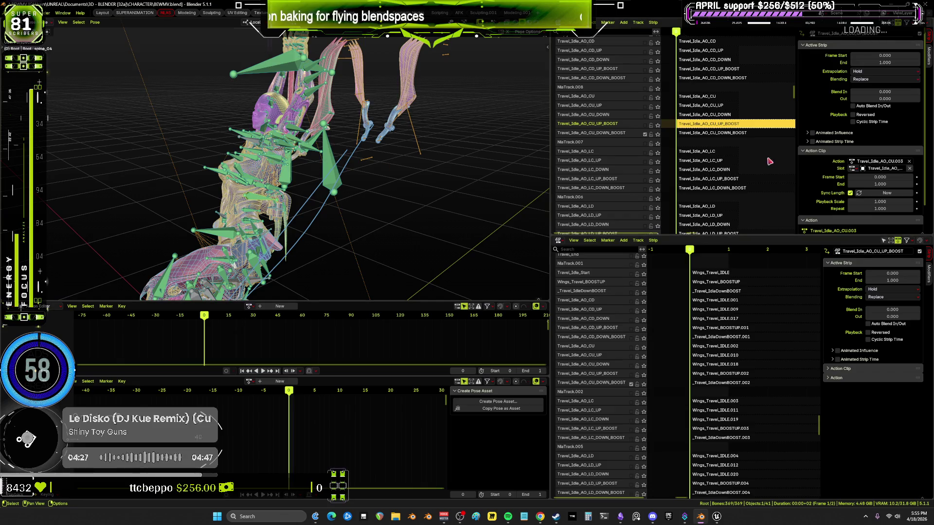
Select the CU_DOWN_BOOST track and bake its pose into new action Action.012.
key("shift+Down")
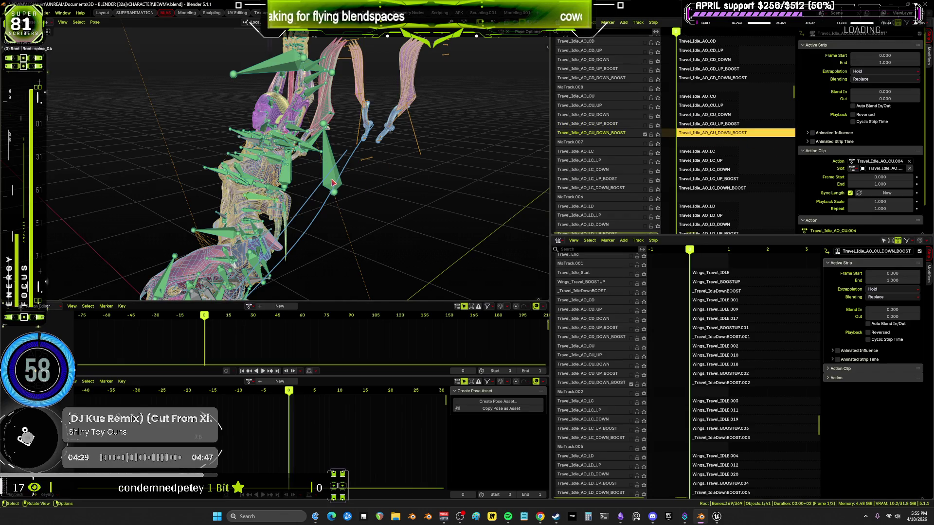
left_click(95, 22)
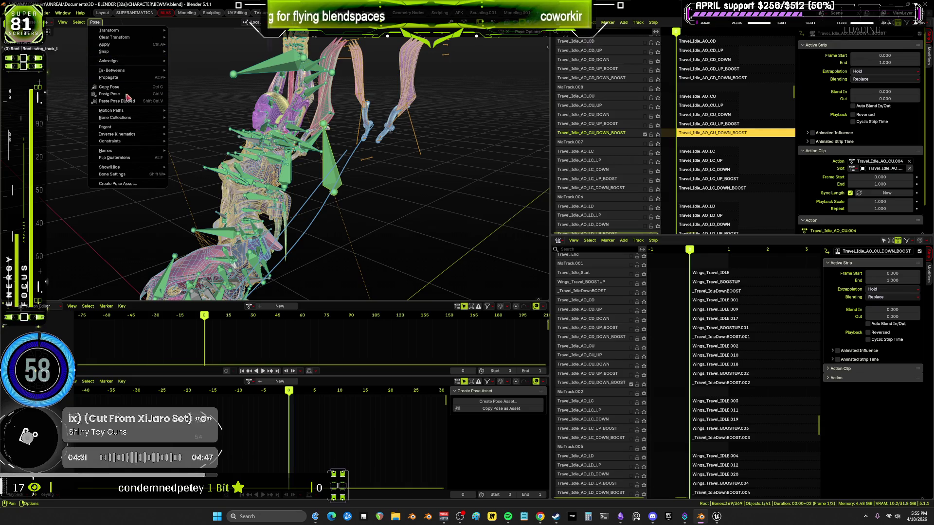
mouse_move(138, 64)
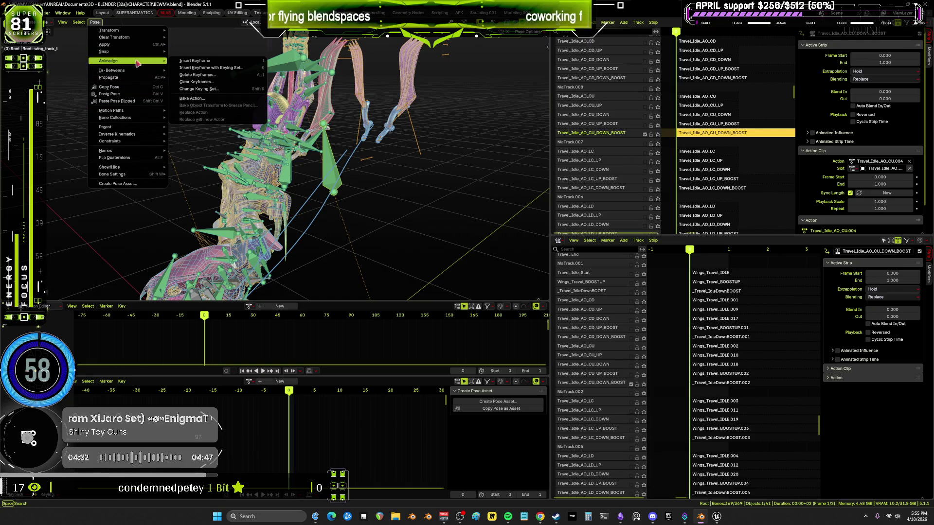
left_click(208, 99)
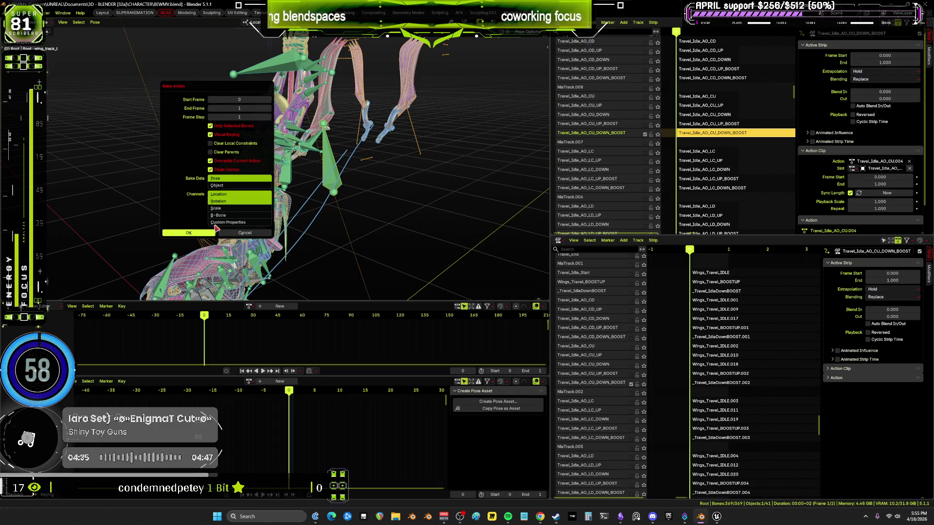
left_click(215, 229)
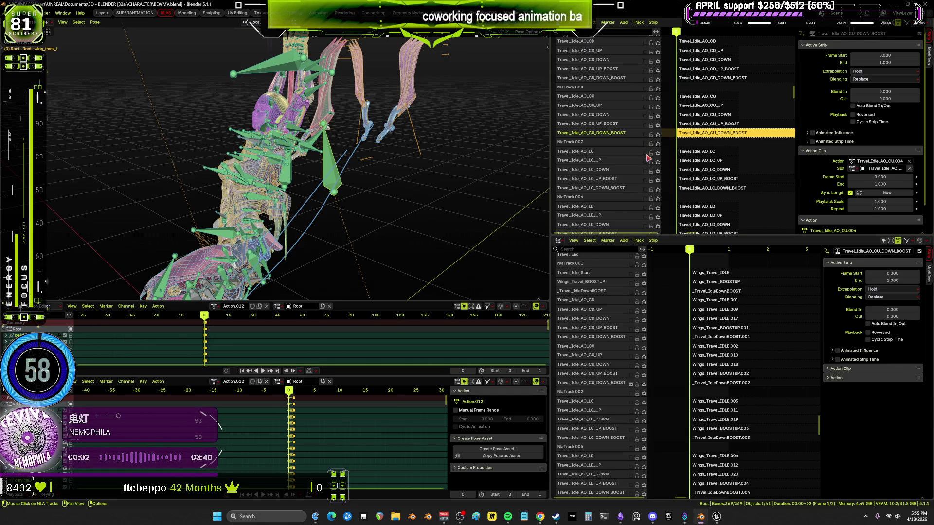
Select the Travel_Idle_AO_LC track and unlink Action.012 from the rig.
left_click(657, 153)
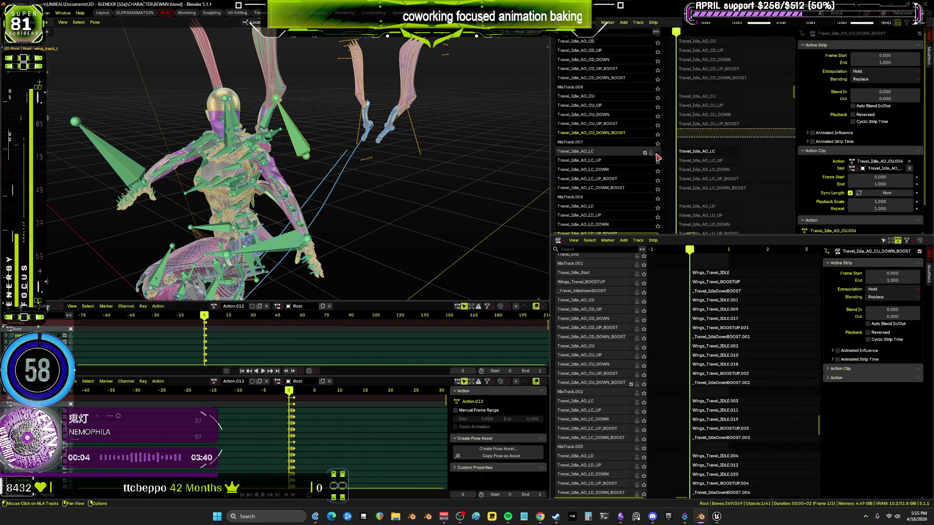
left_click(658, 154)
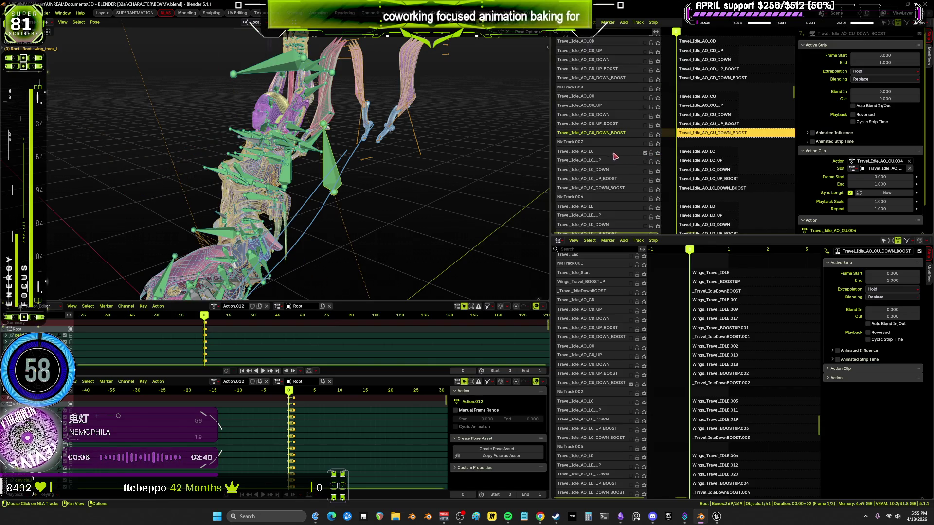
left_click(593, 153)
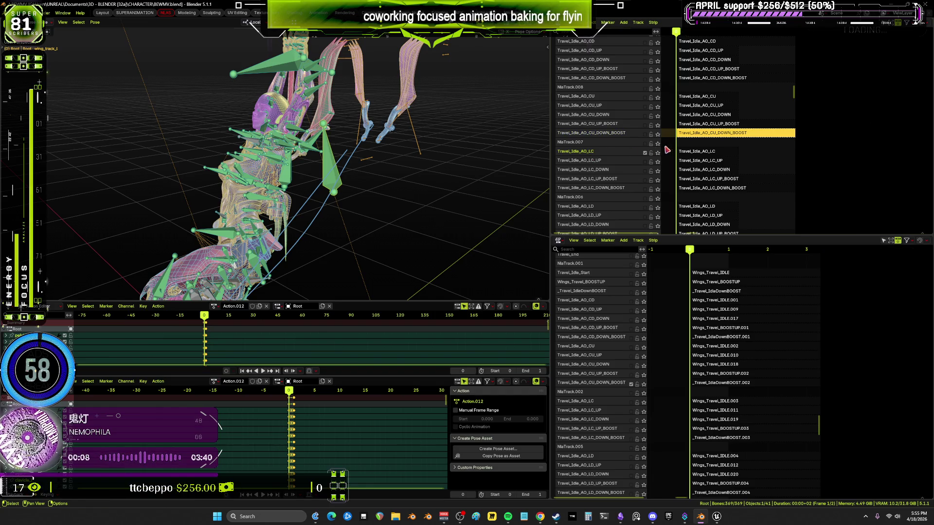
left_click(267, 307)
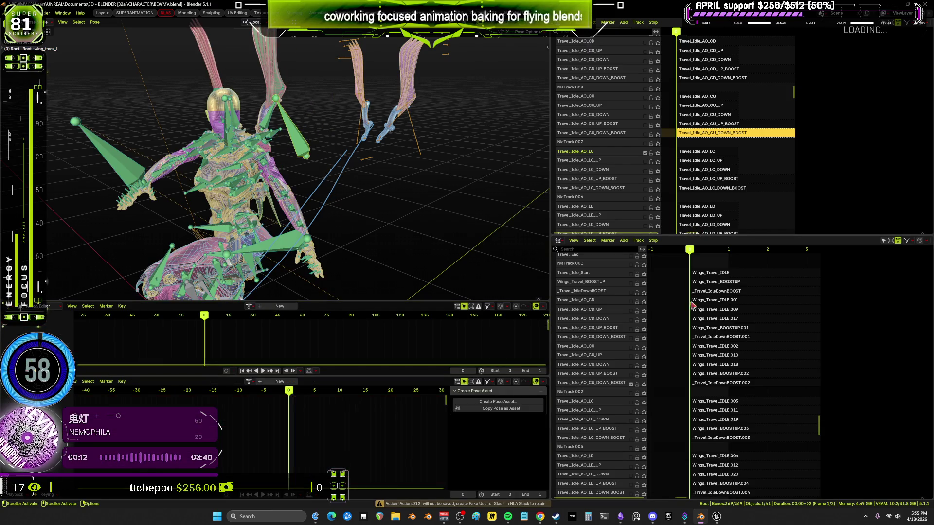
Enable the Travel_Idle_AO_LC wing track and orbit around to inspect the wing pose.
left_click(631, 403)
scroll(644, 218, "up", 10)
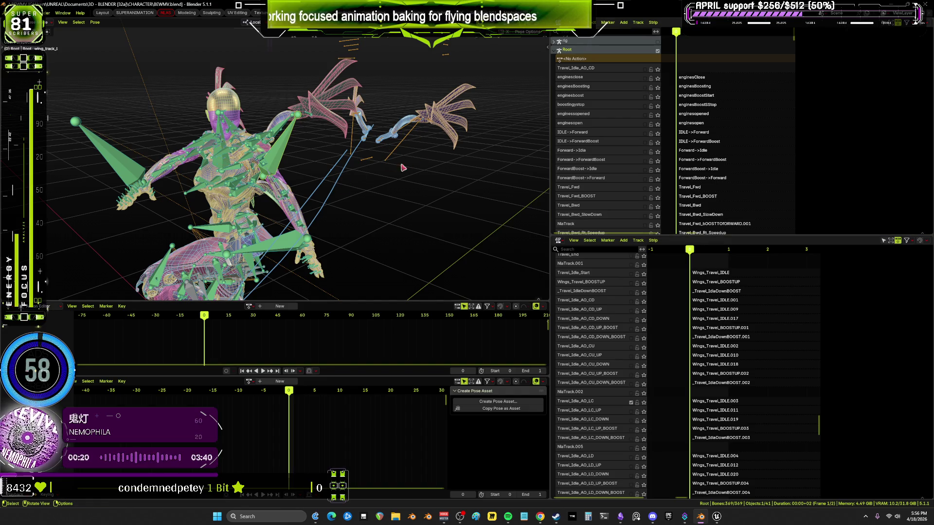
mouse_move(321, 212)
middle_mouse_down()
mouse_move(377, 155)
mouse_move(99, 204)
mouse_move(174, 197)
mouse_move(140, 199)
mouse_move(179, 181)
middle_mouse_up()
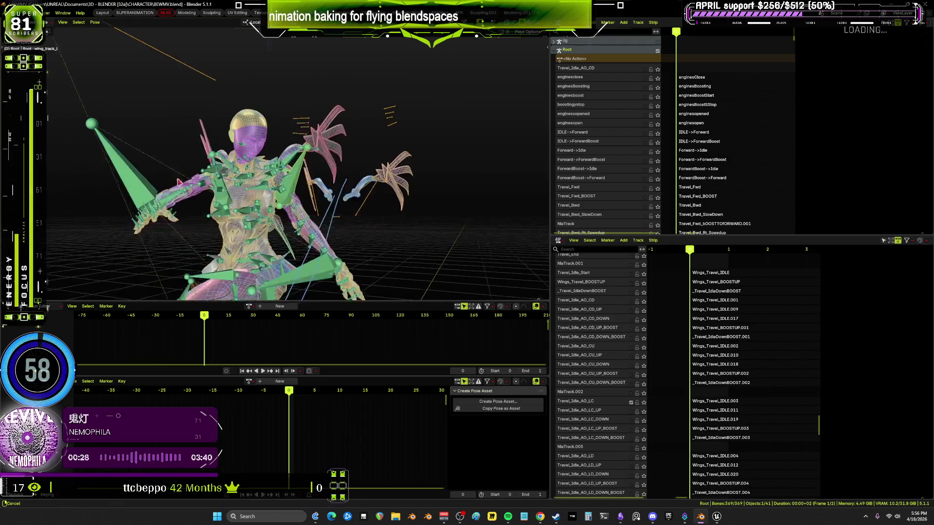
middle_click_drag(297, 214, 327, 211)
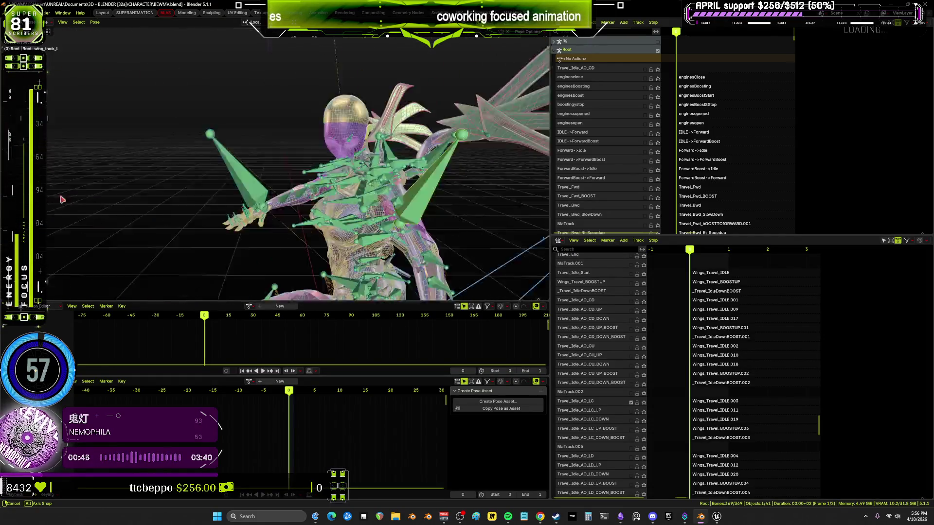
middle_click_drag(479, 207, 507, 213)
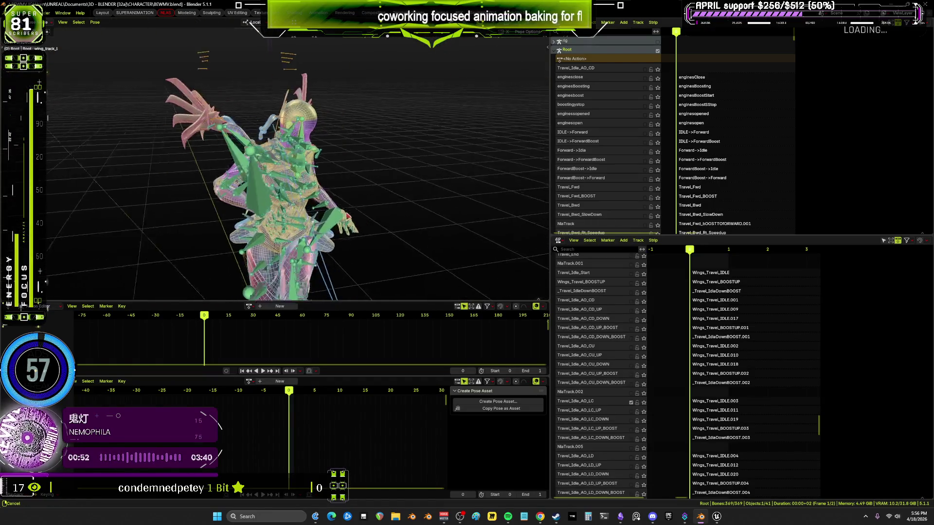
mouse_move(408, 45)
middle_mouse_down()
mouse_move(422, 158)
mouse_move(382, 154)
mouse_move(385, 161)
mouse_move(432, 138)
mouse_move(515, 146)
middle_mouse_up()
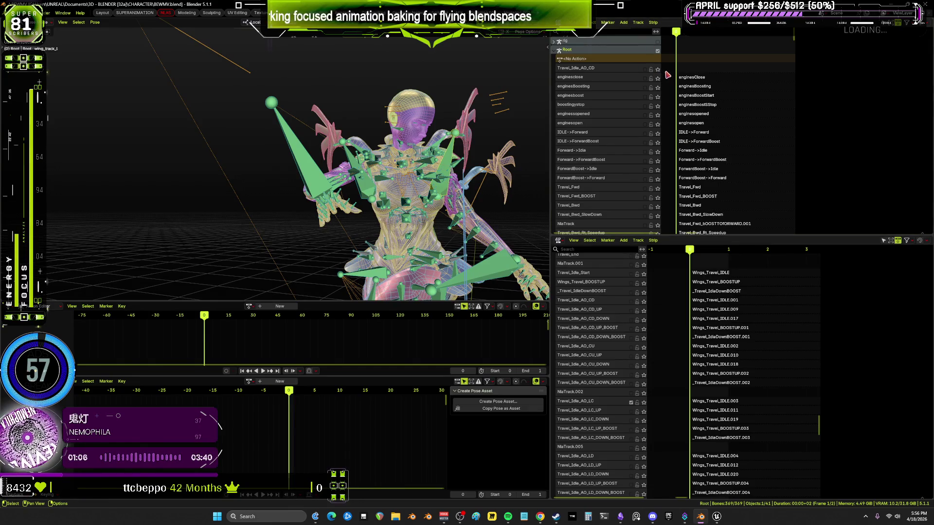
Turn on the enginesopened track and view the character from the front three-quarter.
left_click(645, 116)
scroll(365, 162, "up", 5)
middle_click_drag(340, 185, 428, 184)
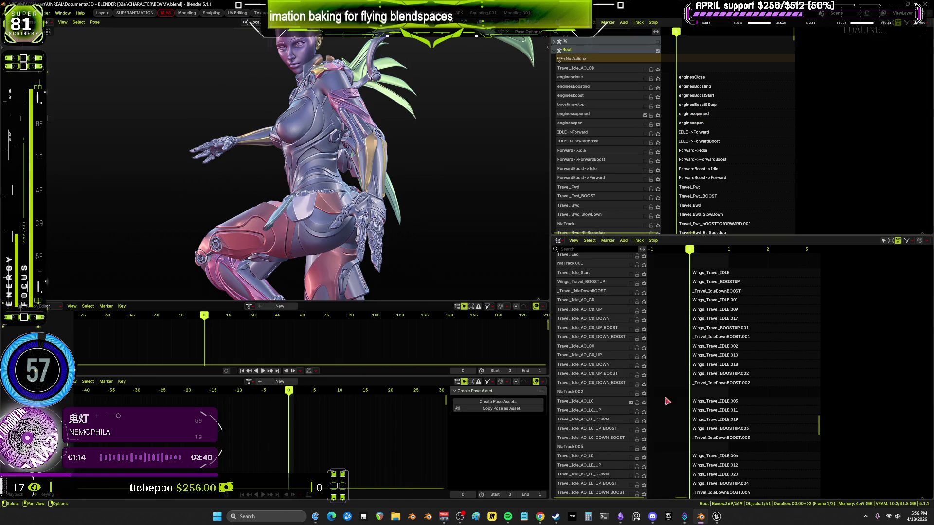
mouse_move(742, 389)
middle_mouse_down()
mouse_move(742, 307)
mouse_move(740, 454)
mouse_move(730, 323)
mouse_move(732, 483)
mouse_move(748, 475)
mouse_move(747, 496)
middle_mouse_up()
middle_click_drag(740, 223, 752, 154)
Select the Travel_Idle_AO_LC strip, show overlays, and select the upperarm_fwd_L bone.
left_click(729, 90)
key("n")
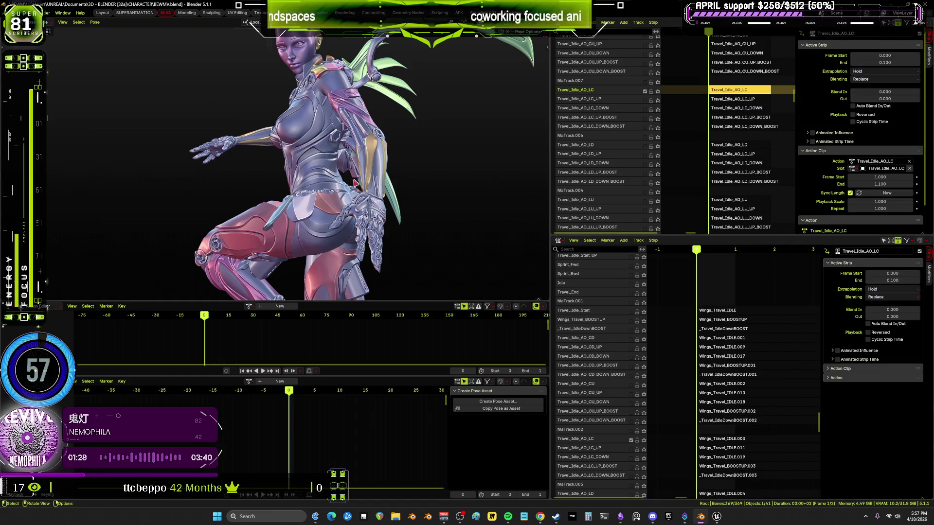
scroll(356, 182, "down", 5)
key("shift+alt+z")
middle_click_drag(369, 146, 383, 113)
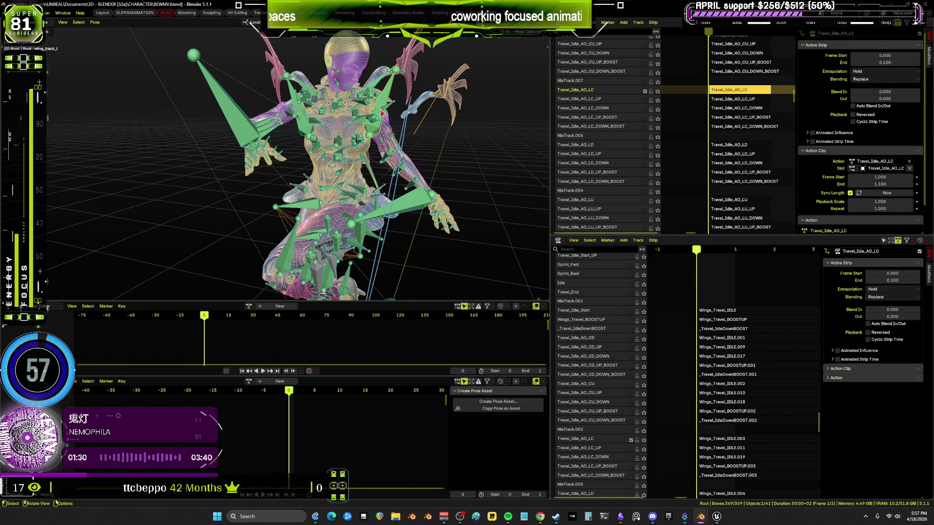
left_click(383, 112)
Bake the Travel_Idle_AO_LC pose into new action Action.013.
left_click(94, 22)
mouse_move(119, 45)
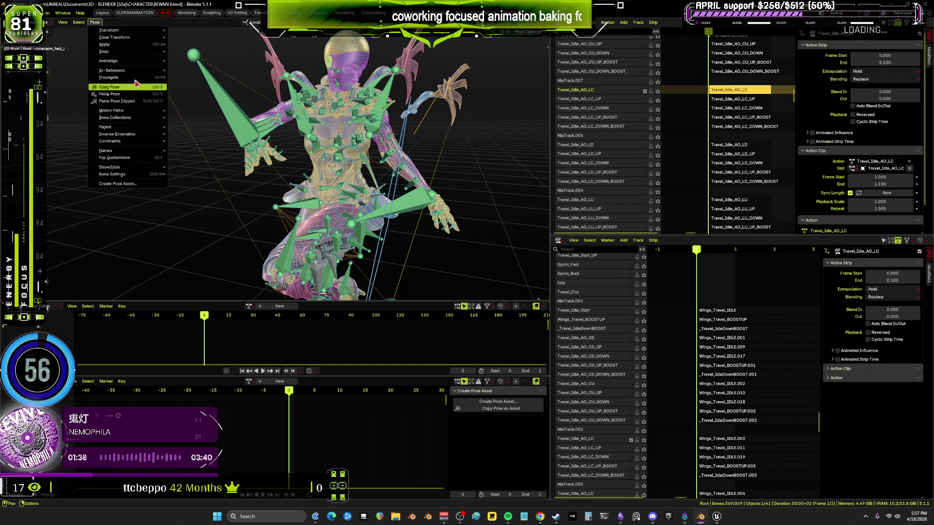
mouse_move(138, 62)
left_click(207, 98)
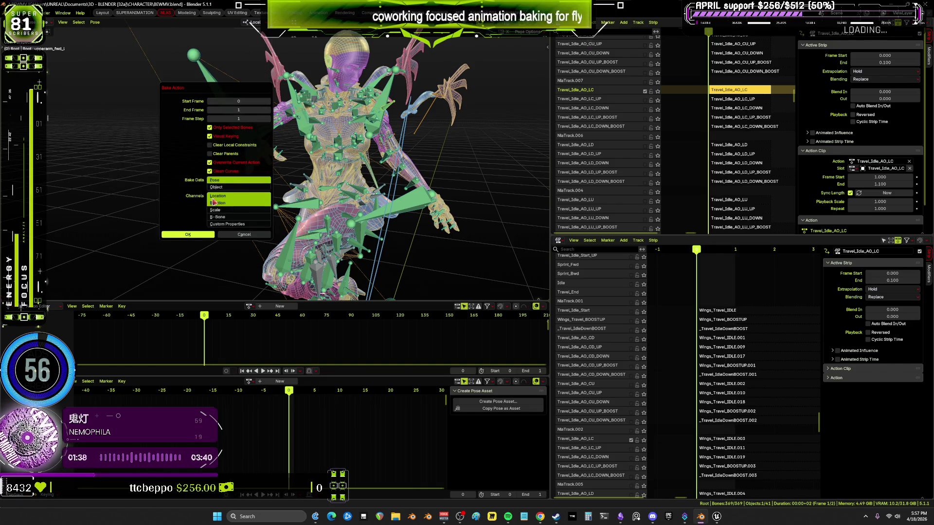
left_click(193, 235)
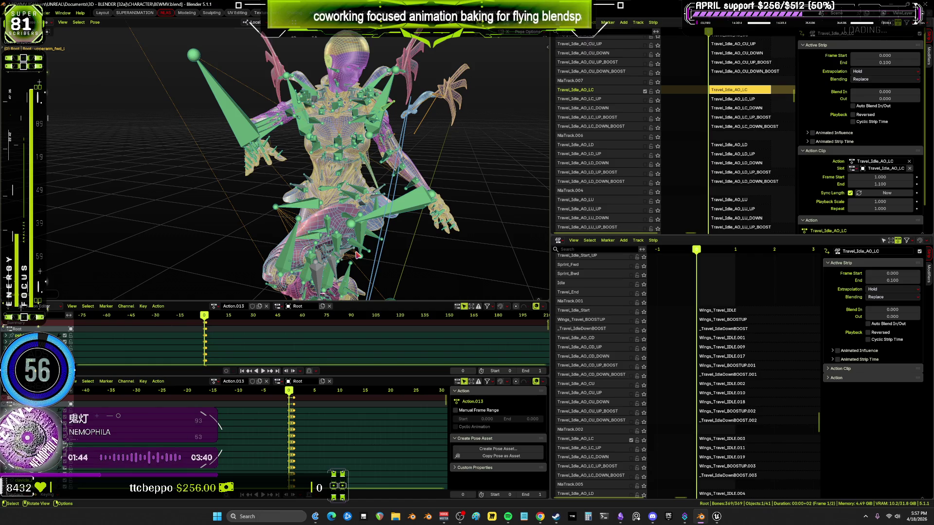
Unlink the baked Action.013 from the rig.
scroll(757, 165, "down", 1)
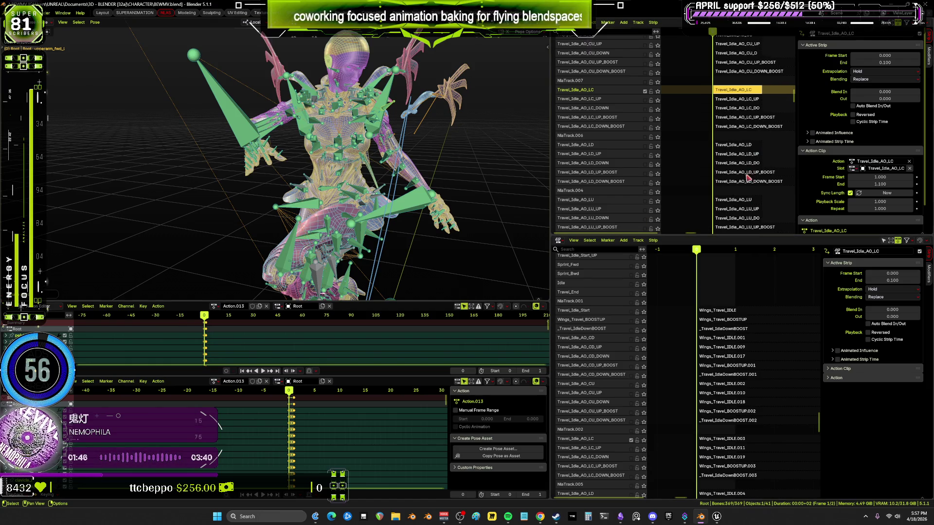
scroll(406, 178, "down", 2)
scroll(406, 179, "down", 2)
scroll(697, 165, "up", 5)
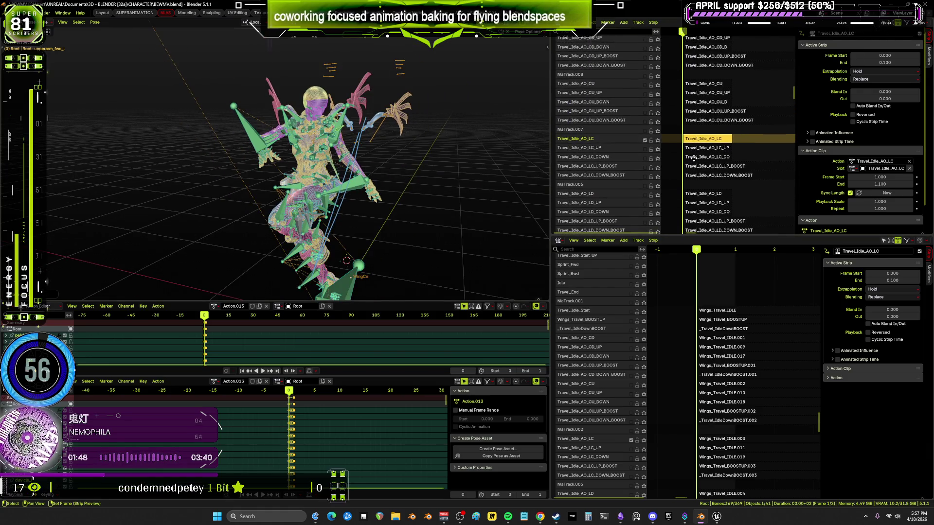
scroll(730, 358, "down", 7)
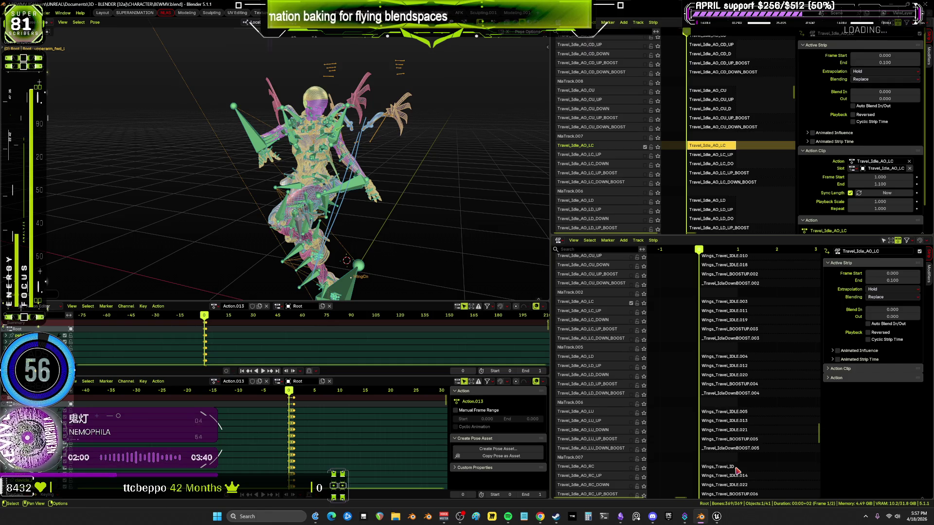
left_click(267, 307)
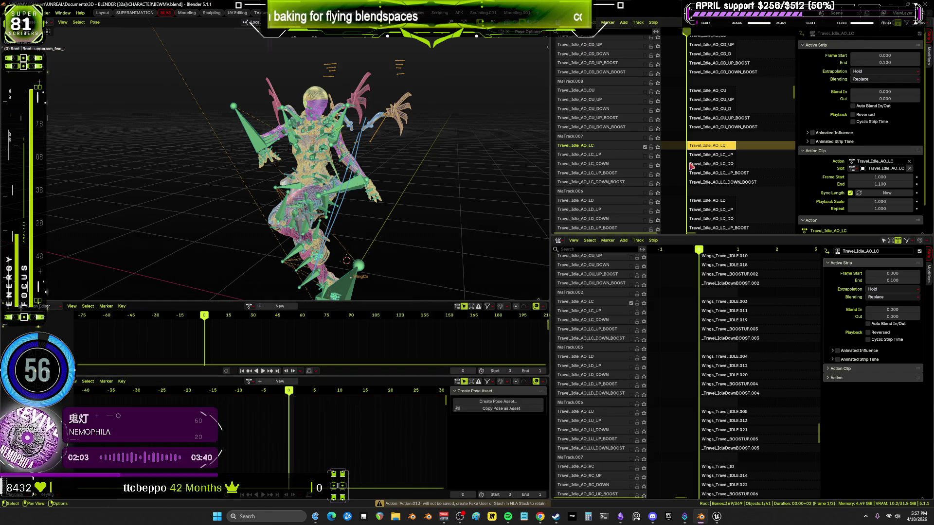
Swap the Travel_Idle_AO_LC track for LC_UP and mute the Wings_Travel_IDLE.011 strip.
left_click(646, 156)
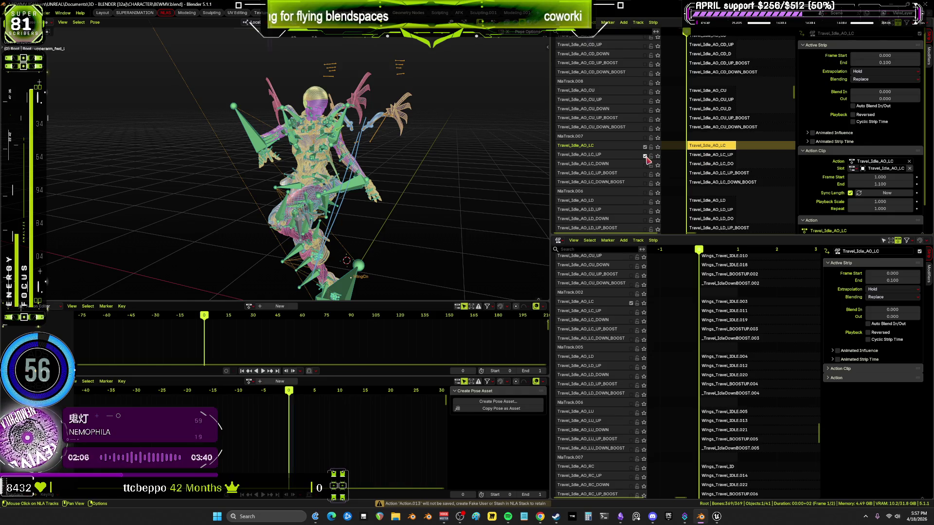
left_click(645, 147)
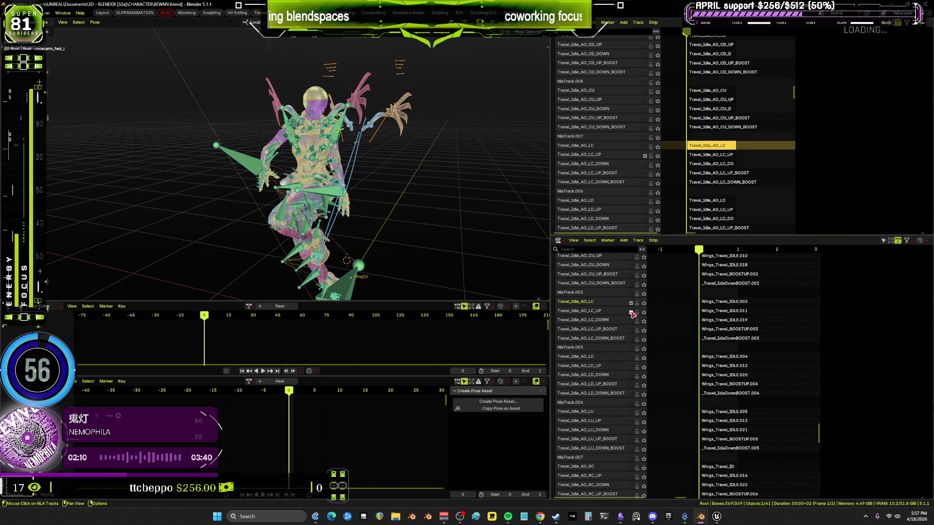
left_click(631, 302)
left_click(717, 316)
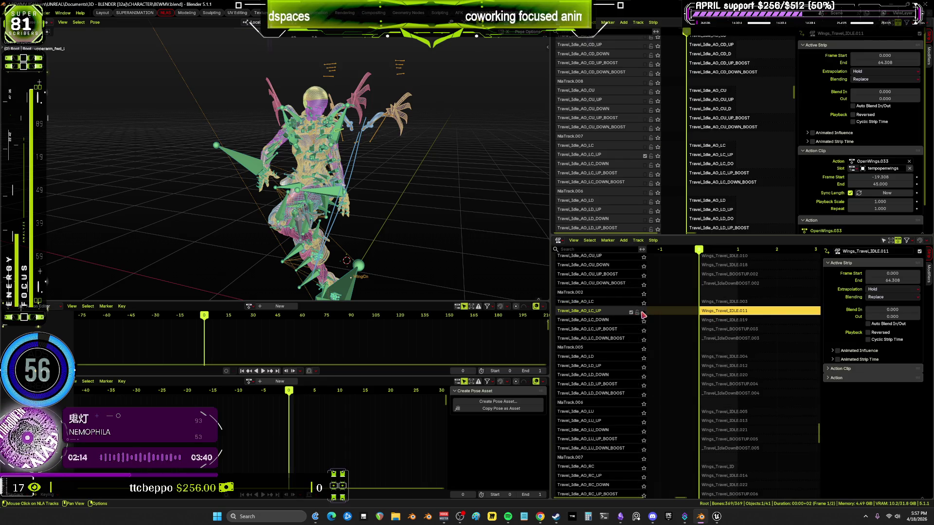
left_click(644, 310)
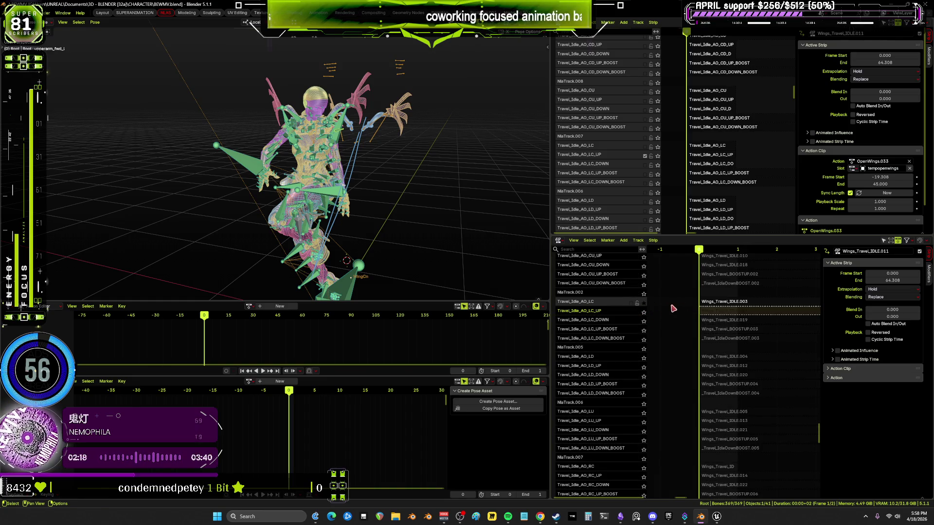
Toggle solo across the LC, LC_UP_BOOST and LC_DOWN wing tracks, ending on Travel_Idle_AO_LC_UP.
left_click(643, 302)
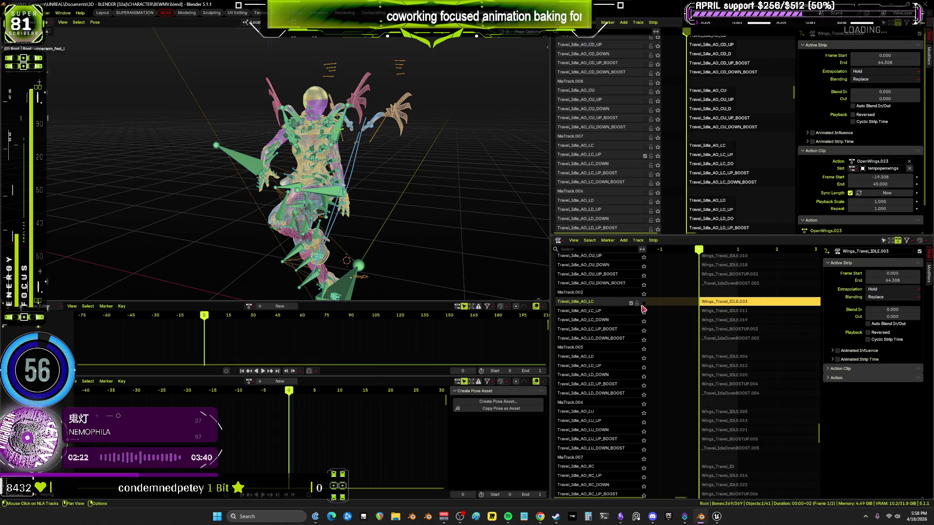
left_click(643, 304)
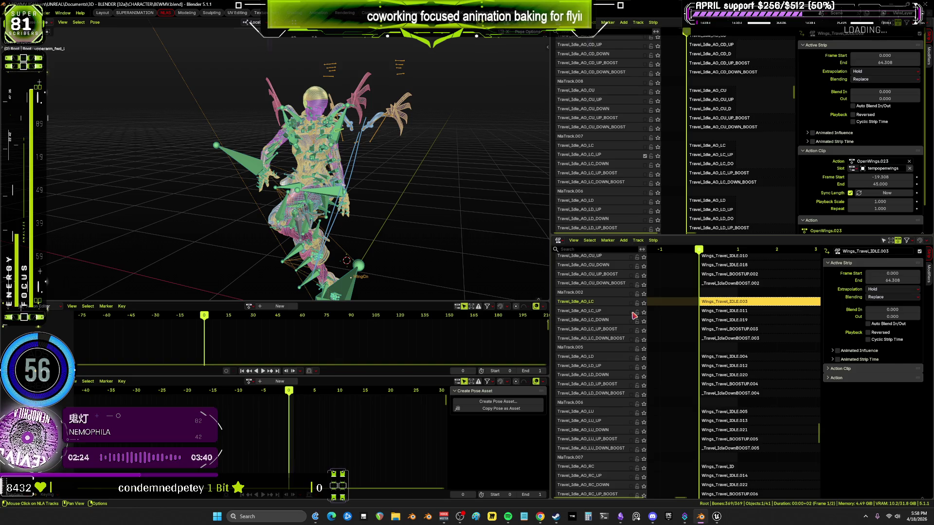
left_click(643, 322)
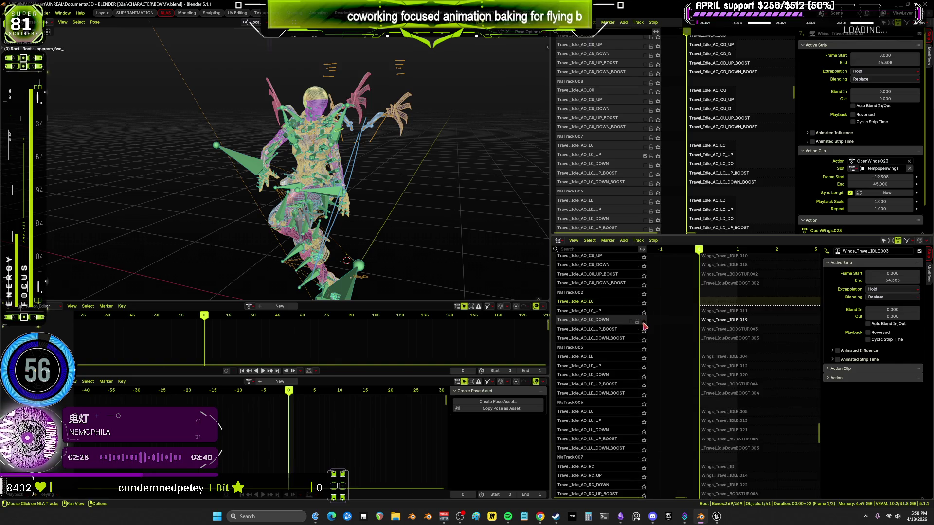
left_click(643, 331)
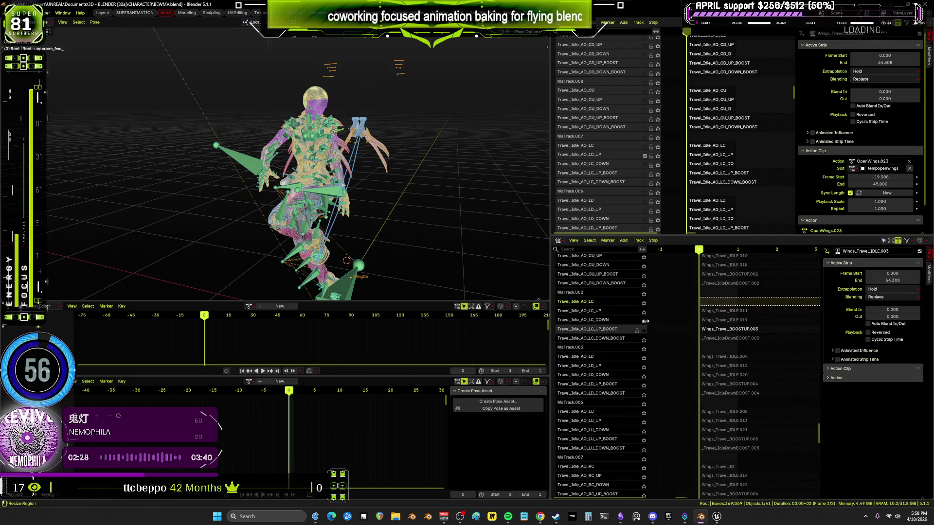
left_click(643, 320)
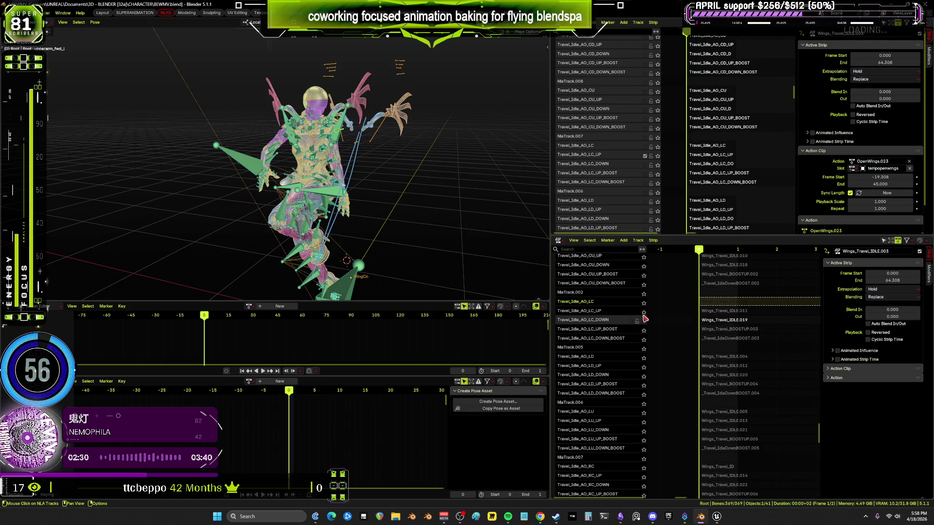
left_click(643, 312)
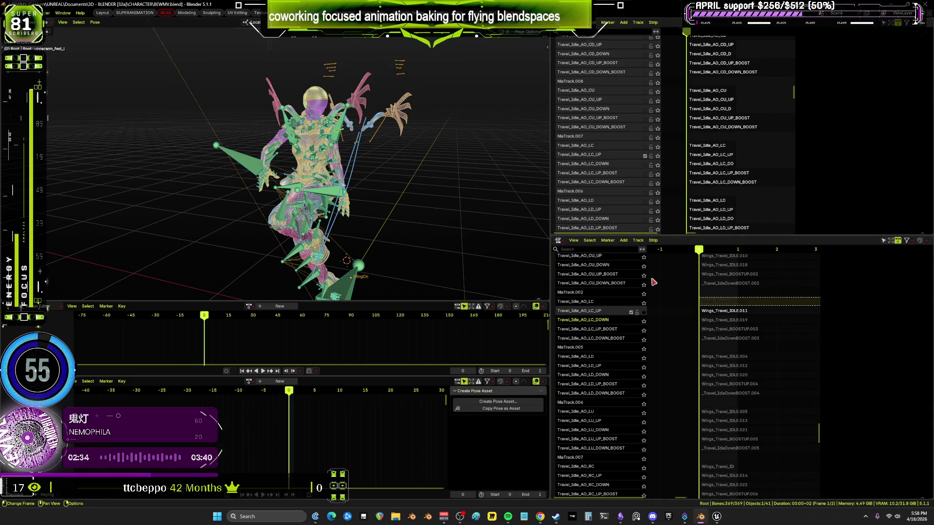
Select the Travel_Idle_AO_LC_UP strip and bake its pose into new action Action.014.
left_click(710, 311)
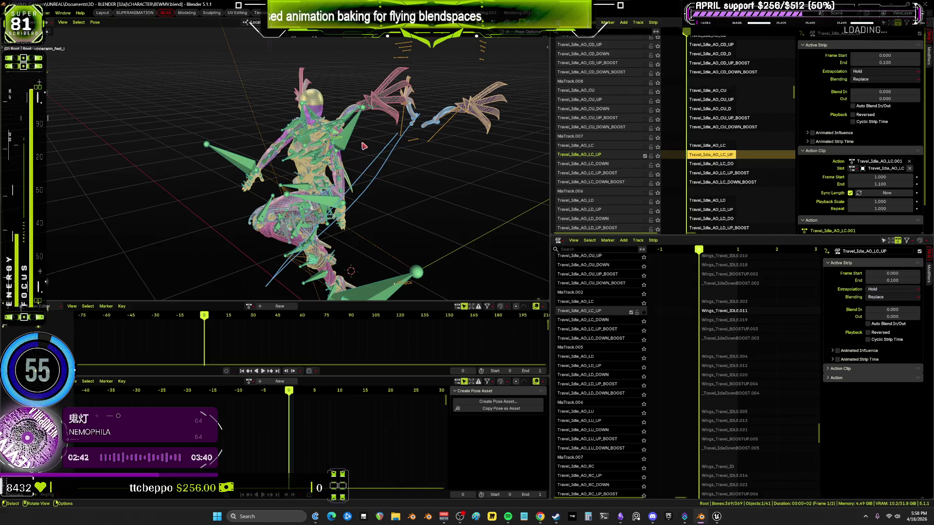
middle_click_drag(354, 147, 354, 159)
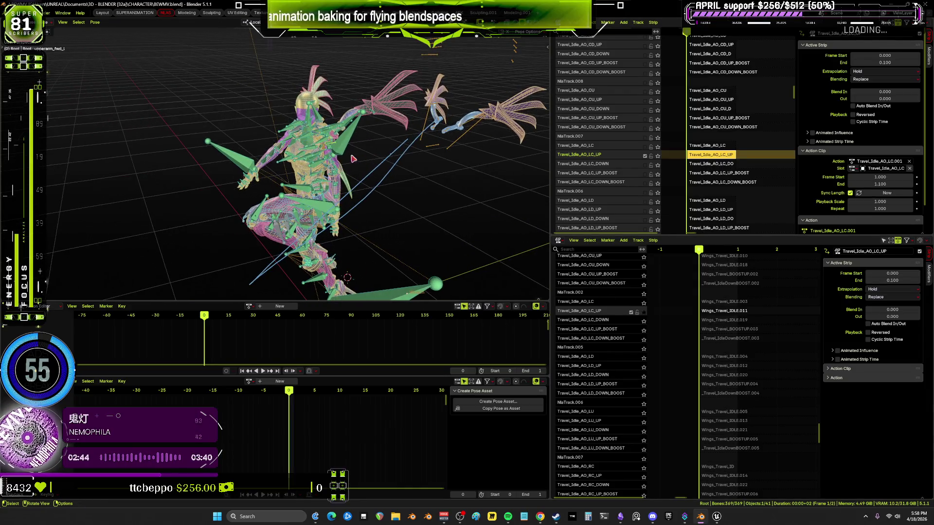
left_click(95, 22)
mouse_move(127, 60)
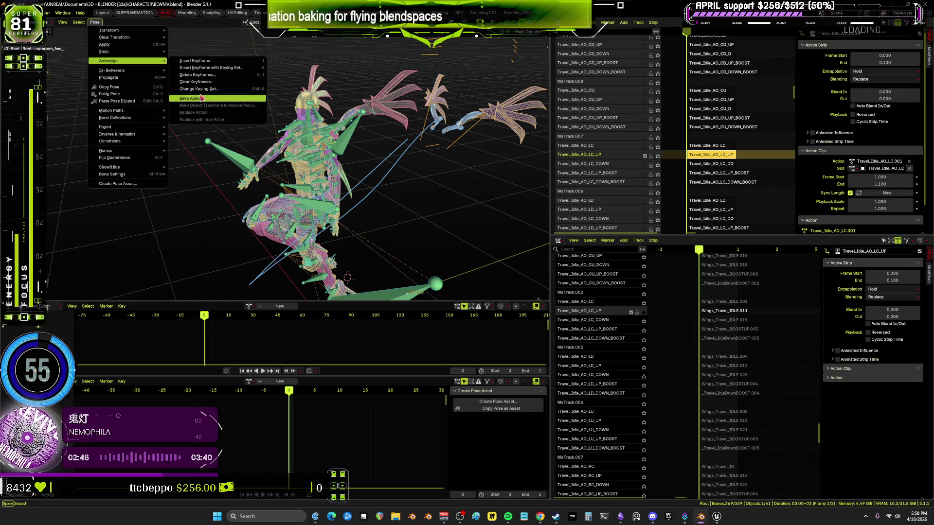
left_click(202, 98)
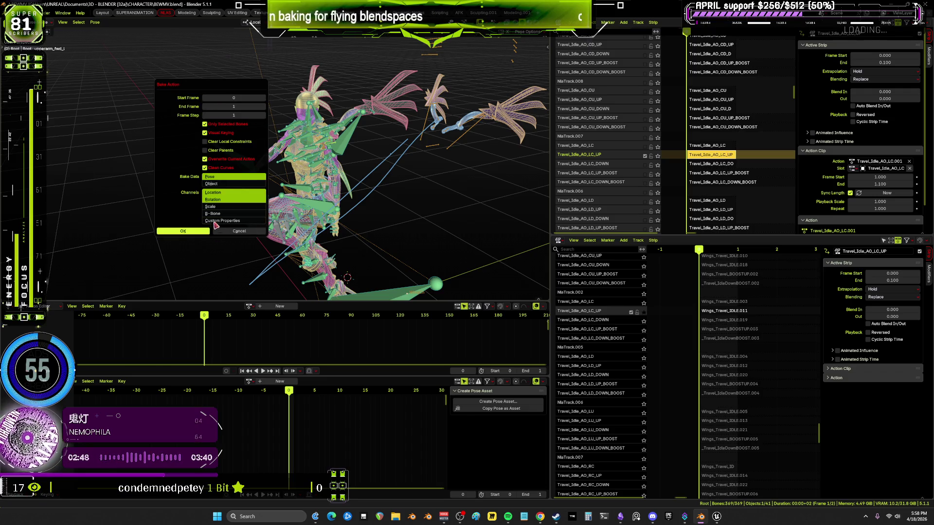
key("Return")
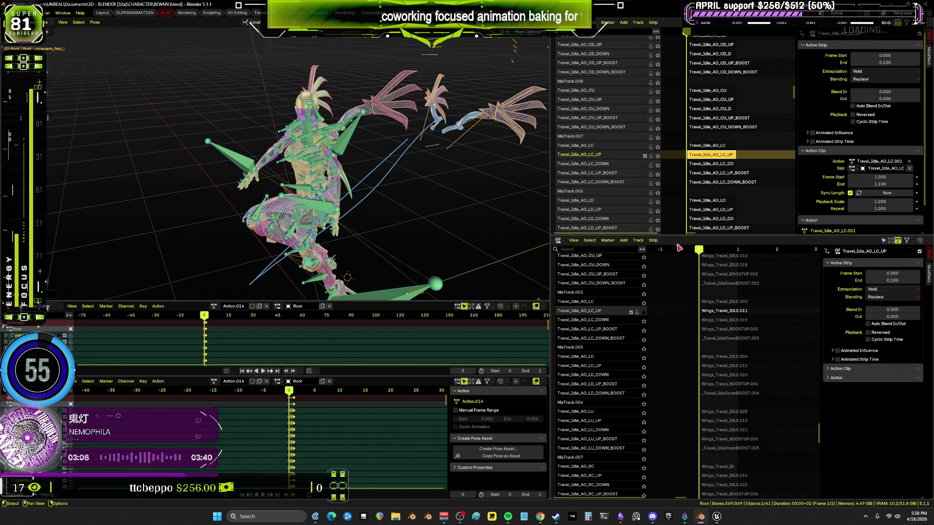
right_click(675, 241)
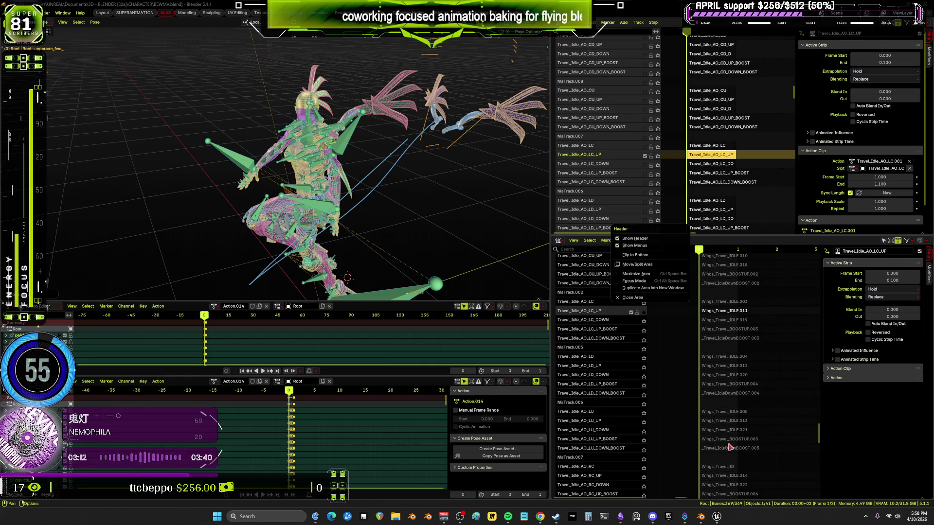
left_click(720, 314)
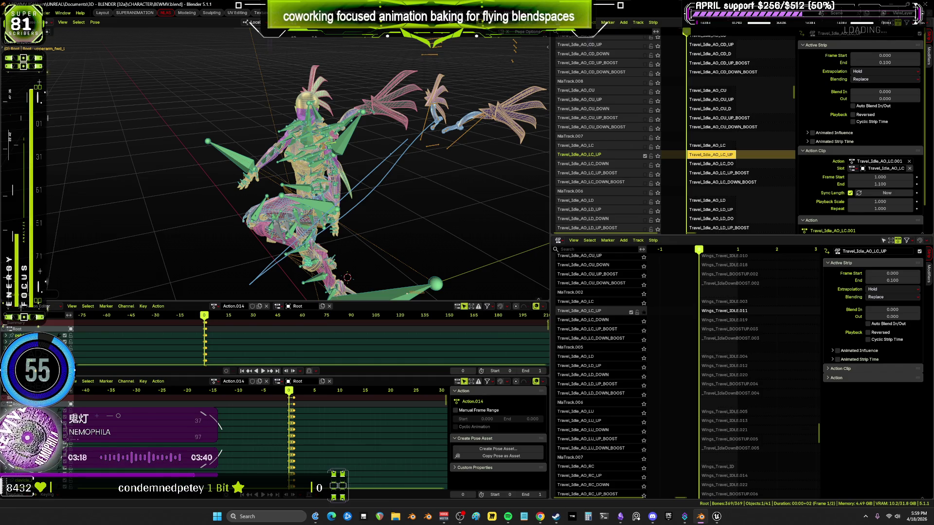
key("alt+Tab")
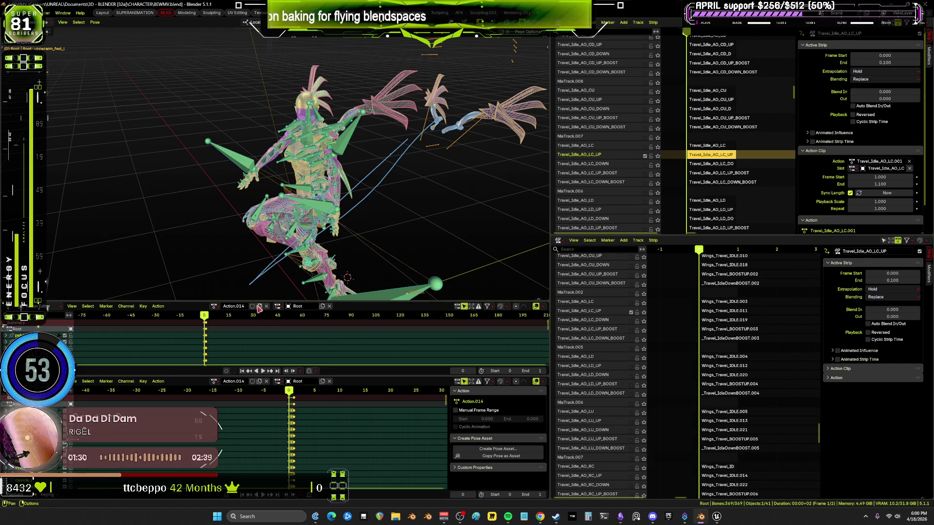
Unlink Action.014 from the rig and solo the LC_DOWN wing track, selecting the rig's LC_DOWN strip.
left_click(329, 306)
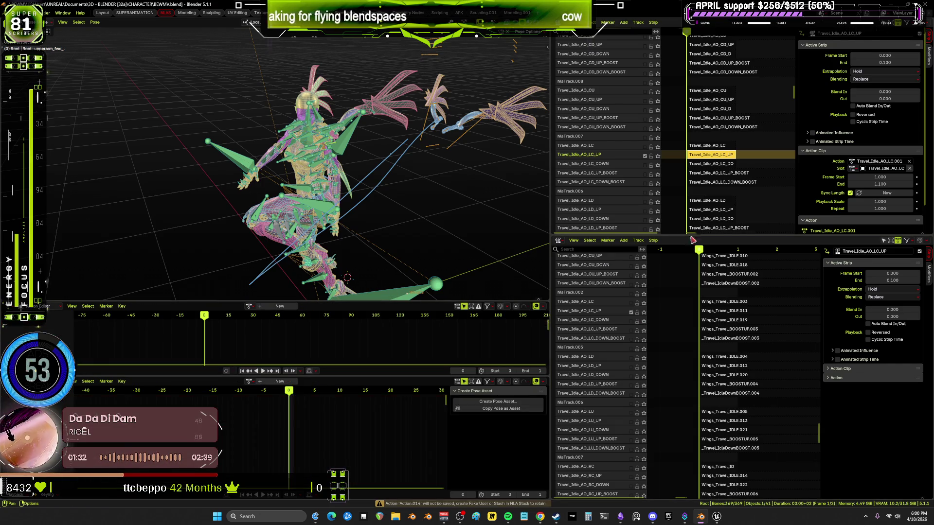
left_click(657, 165)
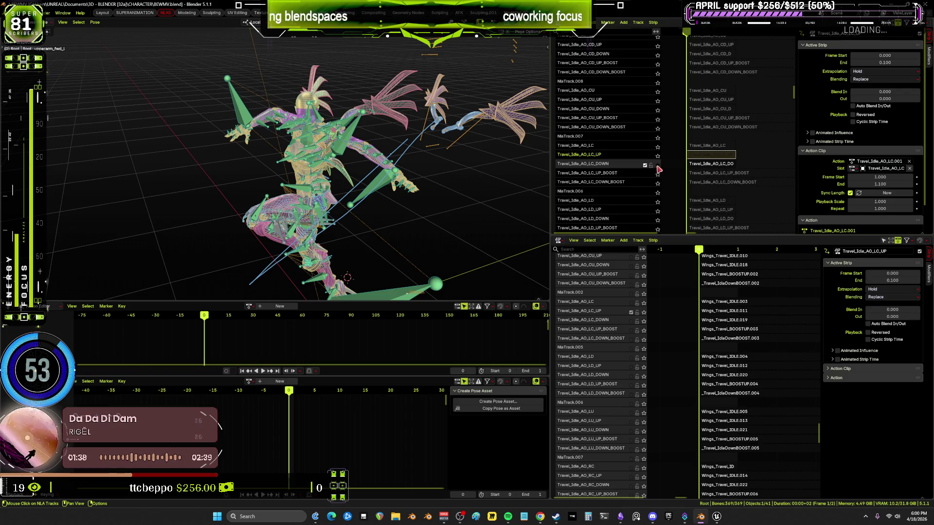
key("n")
left_click(658, 166)
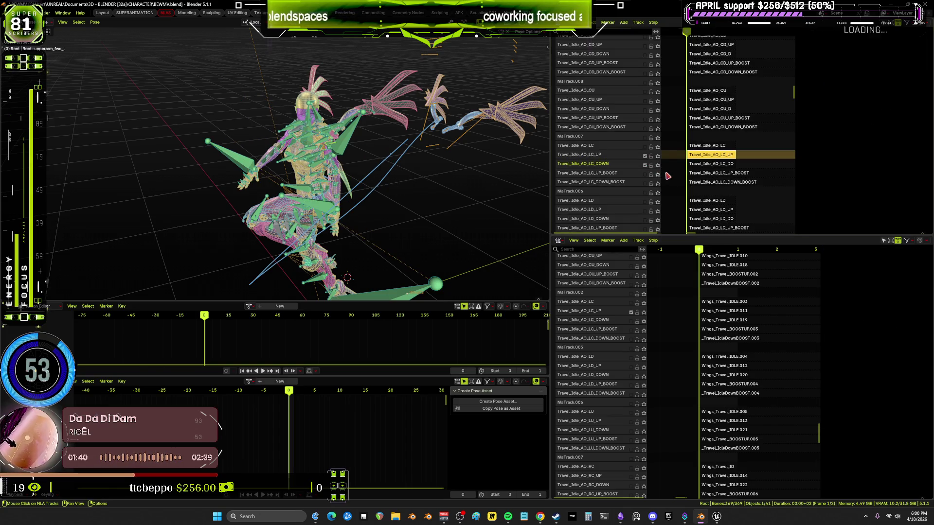
left_click(649, 164)
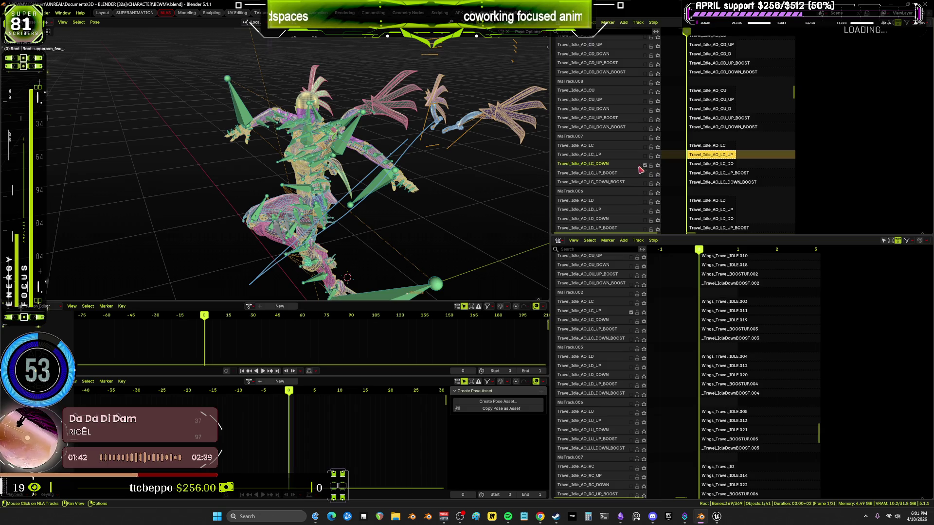
left_click(709, 165)
key("n")
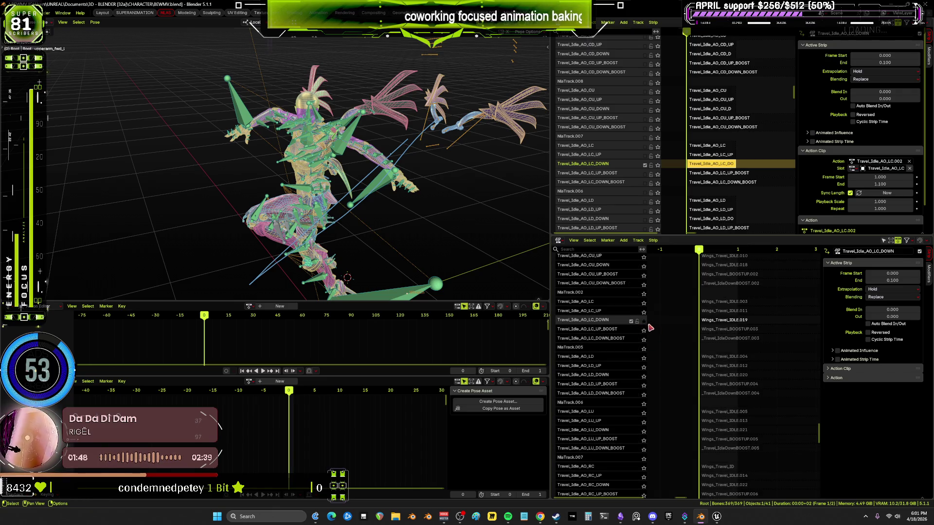
Select Wings_Travel_IDLE.019, keep only the LC_DOWN wing track soloed, and reselect the armature's LC_DOWN strip.
left_click(703, 322)
mouse_move(423, 161)
middle_mouse_down()
mouse_move(383, 171)
mouse_move(426, 174)
mouse_move(425, 184)
middle_mouse_up()
middle_click_drag(337, 188, 320, 185)
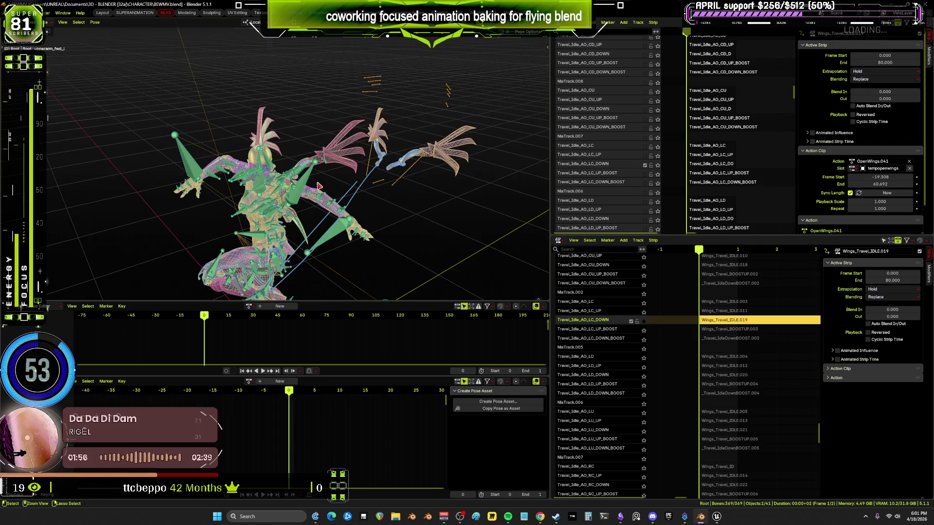
left_click(643, 321)
left_click(643, 330)
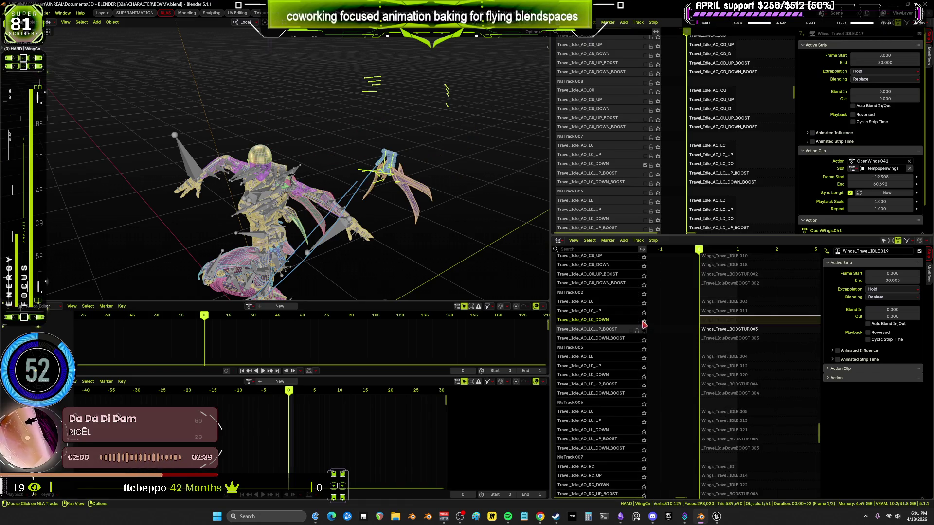
left_click(643, 321)
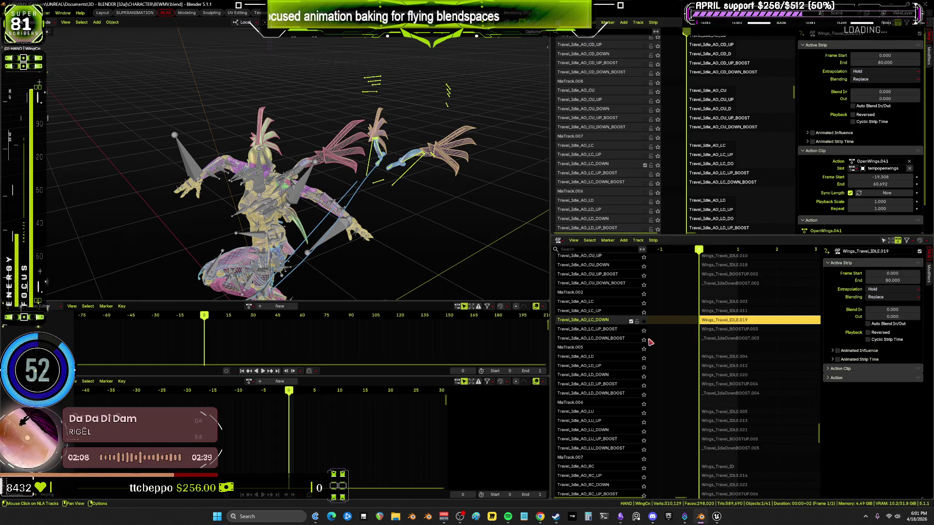
left_click(711, 166)
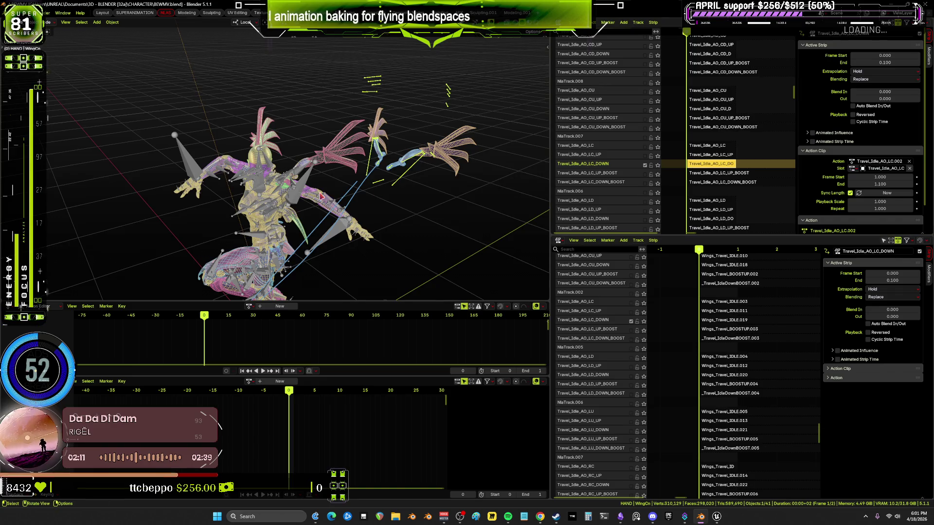
left_click(293, 181)
In Pose mode, bake the LC_DOWN pose into a new action, Action.015.
key("ctrl+Tab")
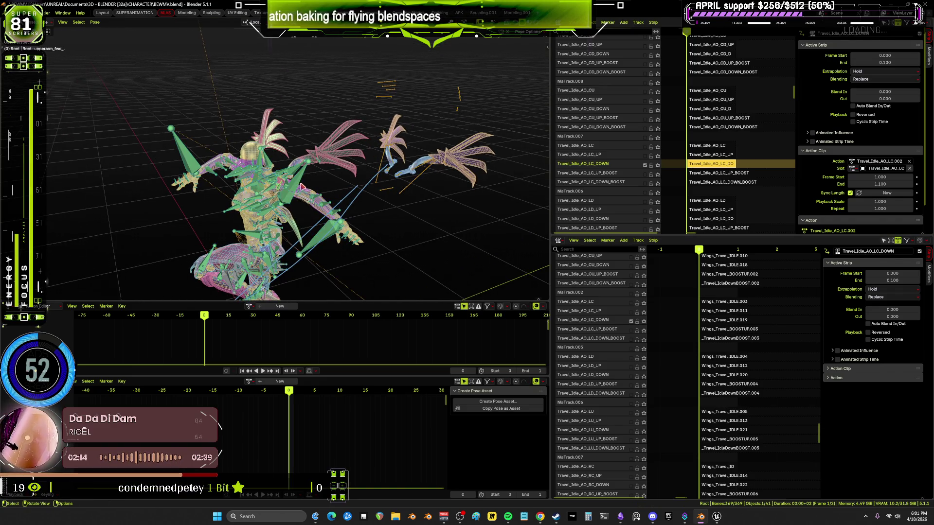
left_click(95, 22)
mouse_move(146, 61)
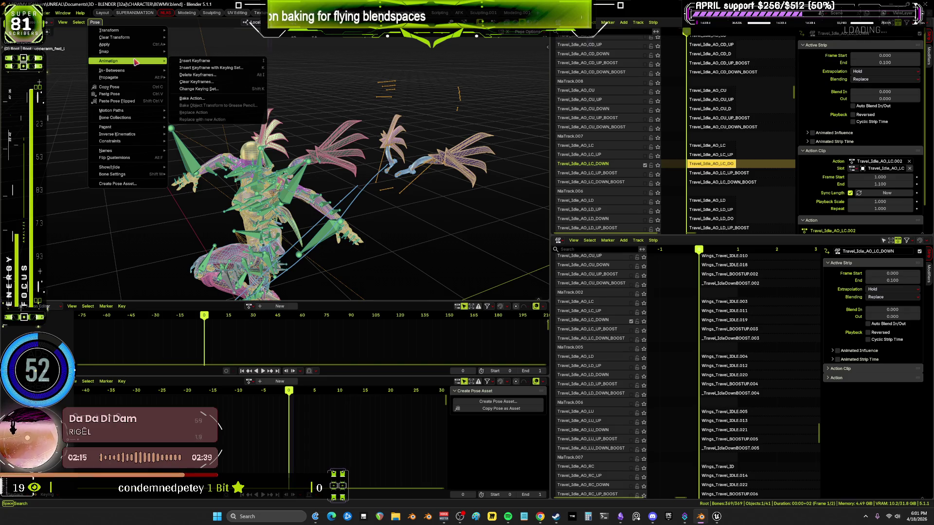
left_click(210, 98)
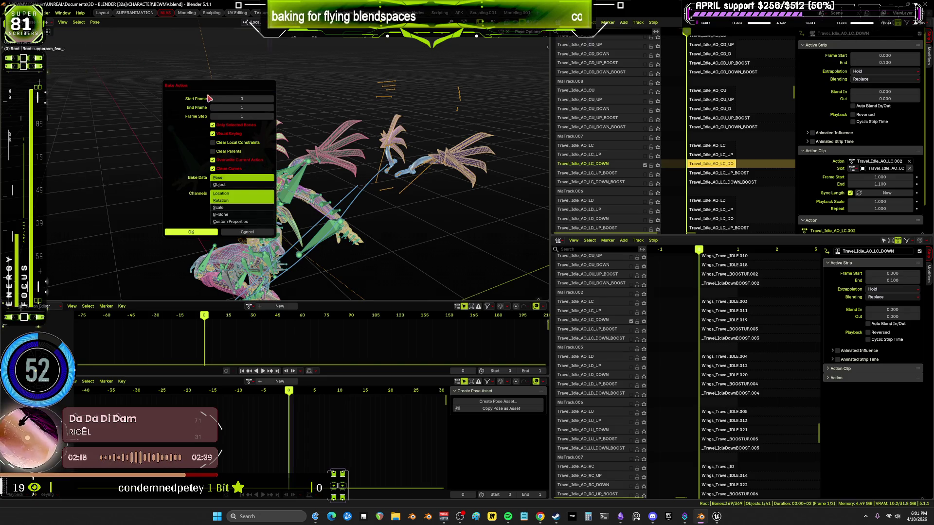
left_click(204, 235)
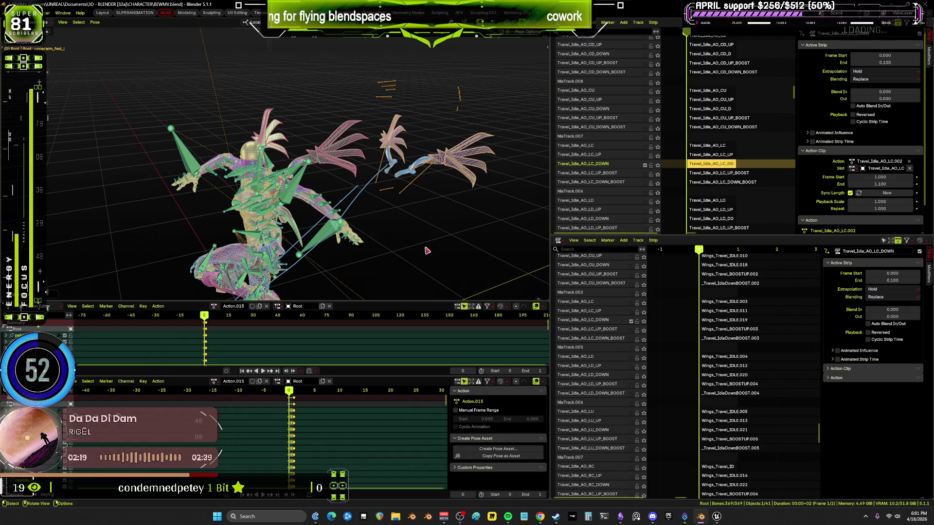
Unlink Action.015 from the rig and solo the LC_UP_BOOST wing track.
left_click(266, 306)
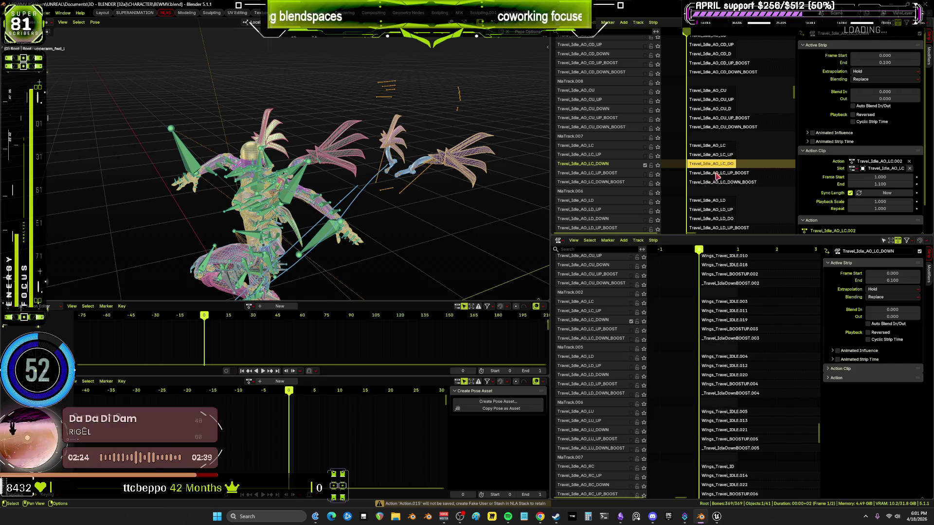
left_click(645, 175)
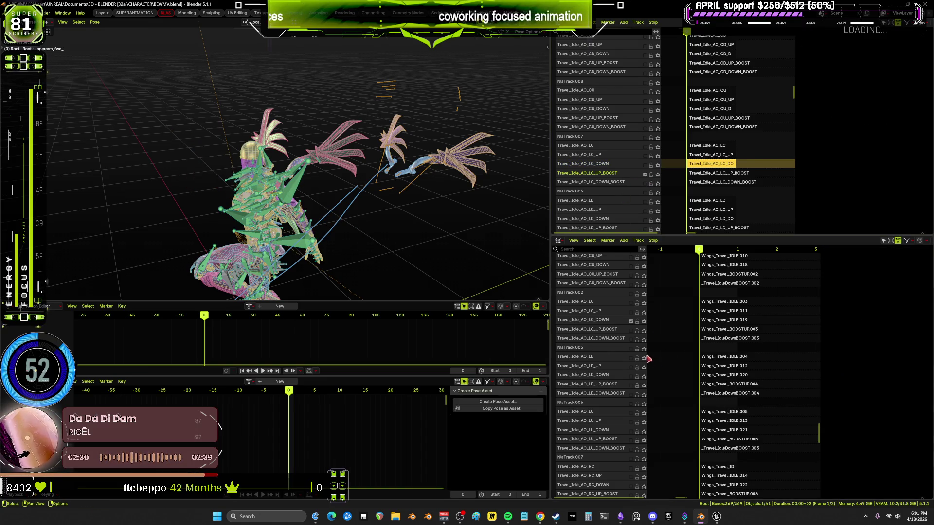
left_click(631, 331)
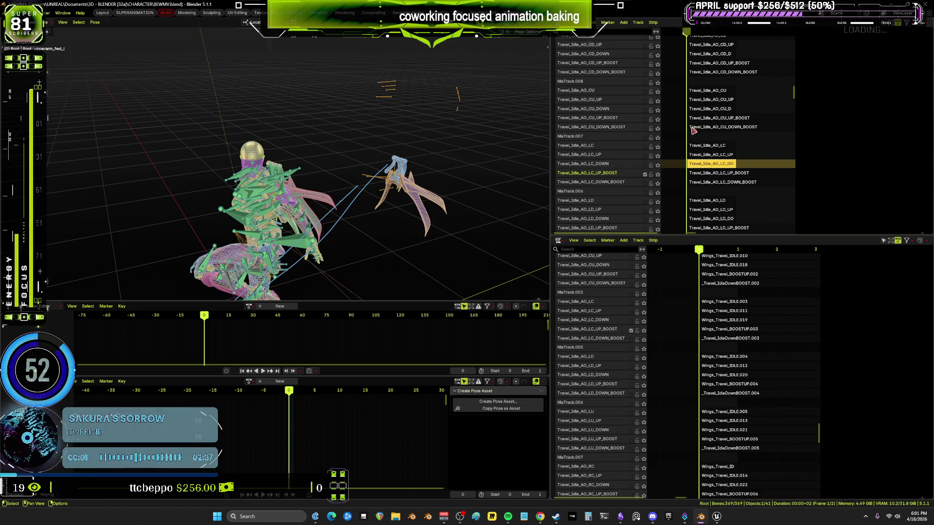
Select the Wings_Travel_BOOSTUP.003 strip, then make the Travel_Idle_AO_LC_UP_BOOST strip active.
middle_click_drag(720, 43, 741, 166)
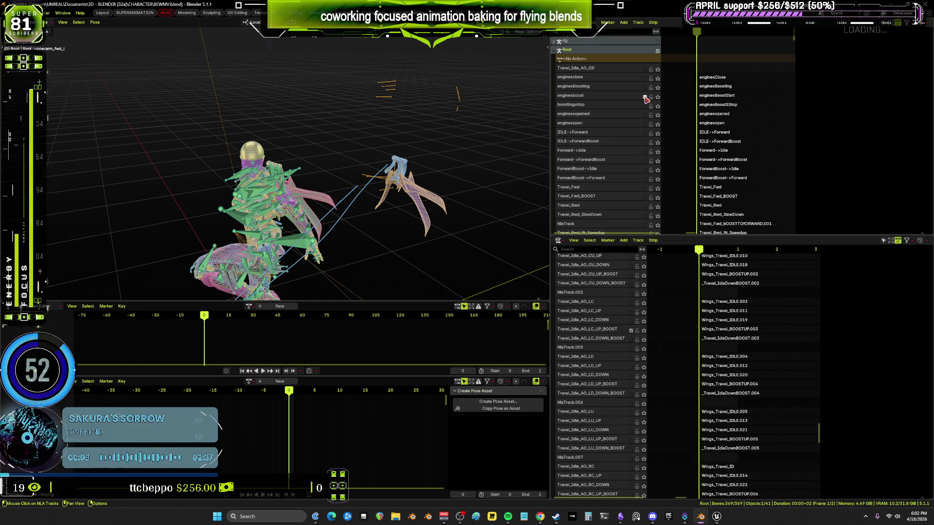
left_click(710, 332)
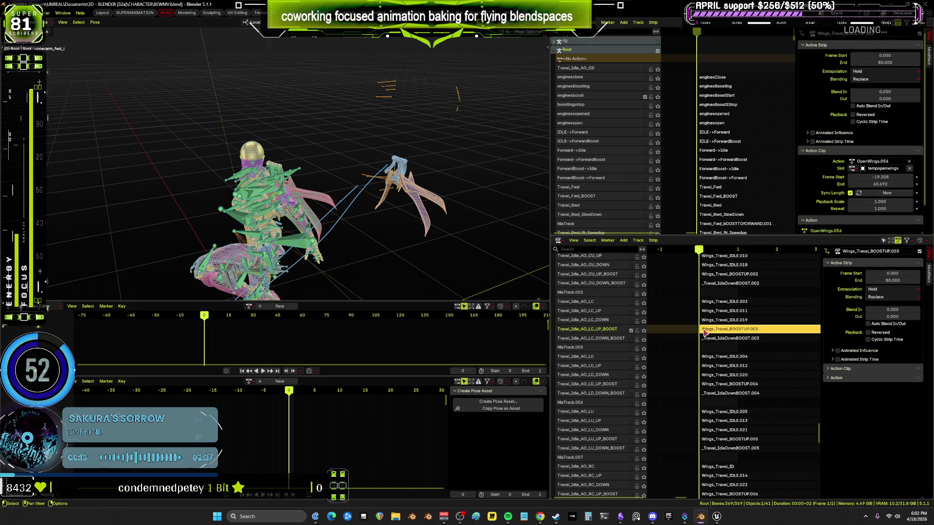
scroll(736, 138, "down", 15)
scroll(737, 138, "down", 15)
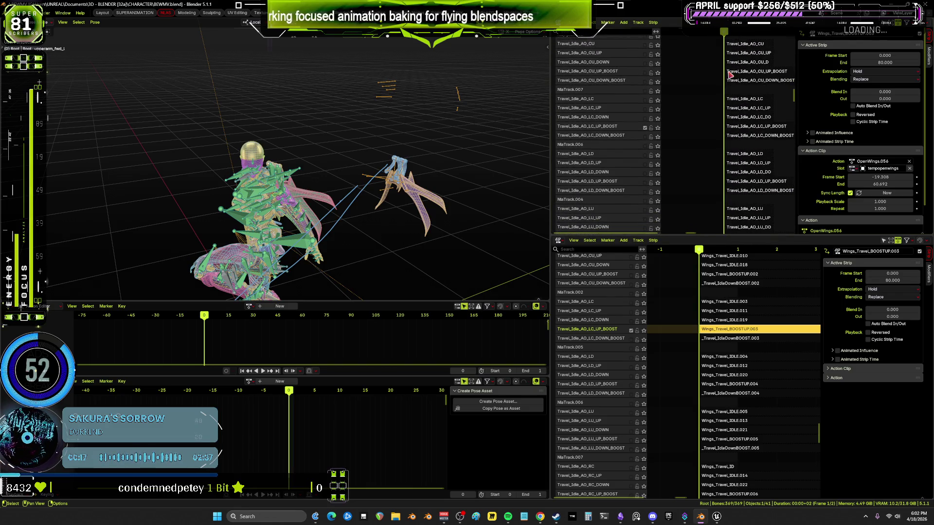
left_click(753, 127)
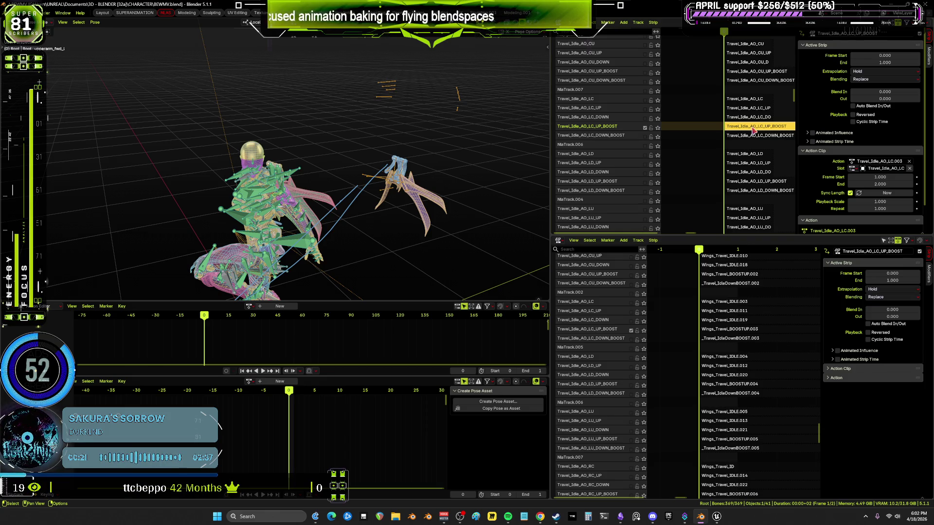
Bake the LC_UP_BOOST pose into a new action, Action.016.
middle_click_drag(494, 213, 271, 163)
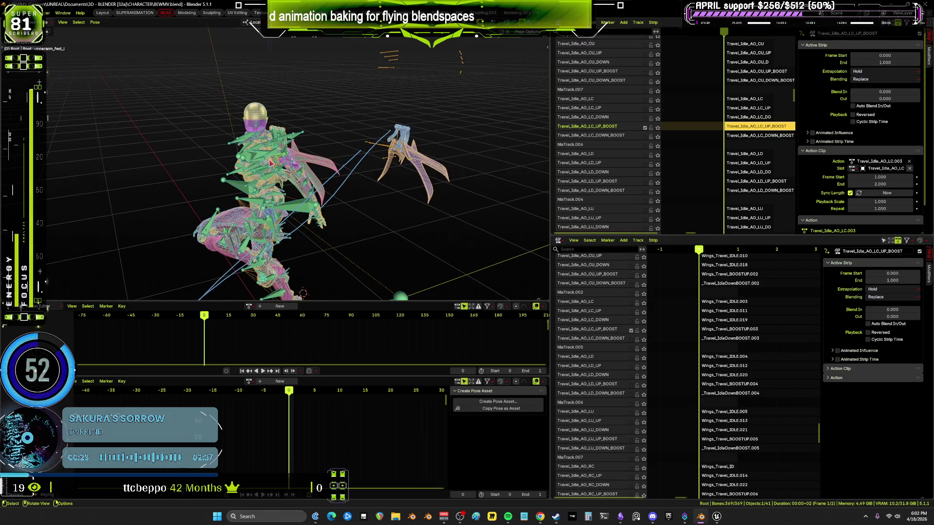
left_click(95, 22)
mouse_move(117, 61)
left_click(204, 89)
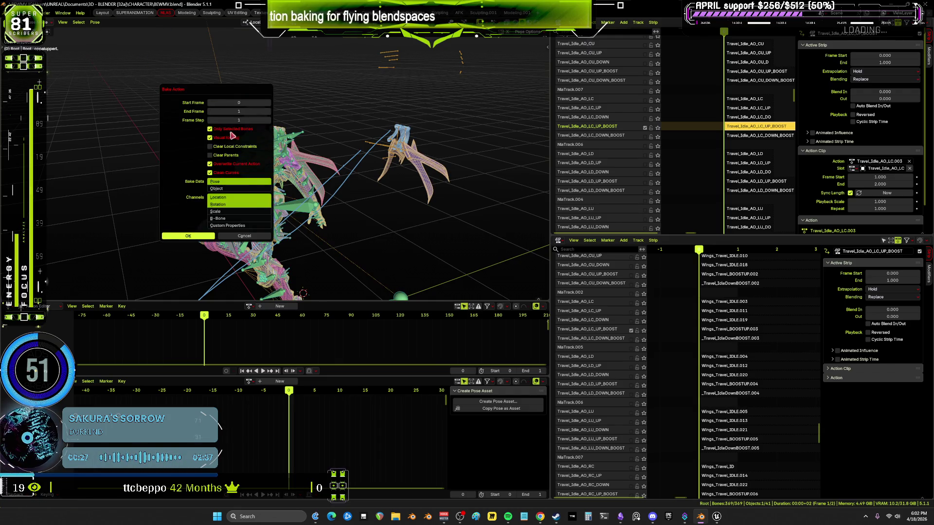
left_click(204, 237)
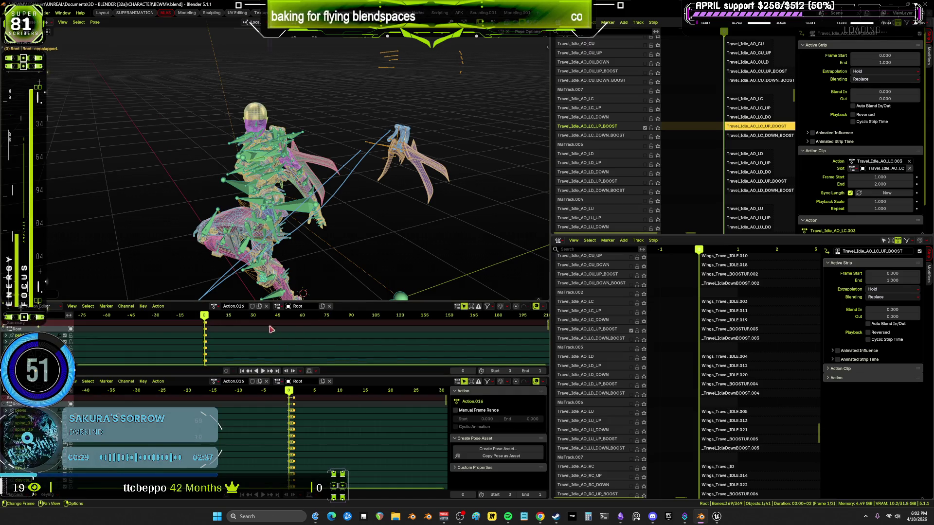
Unlink Action.016, enable both Travel_Idle_AO_LC_DOWN_BOOST tracks, and make that strip active.
left_click(266, 307)
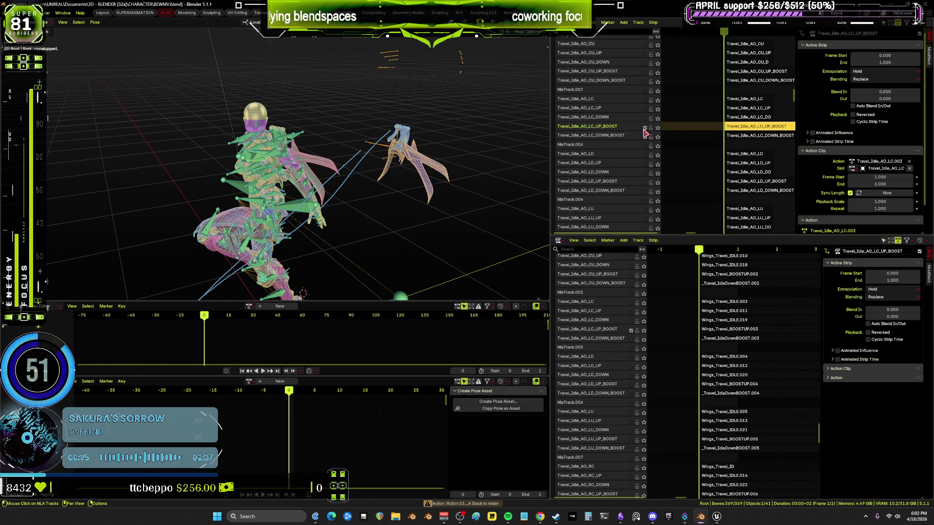
left_click(645, 136)
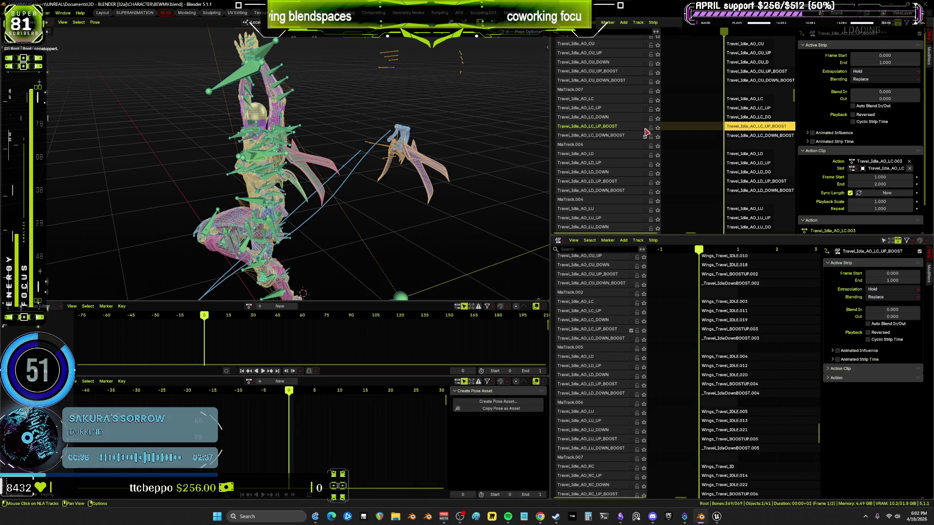
left_click(631, 340)
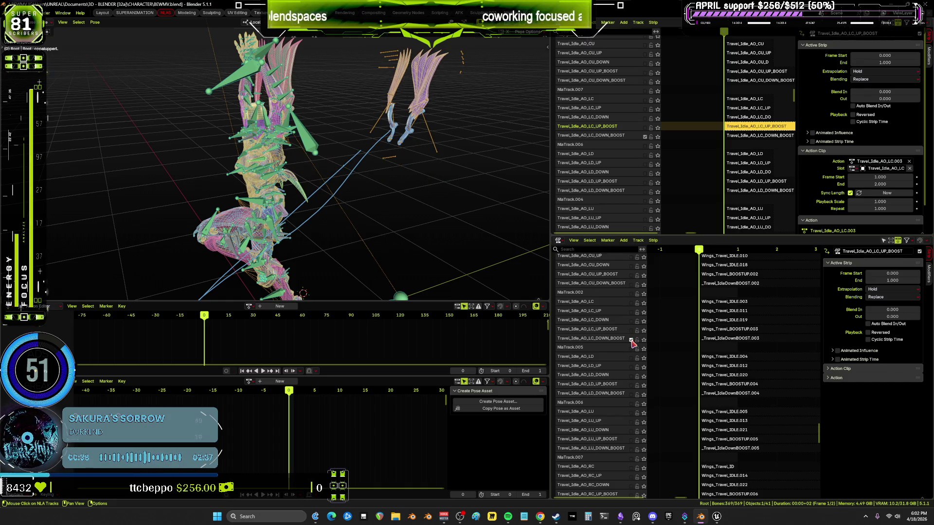
left_click(756, 136)
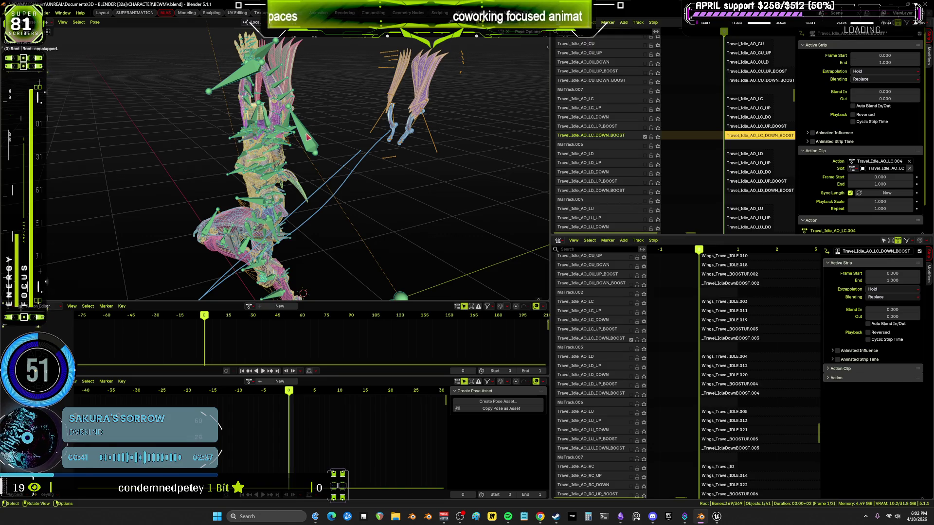
Bake the Travel_Idle_AO_LC_DOWN_BOOST pose into a new action, Action.017.
left_click(94, 22)
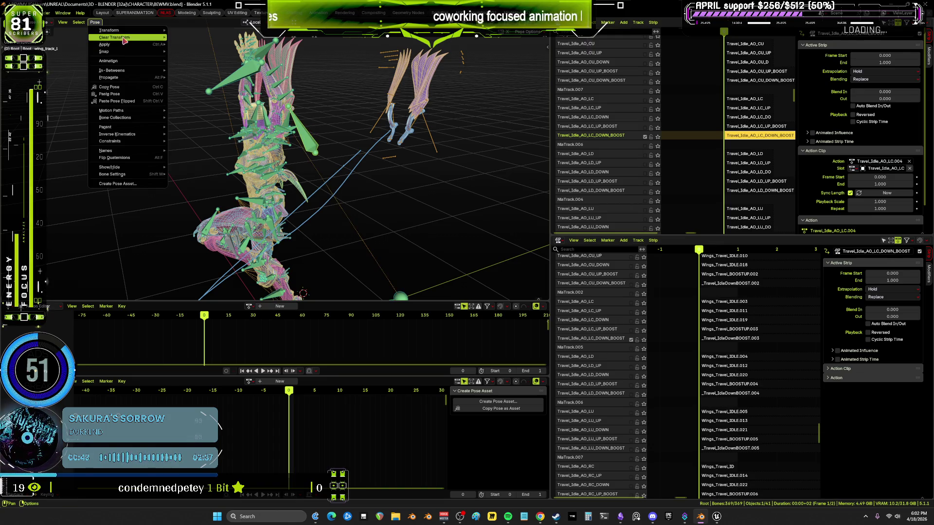
mouse_move(130, 59)
left_click(192, 99)
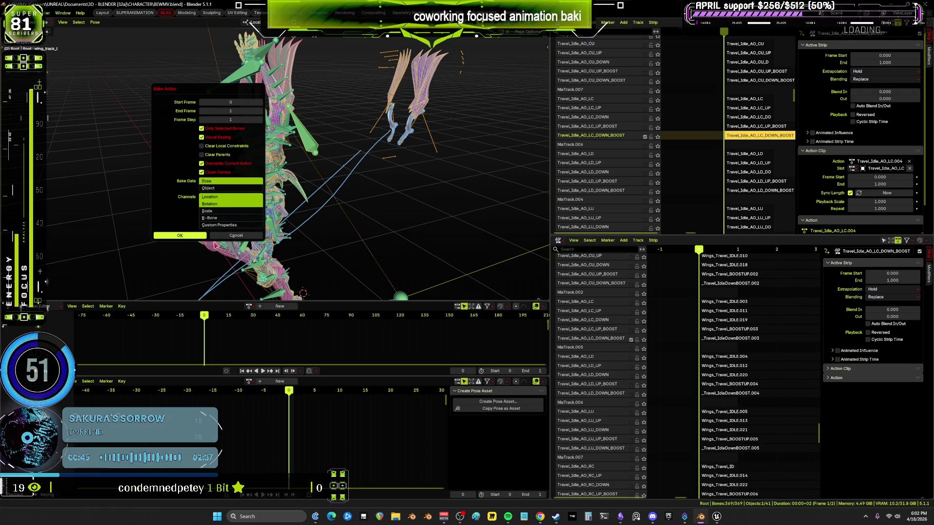
left_click(206, 237)
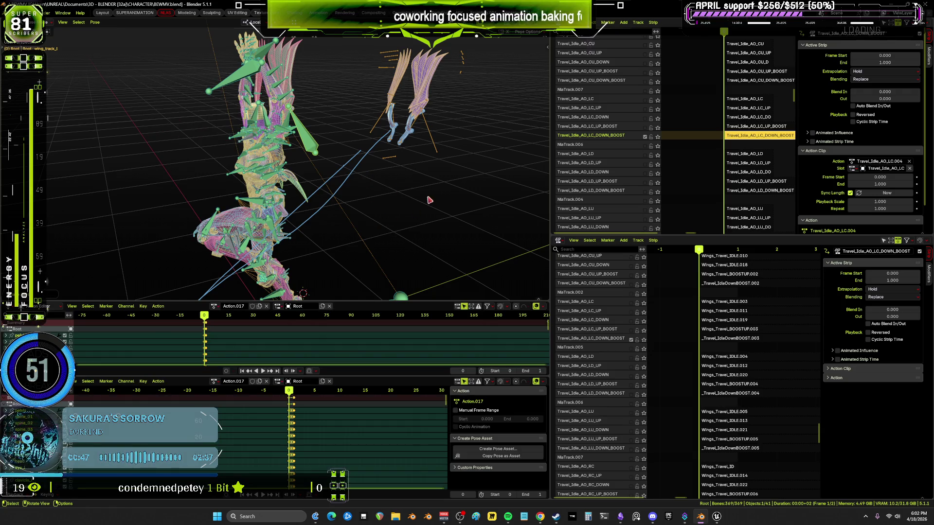
Unlink Action.017, switch off the LC_DOWN_BOOST track, and enable the upper Travel_Idle_AO_LD track.
left_click(267, 307)
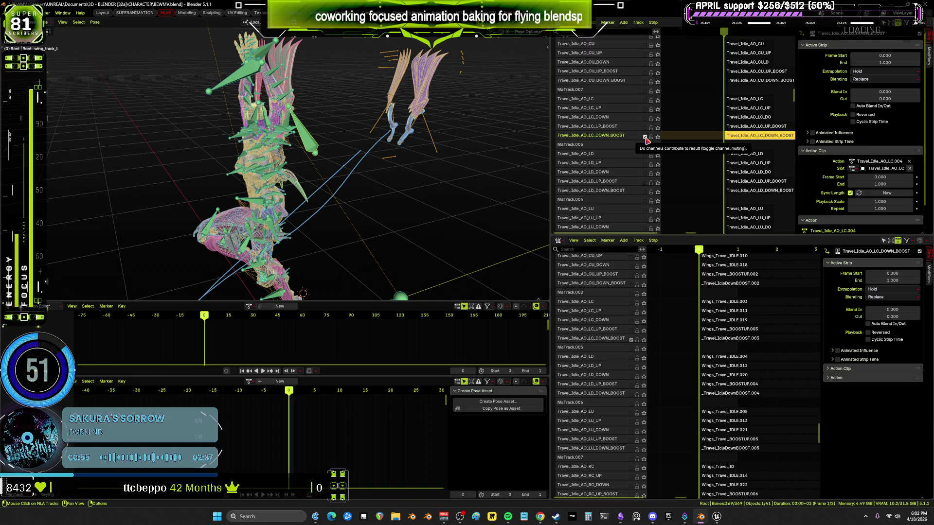
left_click(645, 138)
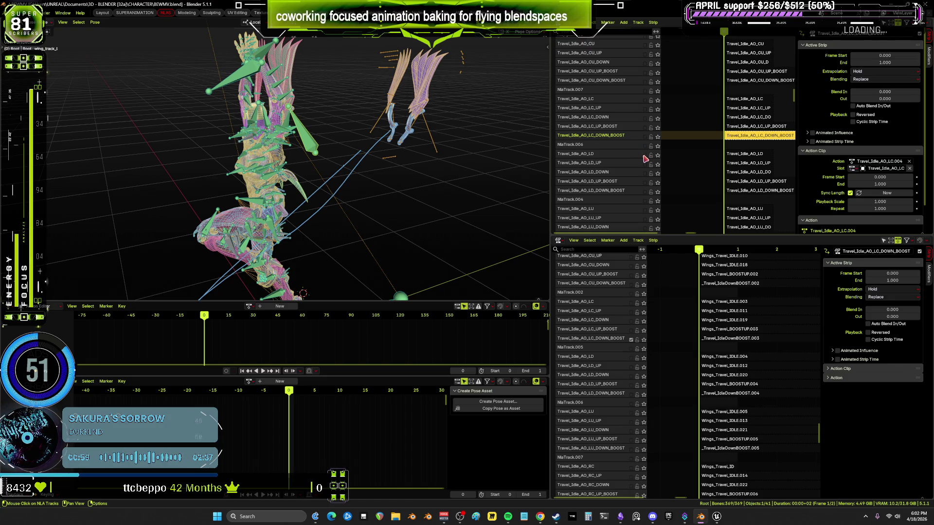
left_click(645, 155)
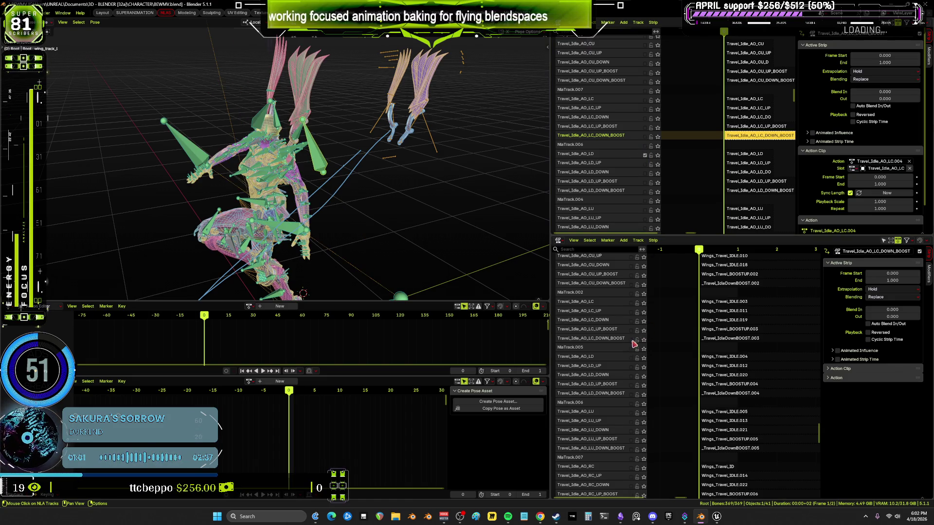
Enable the lower Travel_Idle_AO_LD track and make the Travel_Idle_AO_LD strip active.
left_click(631, 358)
middle_click_drag(730, 141, 744, 231)
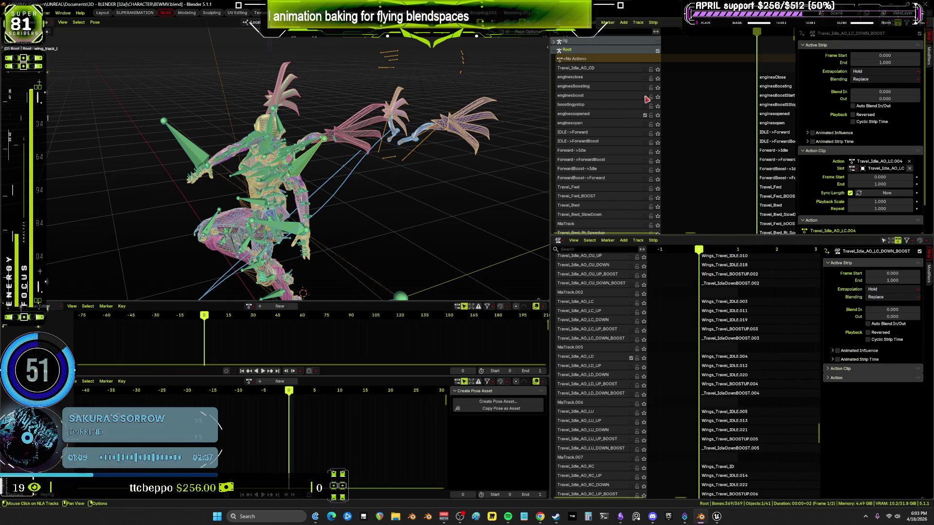
mouse_move(688, 143)
middle_mouse_down()
mouse_move(665, 99)
mouse_move(737, 251)
middle_mouse_up()
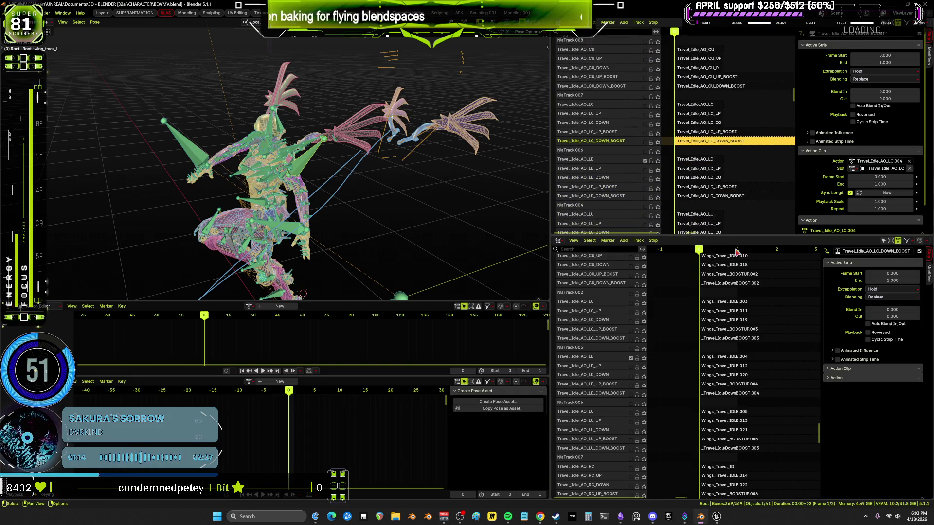
left_click(689, 160)
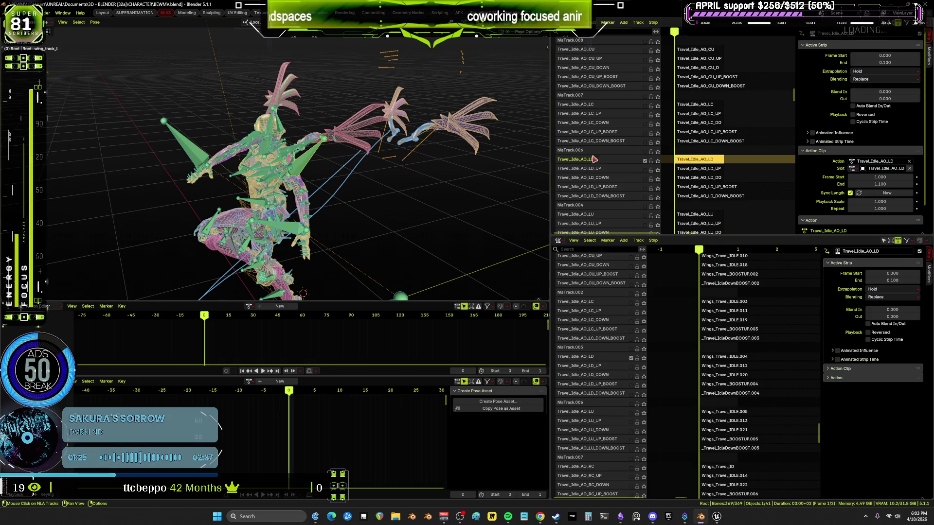
Bake the Travel_Idle_AO_LD pose into a new action, Action.018.
left_click(94, 22)
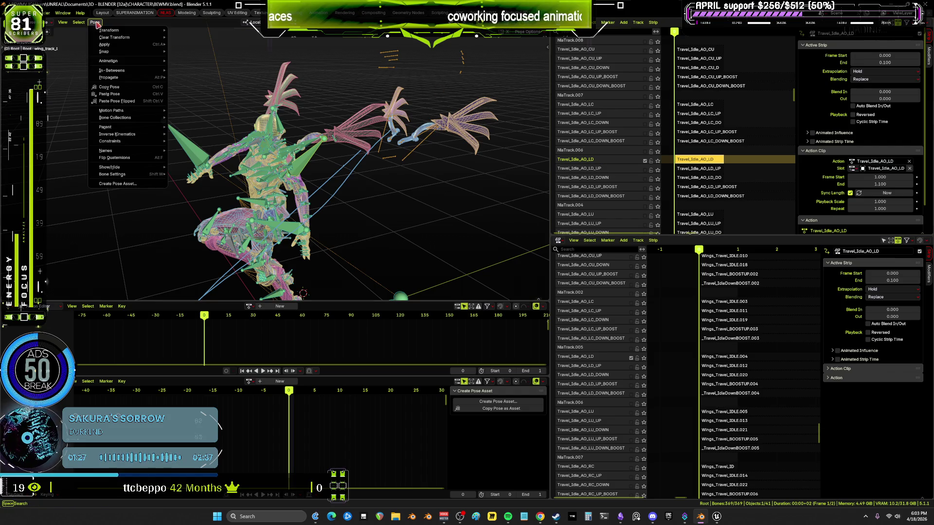
mouse_move(141, 73)
left_click(199, 97)
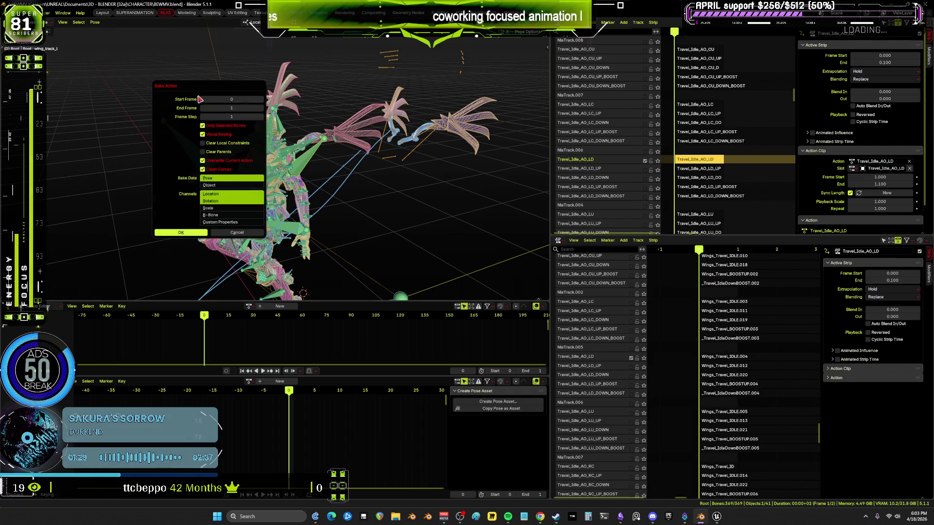
left_click(201, 233)
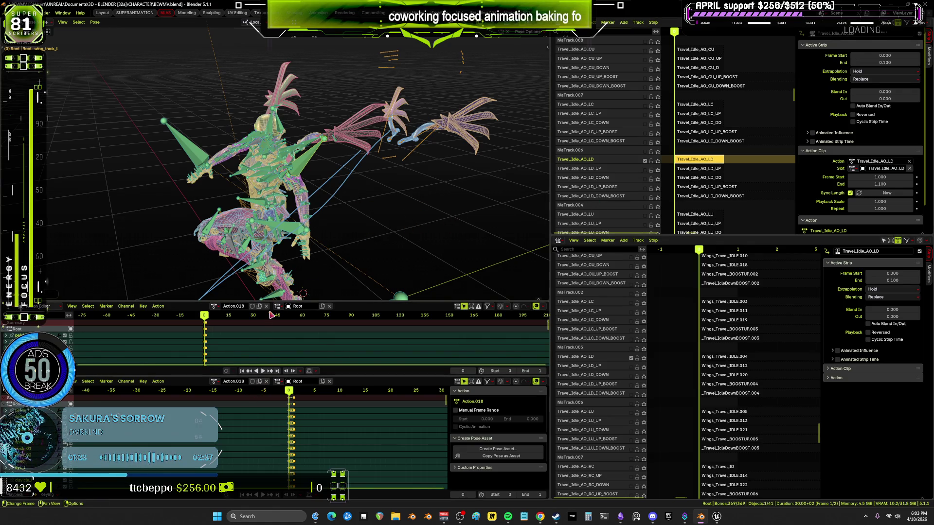
Unlink Action.018, switch off the Travel_Idle_AO_LD track, and select the lower LD track.
left_click(657, 167)
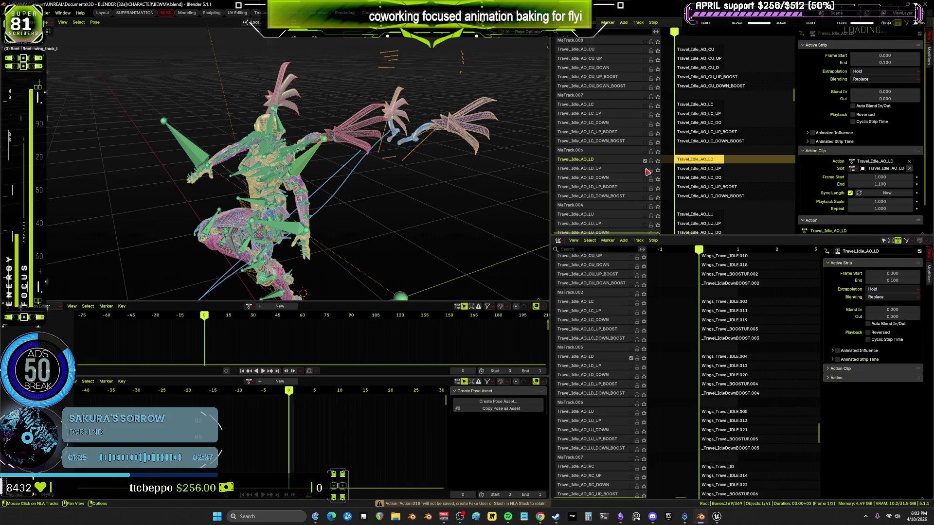
left_click(644, 161)
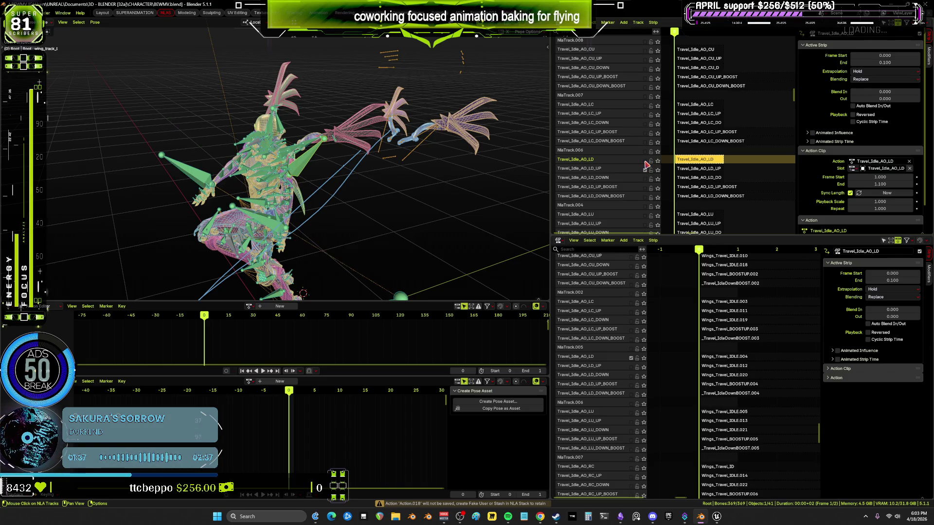
left_click(632, 363)
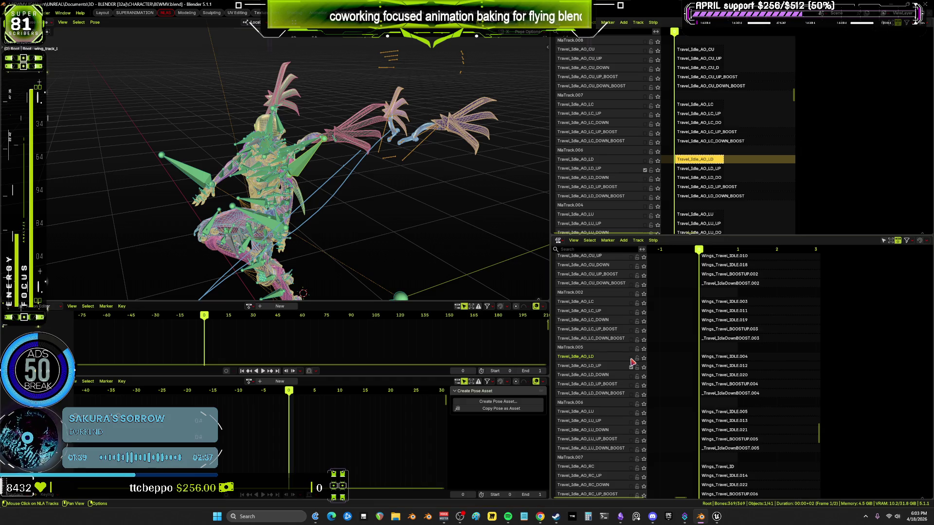
Make the Travel_Idle_AO_LD_UP strip active and bake its pose into Action.019.
left_click(696, 171)
middle_click_drag(350, 180, 321, 164)
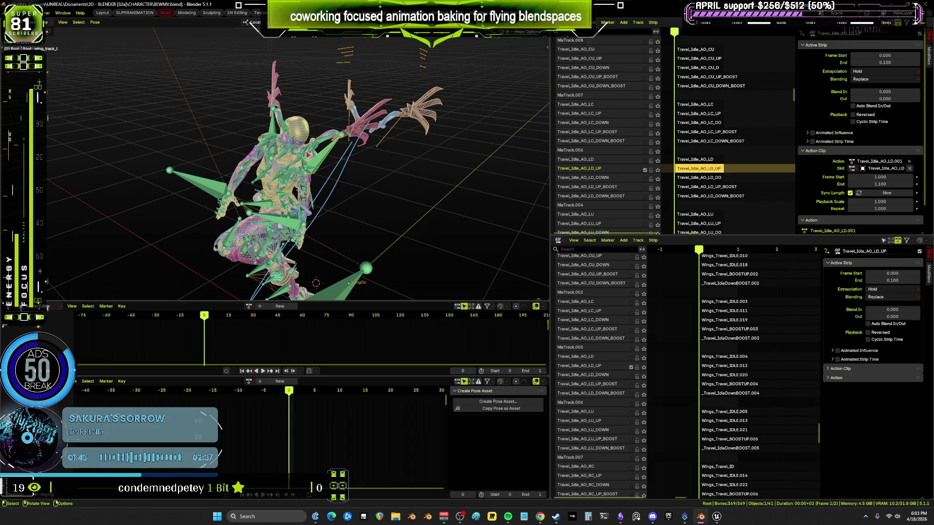
left_click(94, 23)
mouse_move(121, 63)
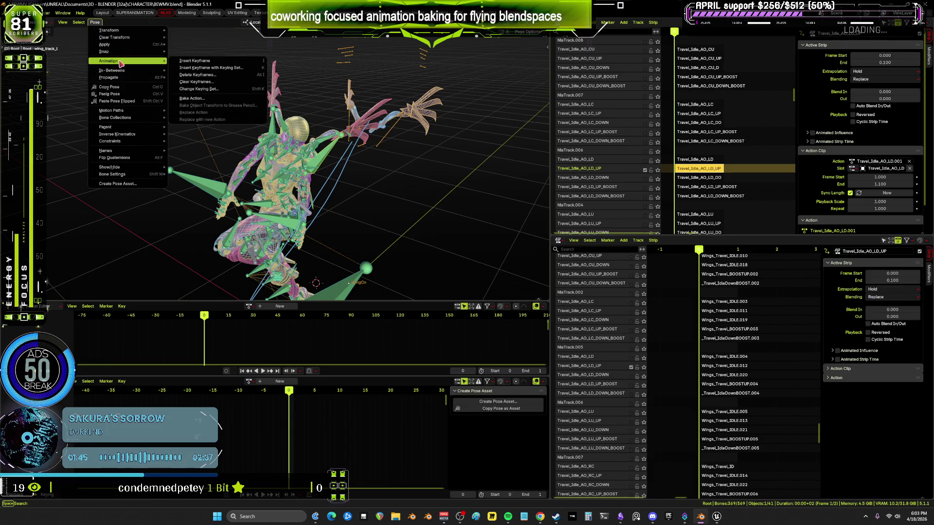
left_click(193, 99)
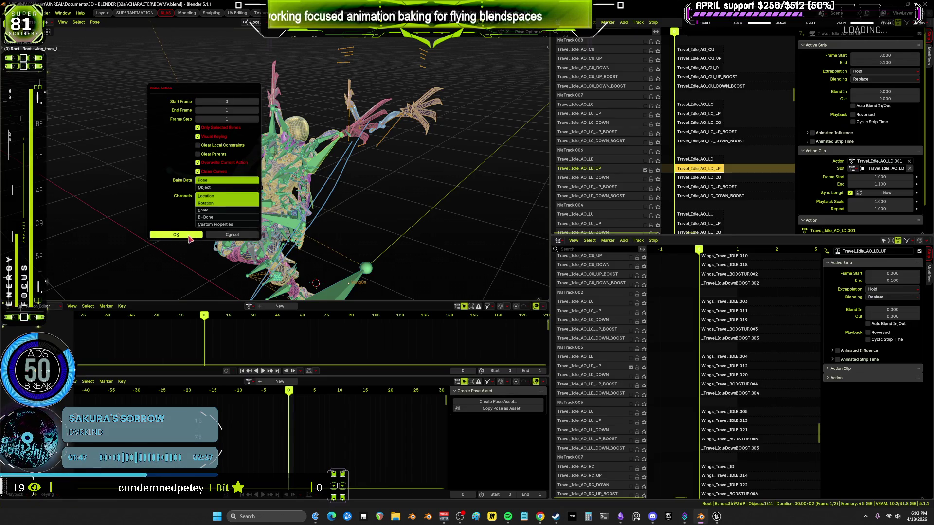
left_click(187, 235)
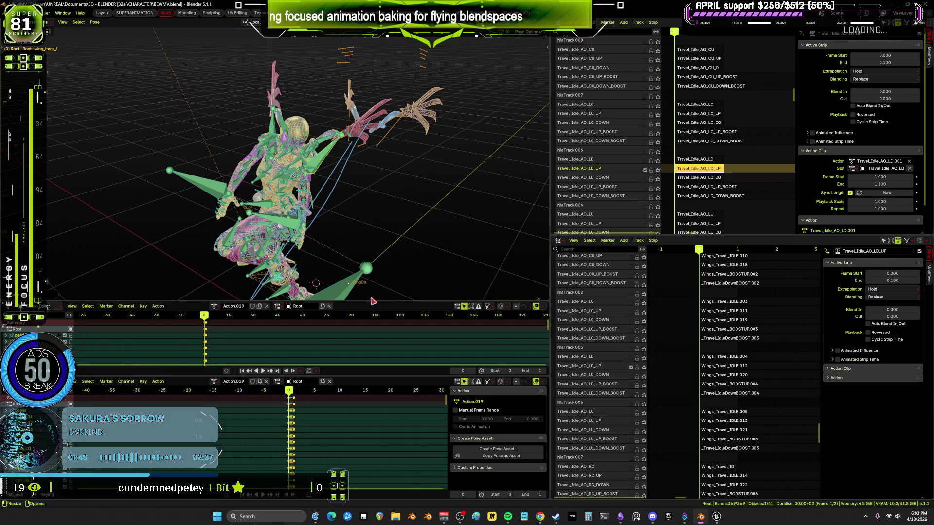
Unlink Action.019, toggle the LD_UP track's mute, and make the LD_DOWN strip current.
left_click(710, 214)
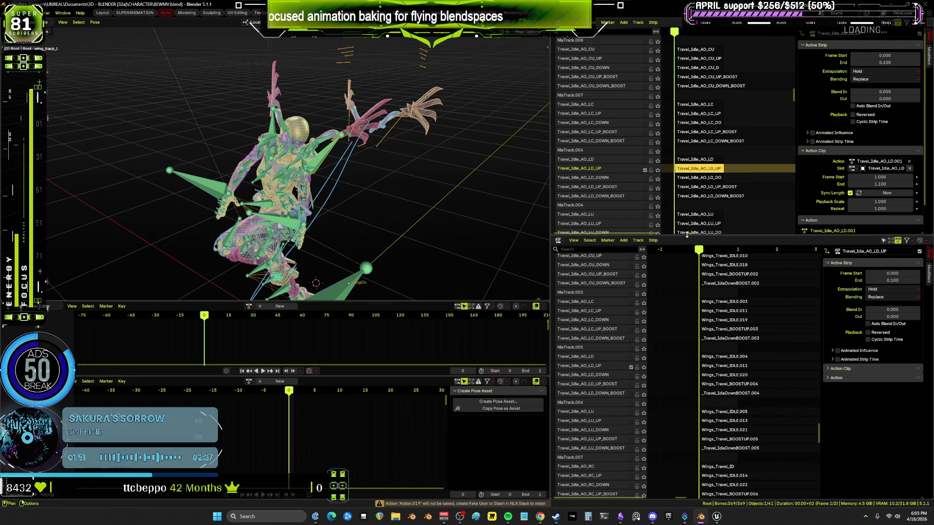
left_click(645, 170)
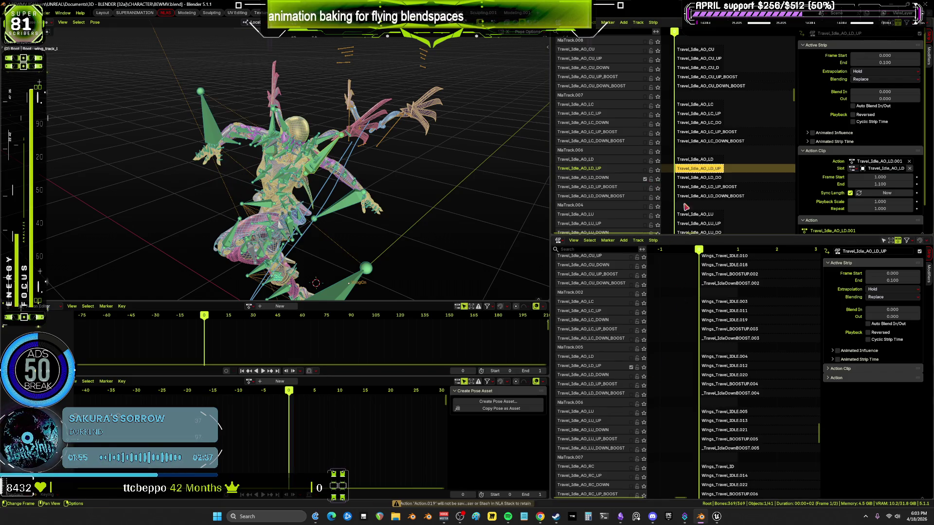
left_click(688, 178)
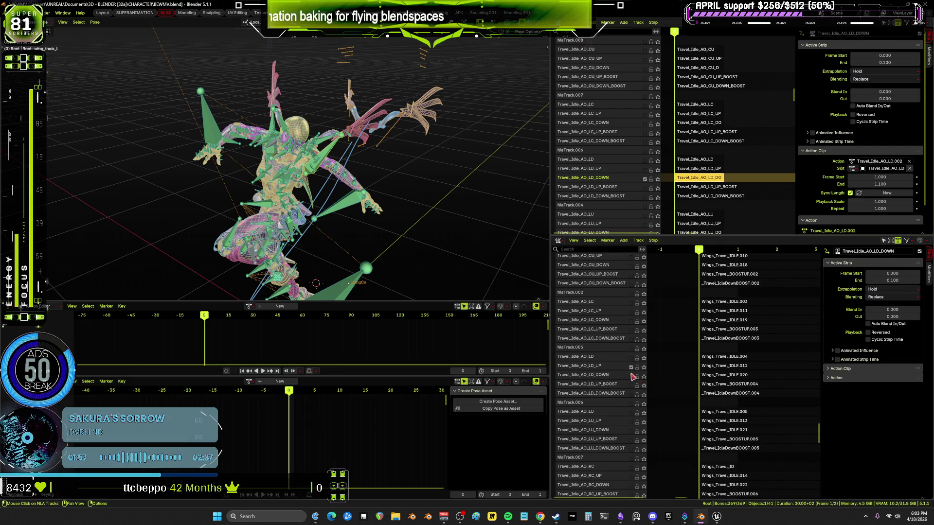
left_click(631, 370)
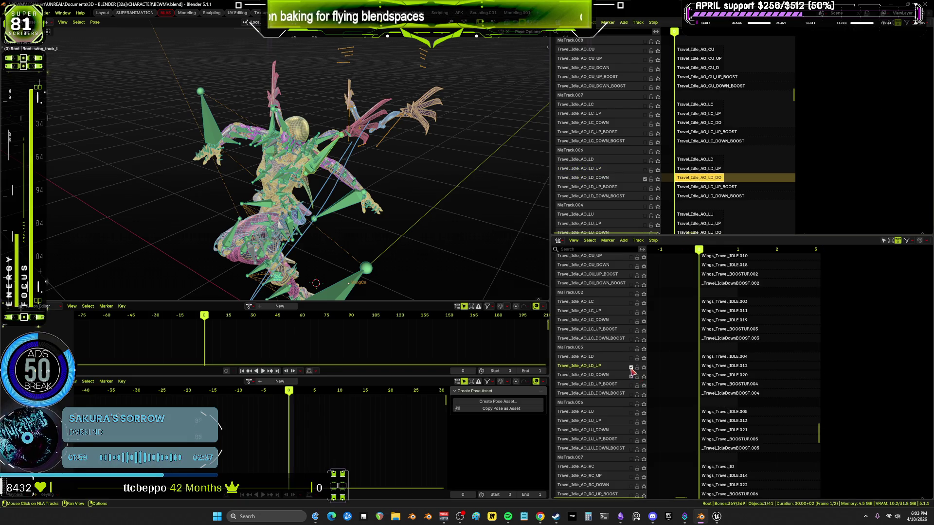
mouse_move(420, 167)
middle_mouse_down()
mouse_move(438, 151)
mouse_move(463, 81)
middle_mouse_up()
In Object mode, select WingCn and switch on its Travel_Idle_AO_LD_DOWN track, testing solo settings.
key("ctrl+Tab")
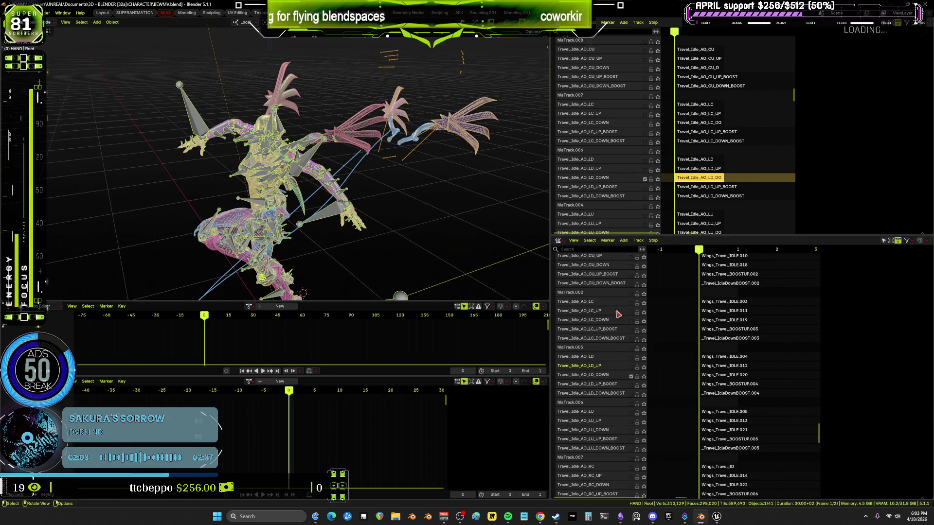
left_click(632, 378)
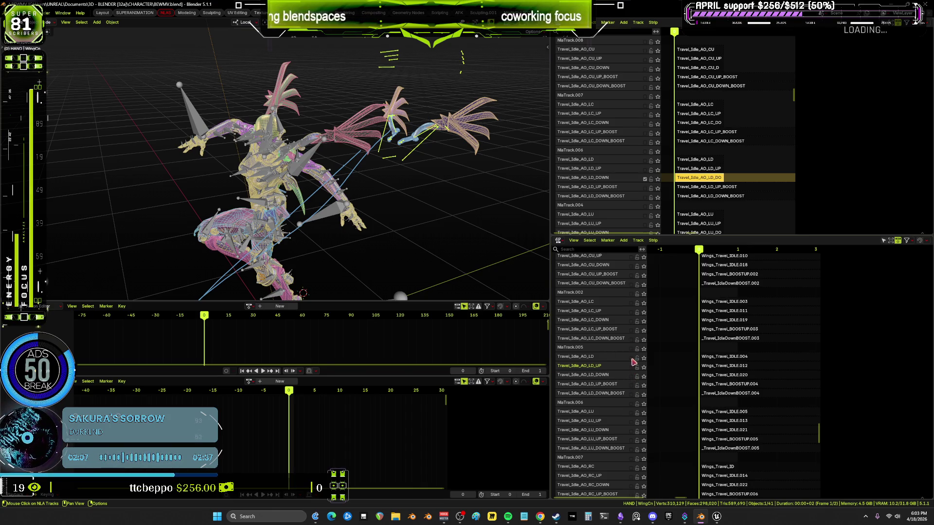
left_click(632, 322)
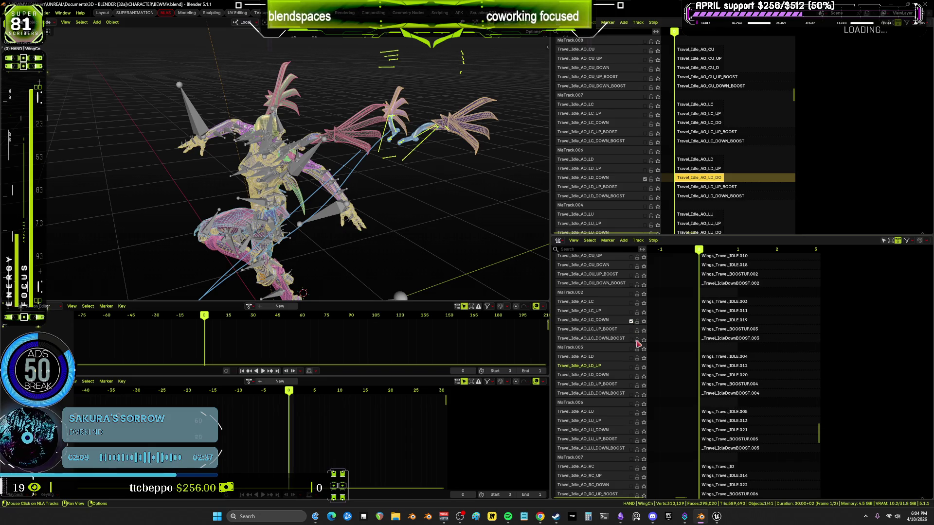
left_click(631, 377)
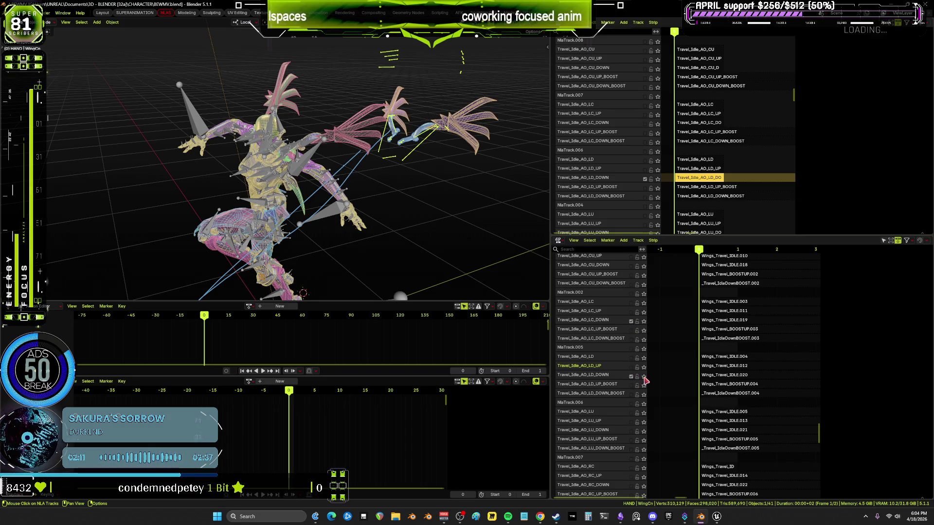
left_click(642, 376)
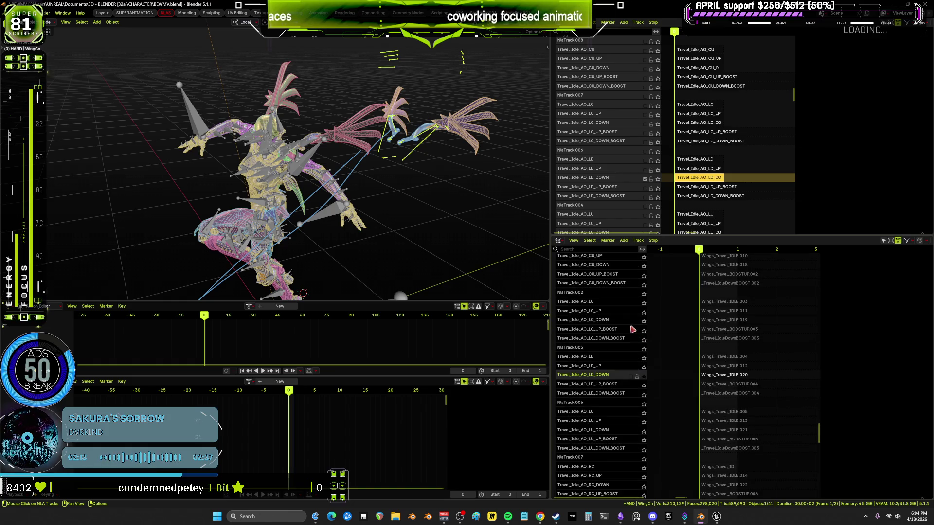
left_click(644, 385)
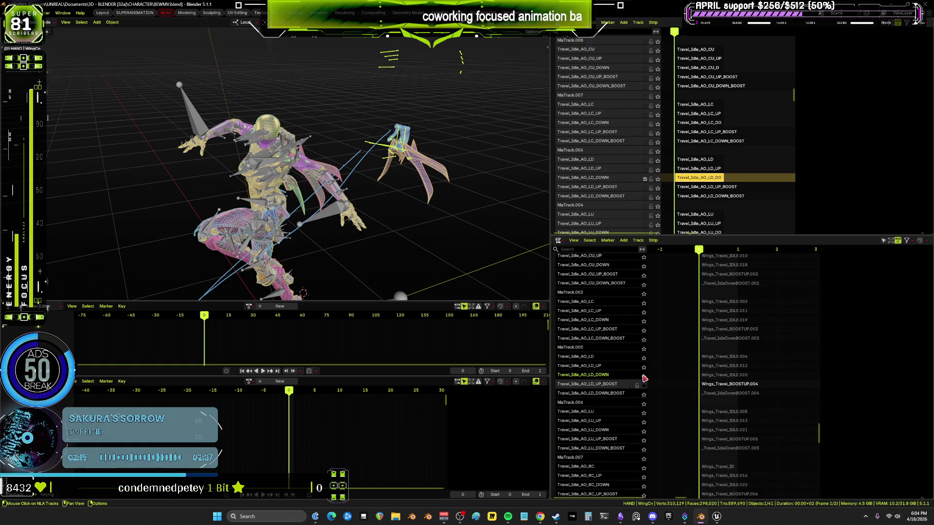
left_click(644, 376)
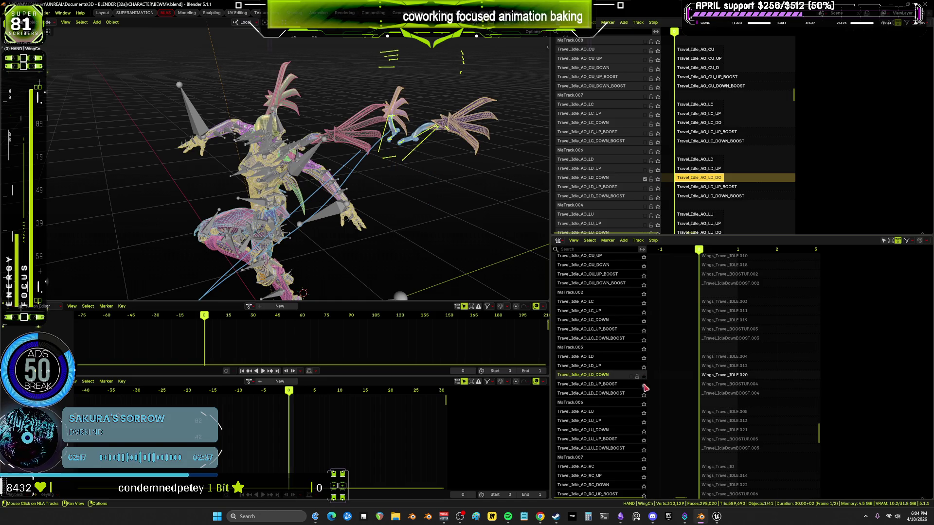
left_click(644, 377)
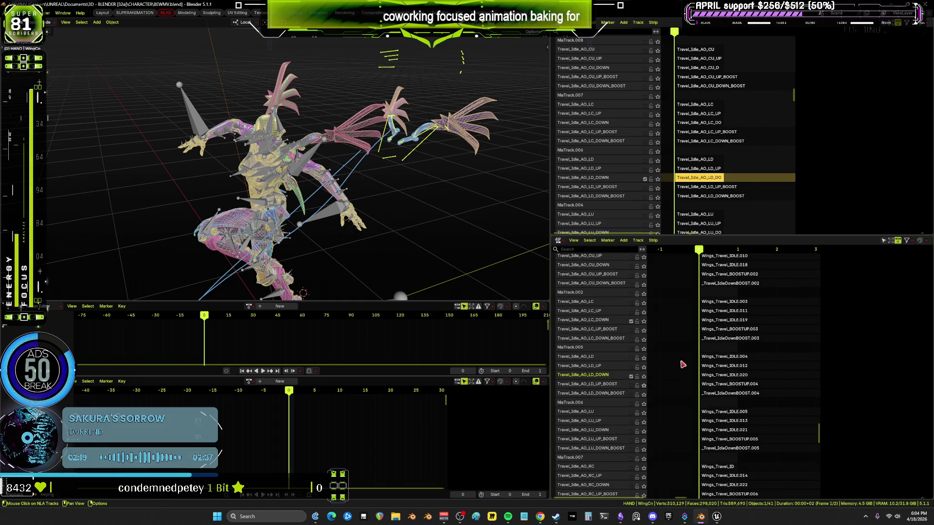
mouse_move(704, 263)
middle_mouse_down()
mouse_move(710, 389)
mouse_move(732, 309)
mouse_move(711, 257)
mouse_move(715, 413)
middle_mouse_up()
Select the body's LD_DOWN strip with properties shown, leave solo off, and return to Pose mode.
left_click(691, 178)
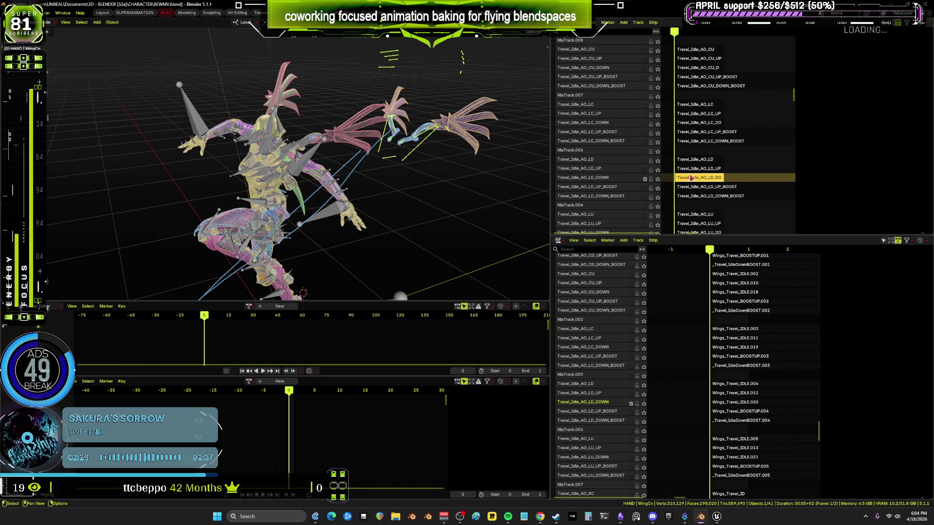
key("n")
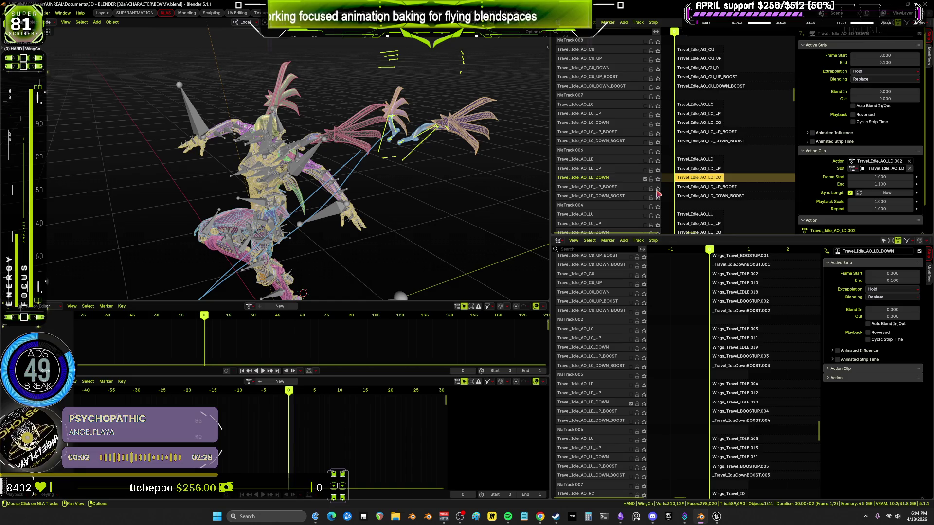
left_click(658, 188)
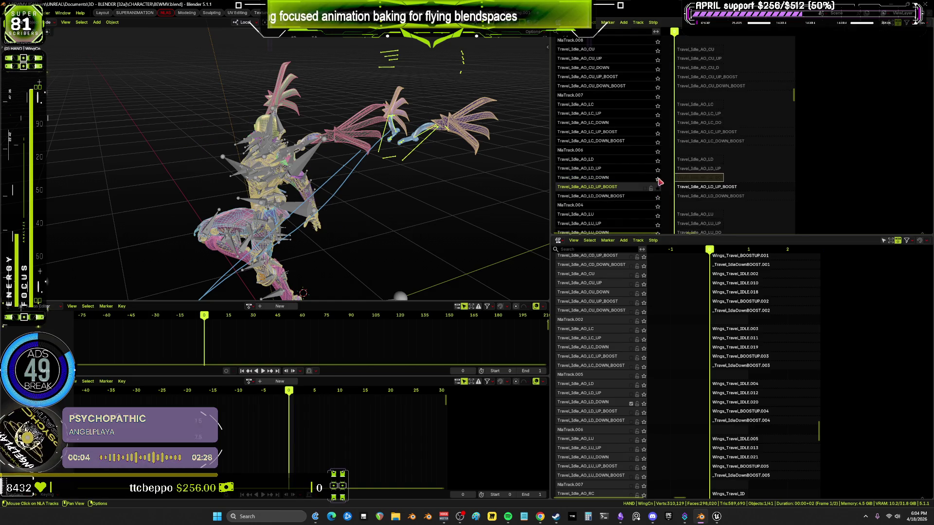
left_click(657, 178)
left_click(660, 186)
left_click(703, 181)
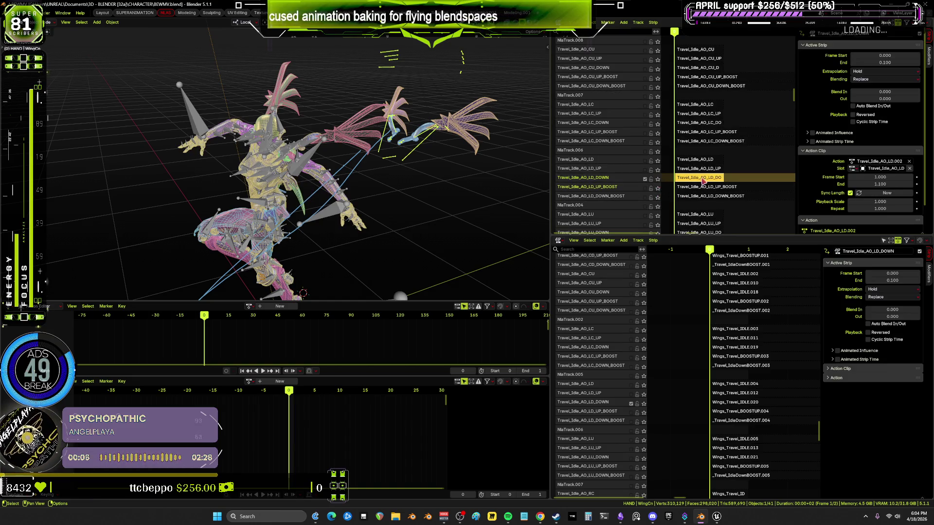
mouse_move(346, 176)
middle_mouse_down()
mouse_move(333, 219)
mouse_move(355, 205)
middle_mouse_up()
key("ctrl+Tab")
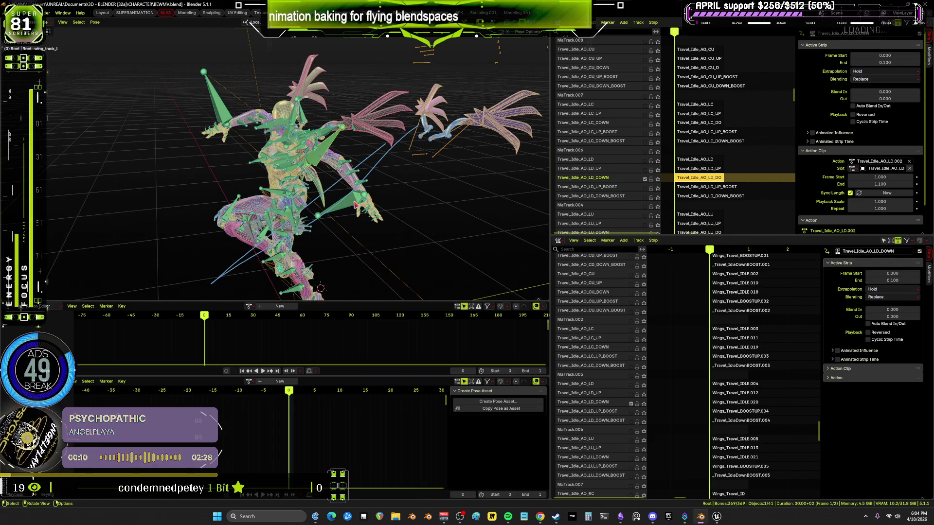
Bake the LD_DOWN pose into Action.020, unlink it, and toggle the LD_UP_BOOST track's mute.
left_click(95, 22)
mouse_move(130, 61)
left_click(193, 98)
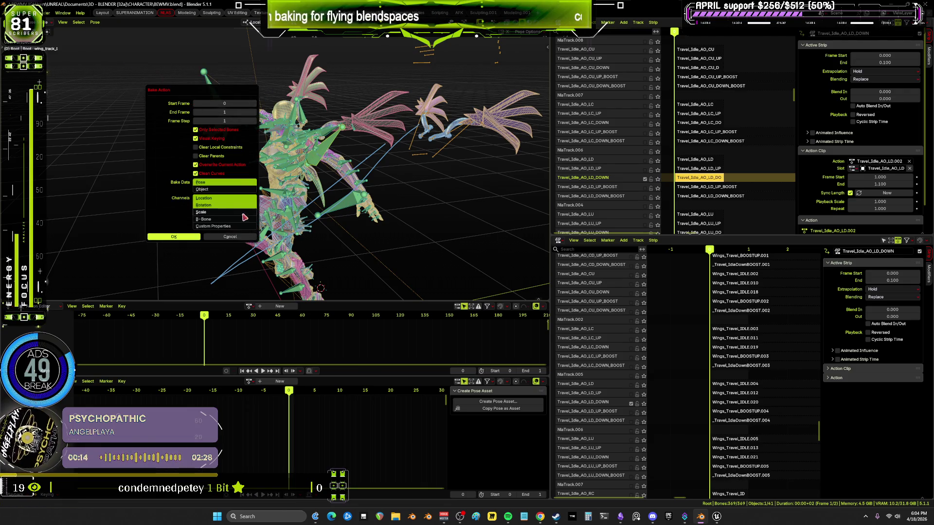
left_click(197, 241)
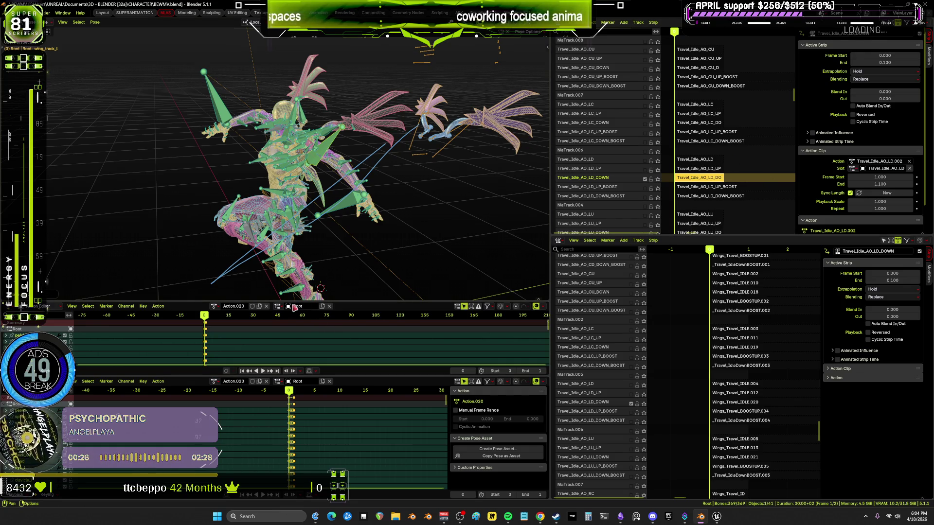
left_click(266, 307)
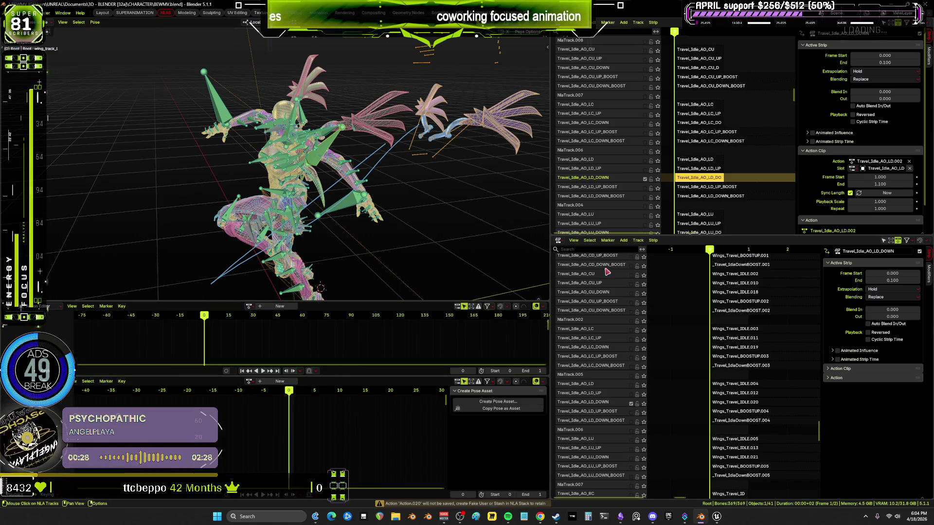
left_click(646, 189)
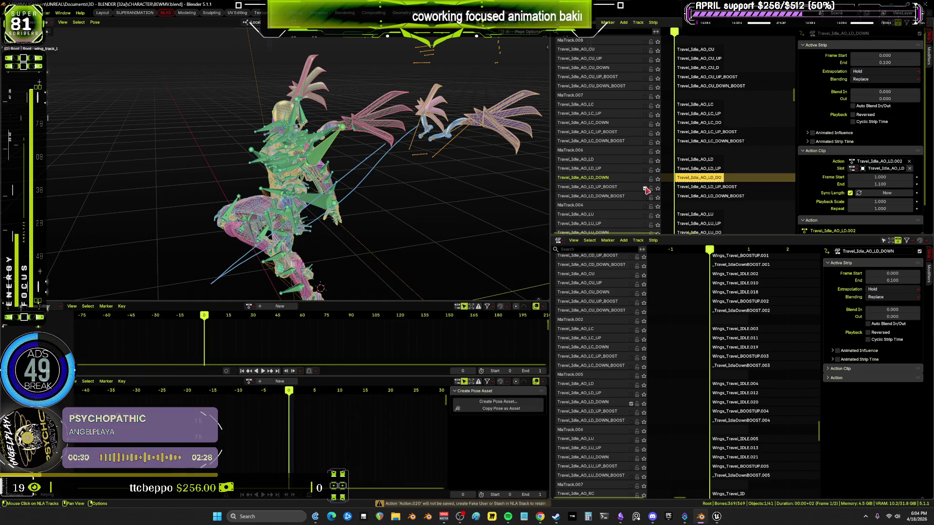
Toggle the LD_UP_BOOST wing track's mute and select the LD_UP_BOOST strip.
left_click(633, 414)
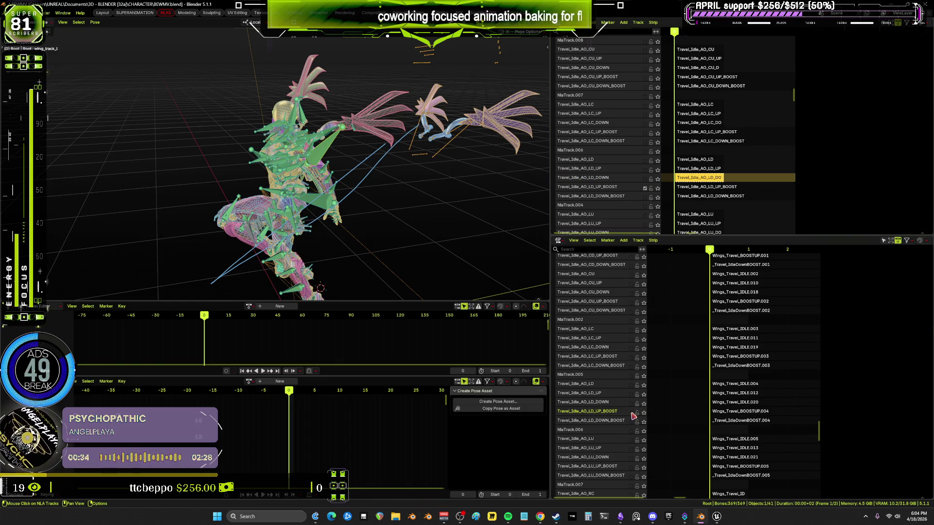
left_click(632, 413)
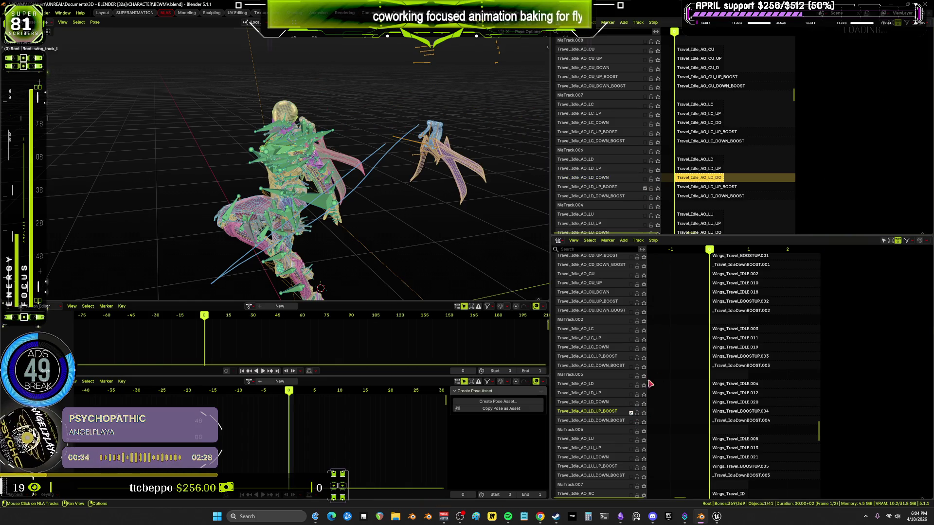
left_click(697, 187)
key("Home")
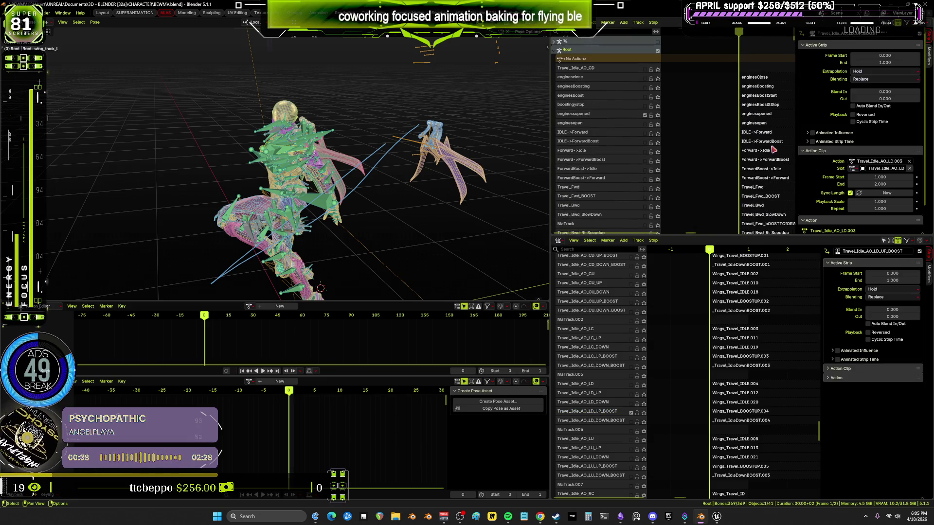
Switch off the enginesopened track, switch on enginesBoosting, and test the enginesboost track.
left_click(644, 116)
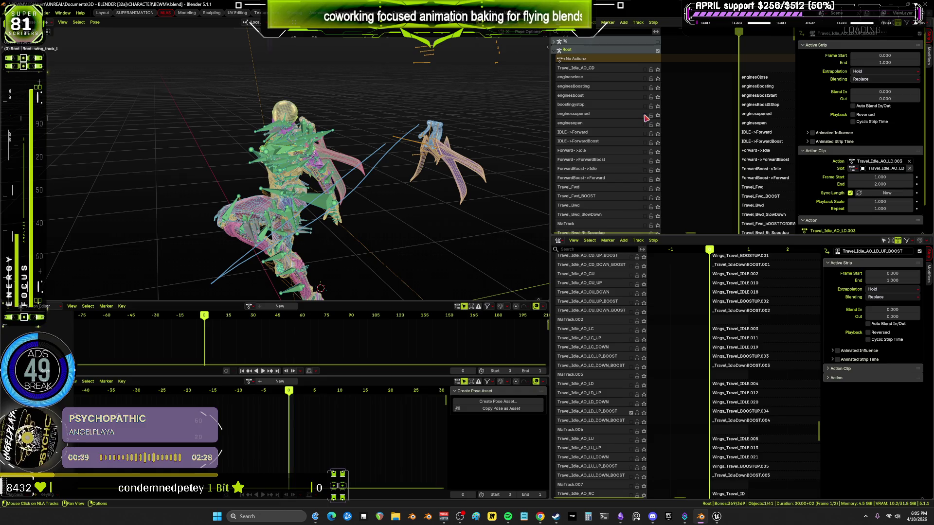
left_click(646, 88)
mouse_move(340, 171)
middle_mouse_down()
mouse_move(361, 144)
mouse_move(423, 142)
middle_mouse_up()
scroll(415, 140, "up", 2)
scroll(528, 100, "up", 2)
scroll(526, 121, "up", 2)
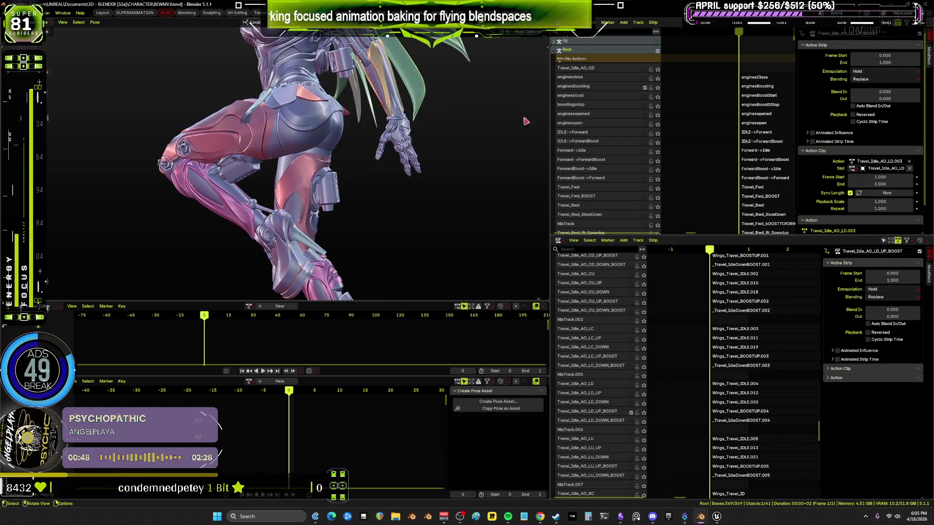
left_click(645, 88)
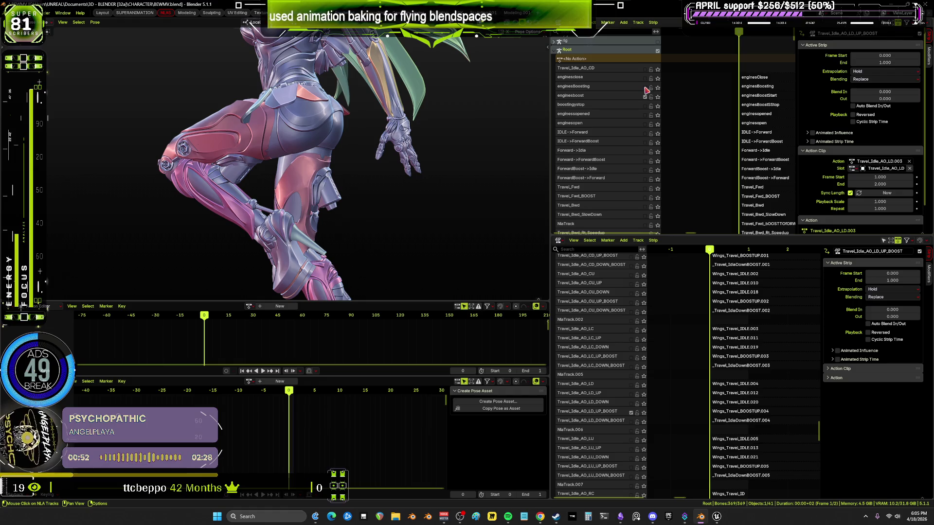
left_click(645, 89)
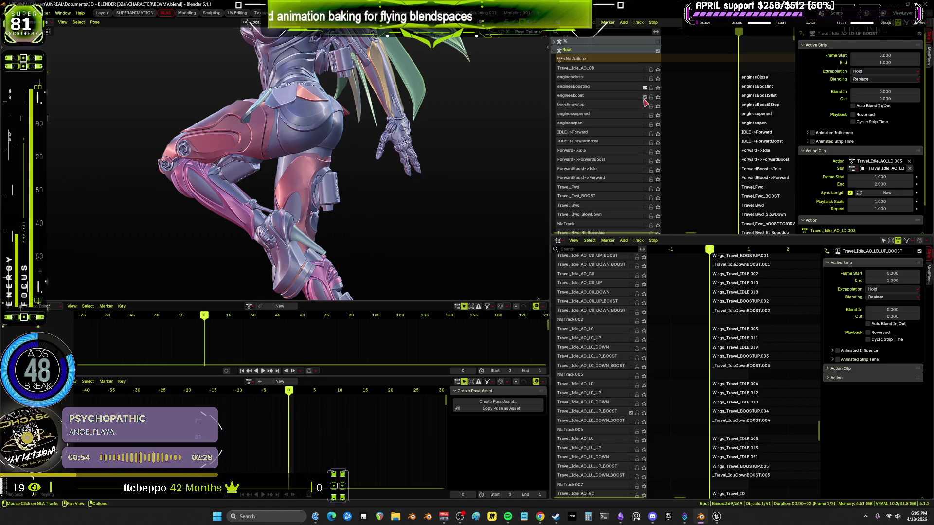
left_click(646, 97)
left_click(646, 97)
key("n")
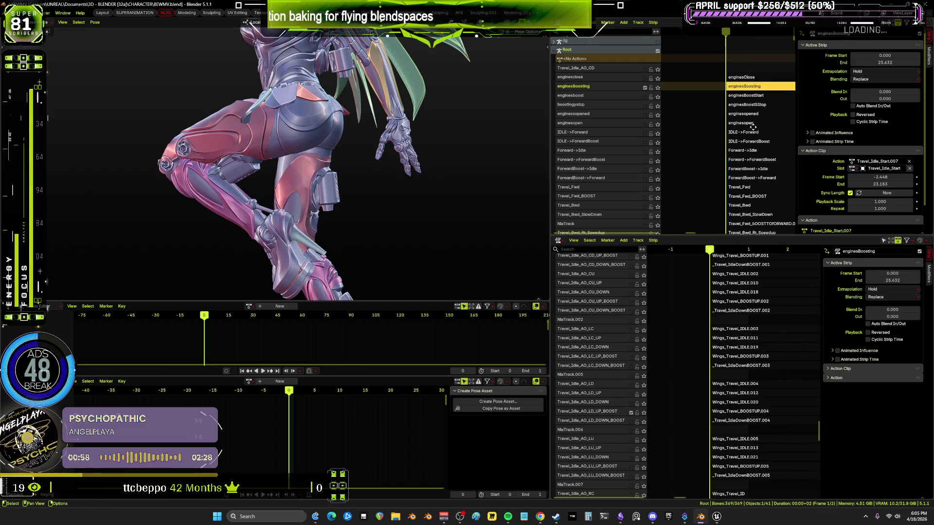
Inspect the Wings_Travel_BOOSTUP.004 strip in the wing NLA editor.
middle_click_drag(759, 124, 697, 145)
mouse_move(362, 165)
middle_mouse_down()
mouse_move(340, 161)
mouse_move(289, 177)
mouse_move(389, 180)
middle_mouse_up()
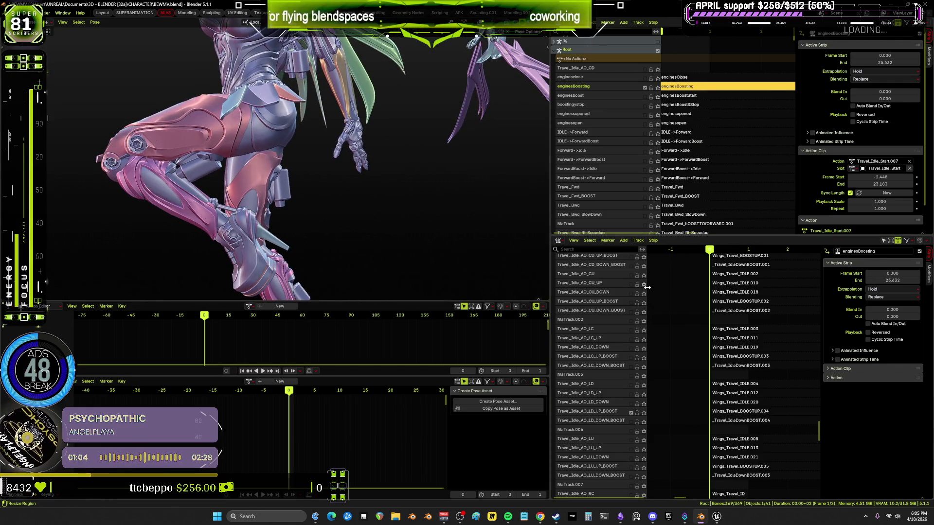
middle_click_drag(713, 431, 704, 407)
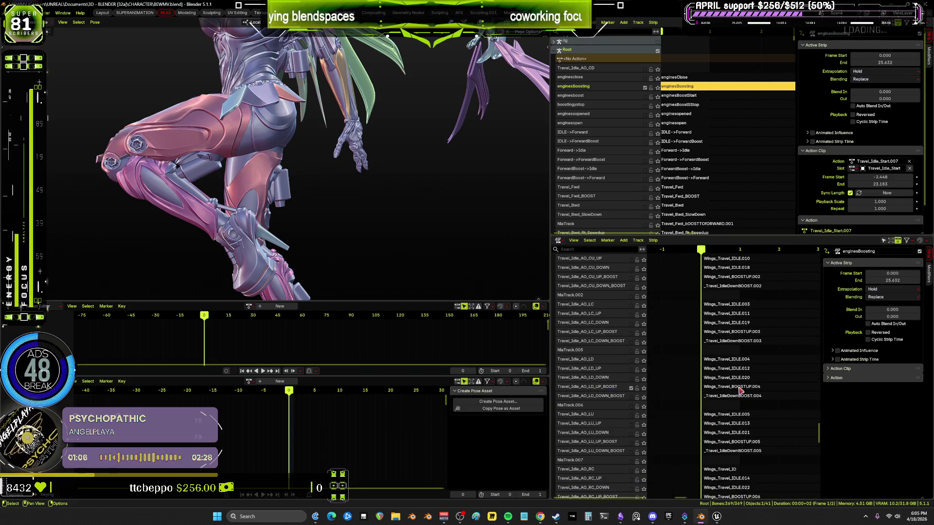
left_click(740, 388)
scroll(749, 41, "up", 10)
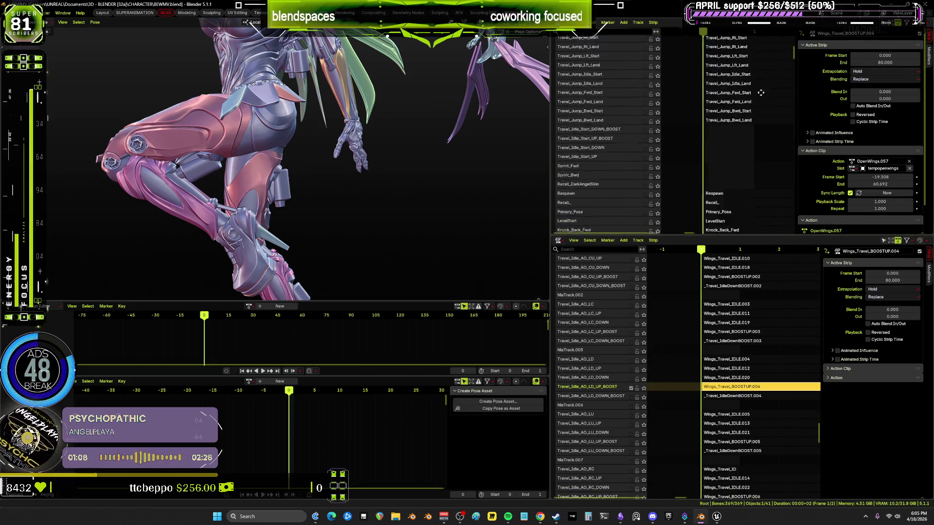
scroll(749, 41, "down", 20)
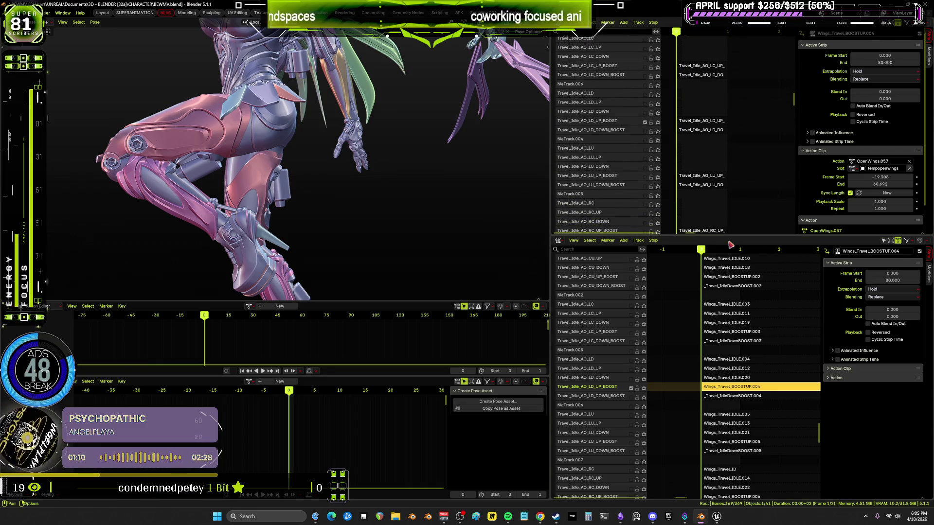
scroll(718, 154, "left", 3, "ctrl")
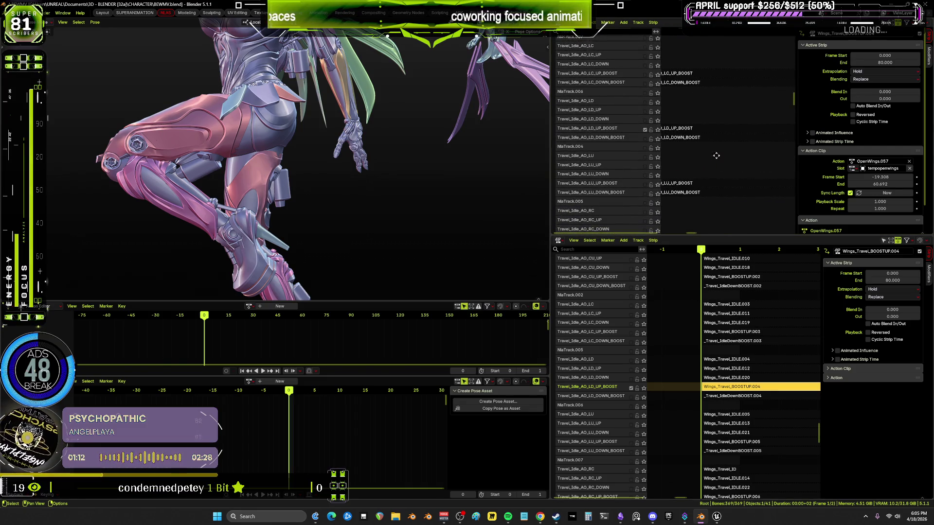
scroll(691, 157, "up", 5)
scroll(739, 160, "right", 2, "ctrl")
scroll(739, 160, "down", 5)
scroll(739, 160, "left", 1, "ctrl")
Make the Travel_Idle_AO_LD_UP_BOOST strip active and show bone overlays on the whole character.
left_click(744, 148)
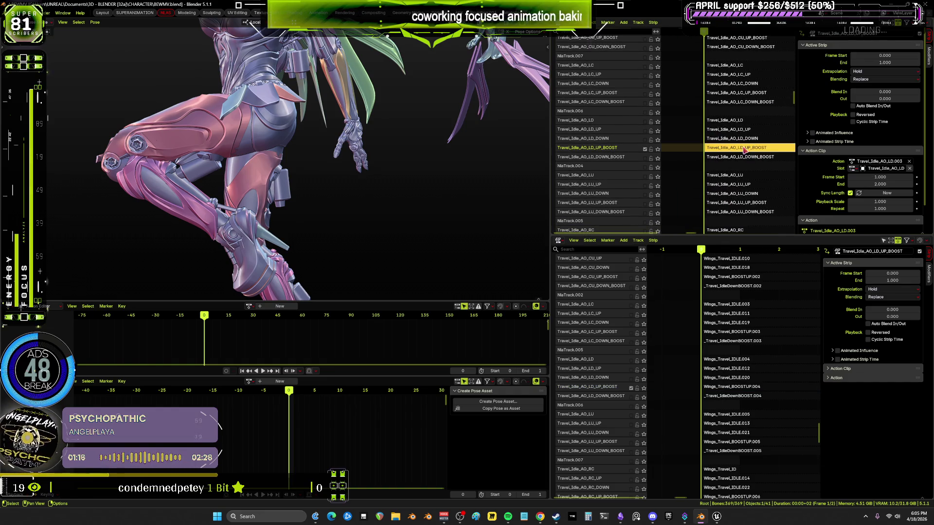
scroll(342, 155, "down", 4)
mouse_move(351, 161)
middle_mouse_down()
mouse_move(366, 150)
mouse_move(404, 172)
mouse_move(344, 145)
middle_mouse_up()
key("shift+alt+z")
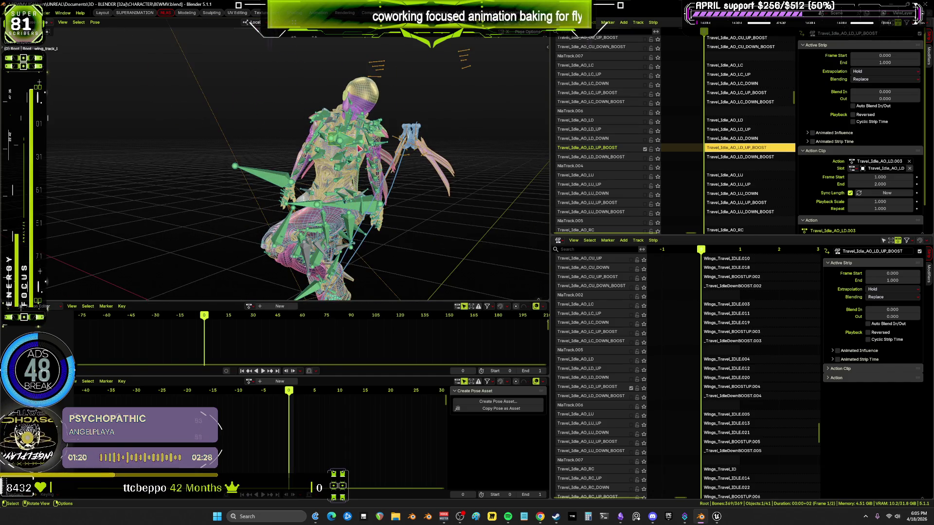
Select all armature bones and bake the LD_UP_BOOST pose into a new action, Action.021.
left_click(358, 149)
key("a")
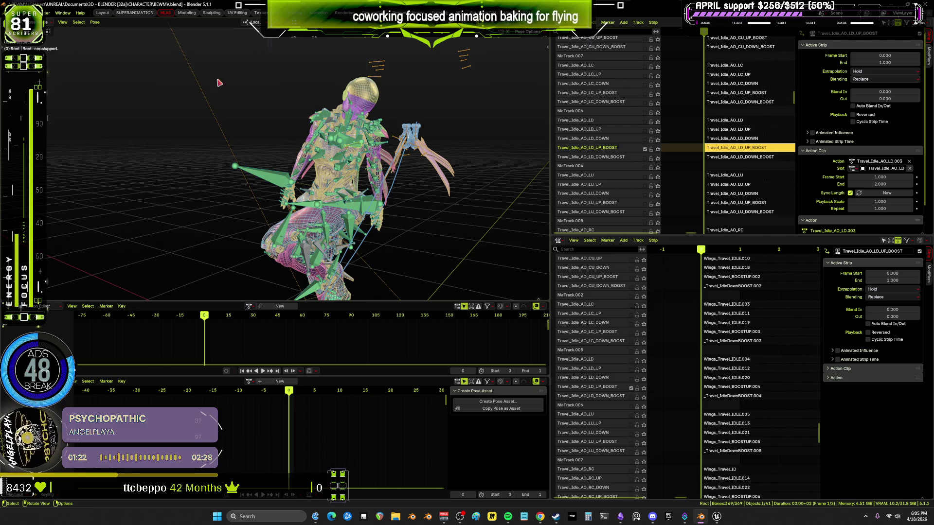
left_click(78, 22)
left_click(95, 23)
mouse_move(119, 61)
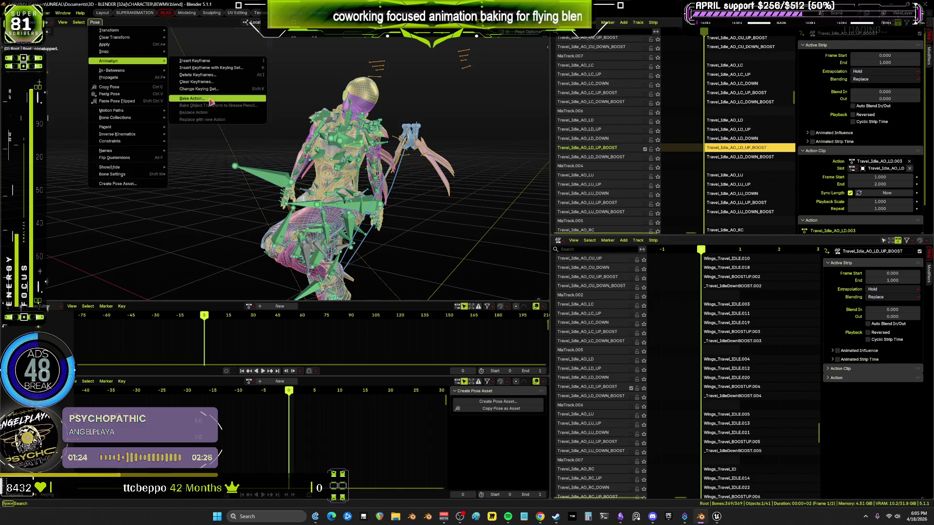
left_click(205, 101)
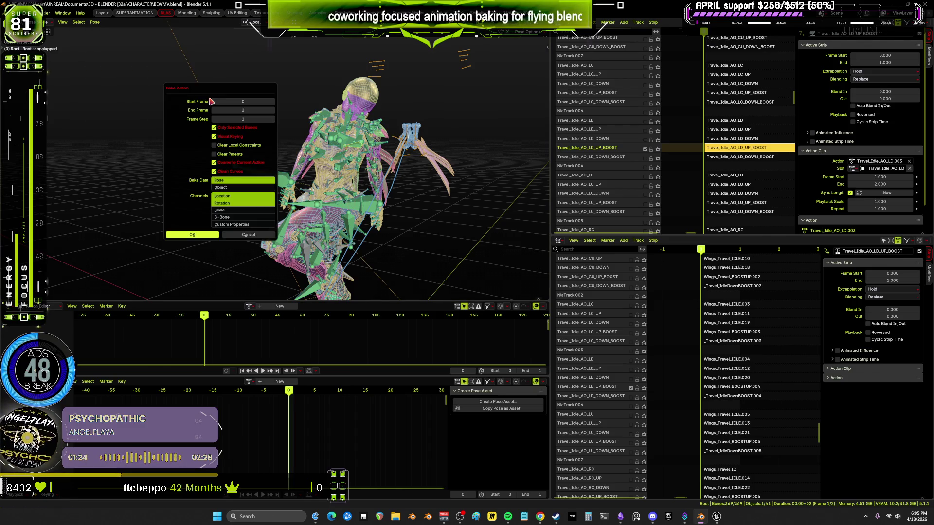
left_click(193, 235)
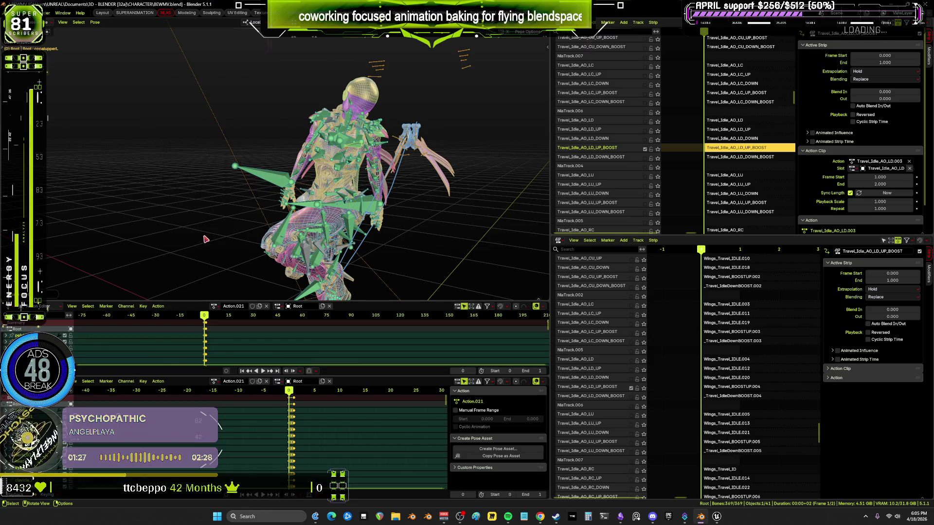
Unlink Action.021, solo the Travel_Idle_AO_LD_DOWN_BOOST track, and make its strip active.
left_click(266, 307)
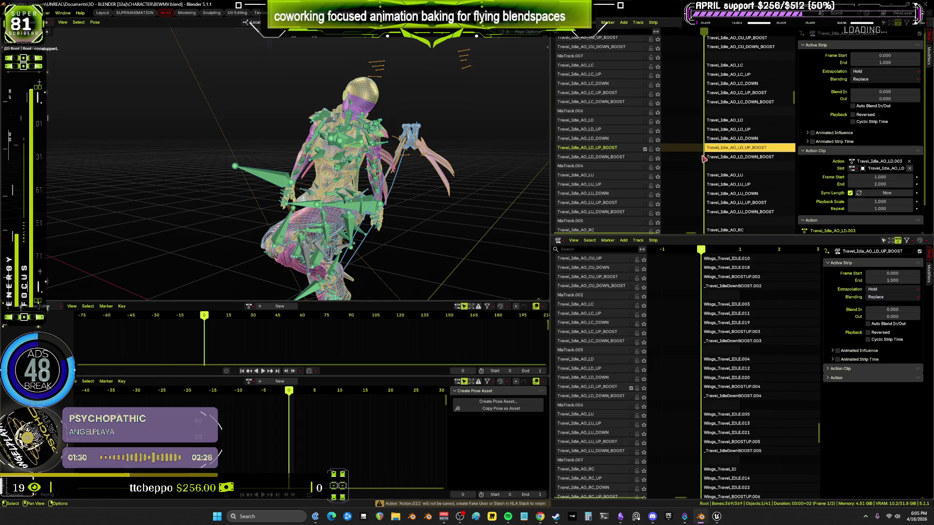
left_click(645, 157)
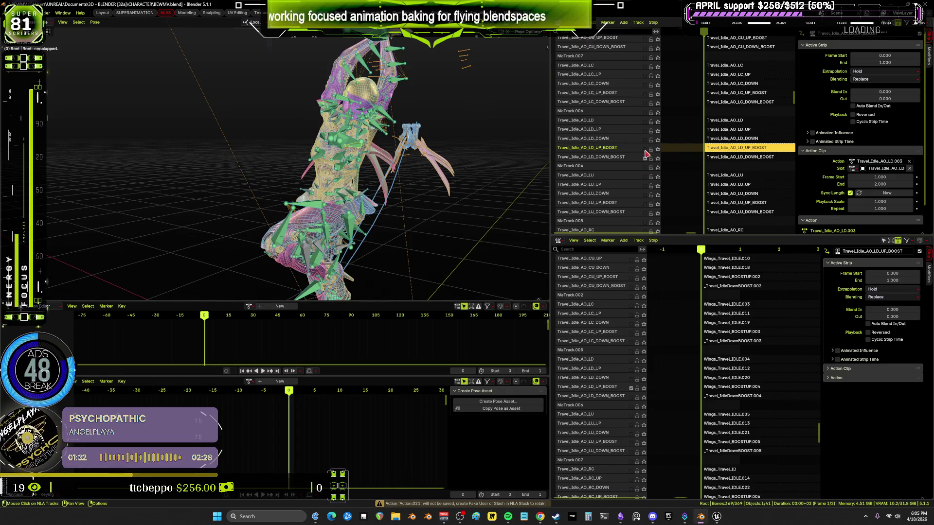
left_click(631, 397)
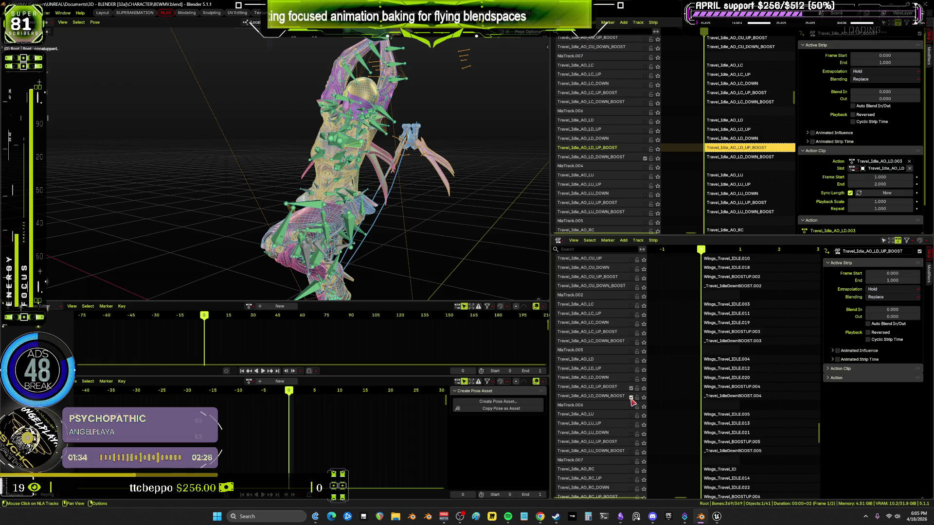
left_click(727, 157)
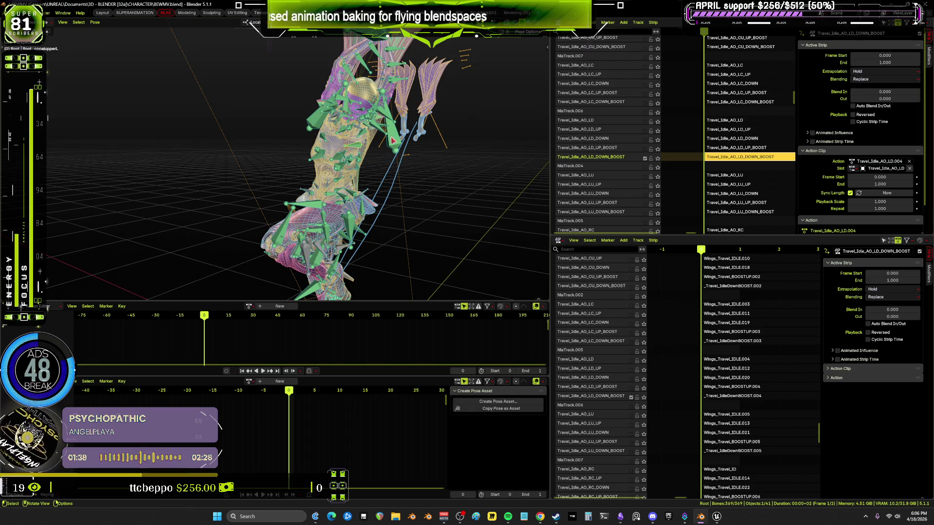
With wing_track_l active, bake the LD_DOWN_BOOST wing pose into a new action via Bake Action.
left_click(395, 138)
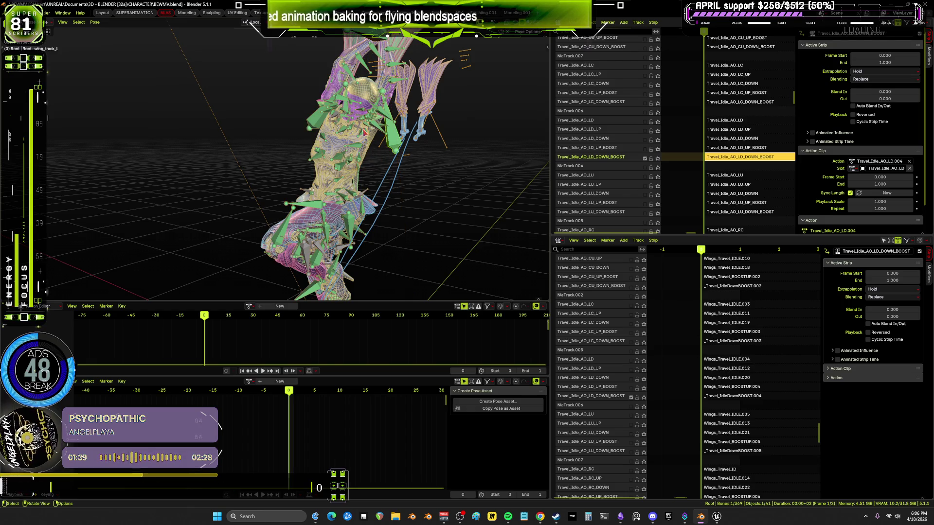
left_click(96, 26)
mouse_move(156, 61)
left_click(204, 102)
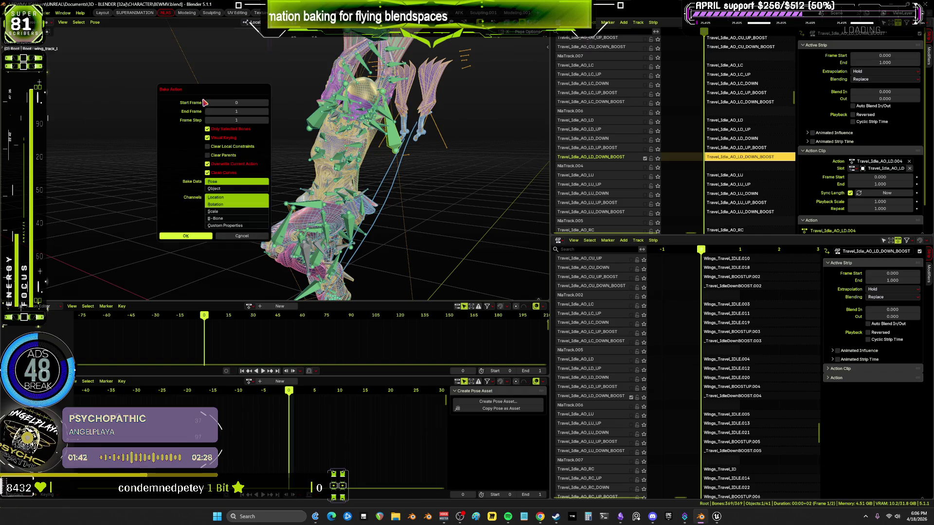
left_click(185, 235)
Unlink the baked Action.022 from the armature and turn off the LD_DOWN_BOOST track's solo.
scroll(406, 209, "up", 3)
middle_click_drag(390, 186, 336, 243)
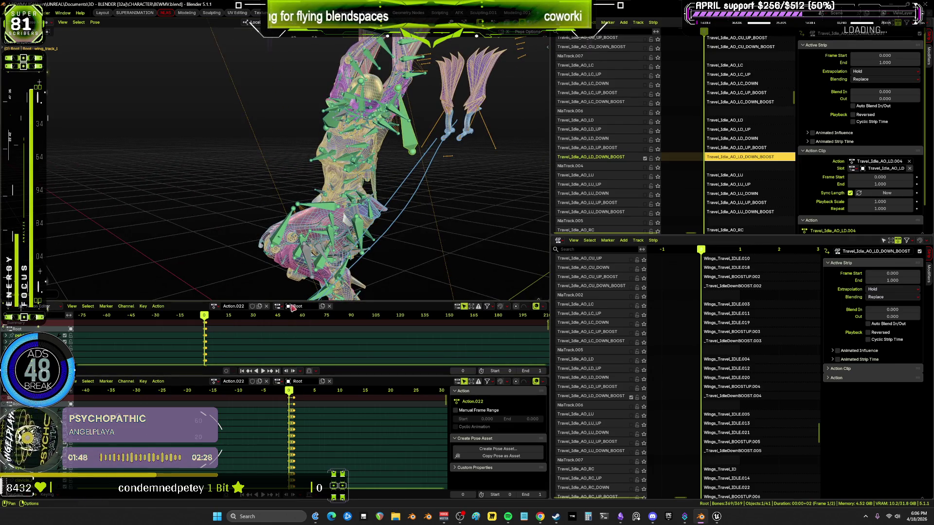
left_click(266, 306)
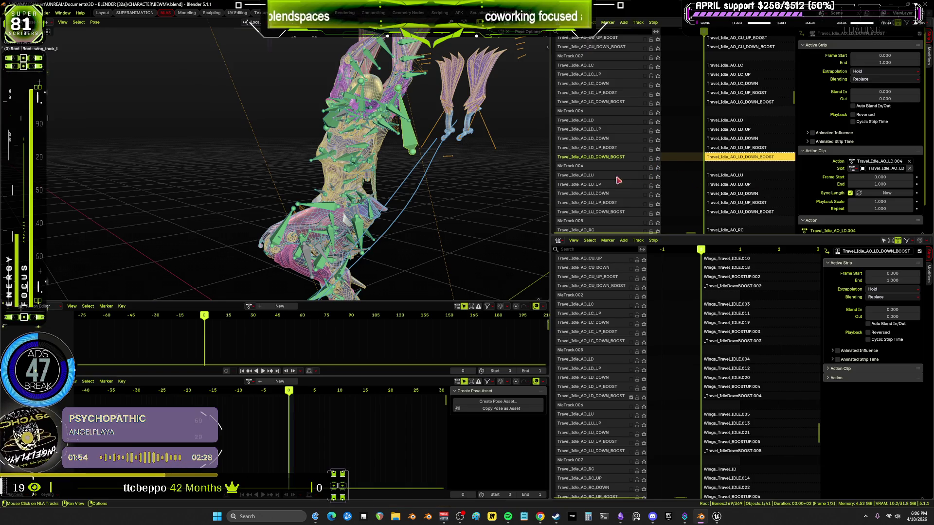
left_click(644, 177)
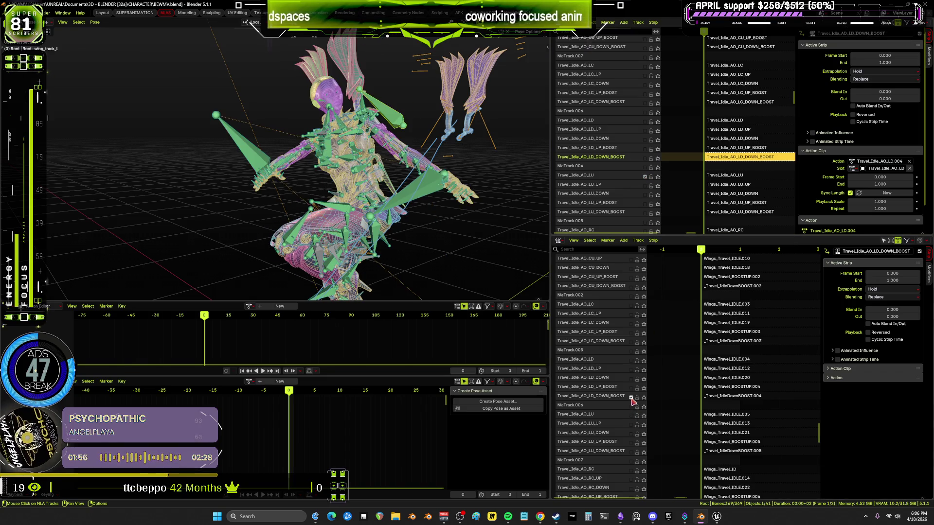
Solo Travel_Idle_AO_LU in the lower NLA list and select its strip in the upper NLA editor.
left_click(632, 416)
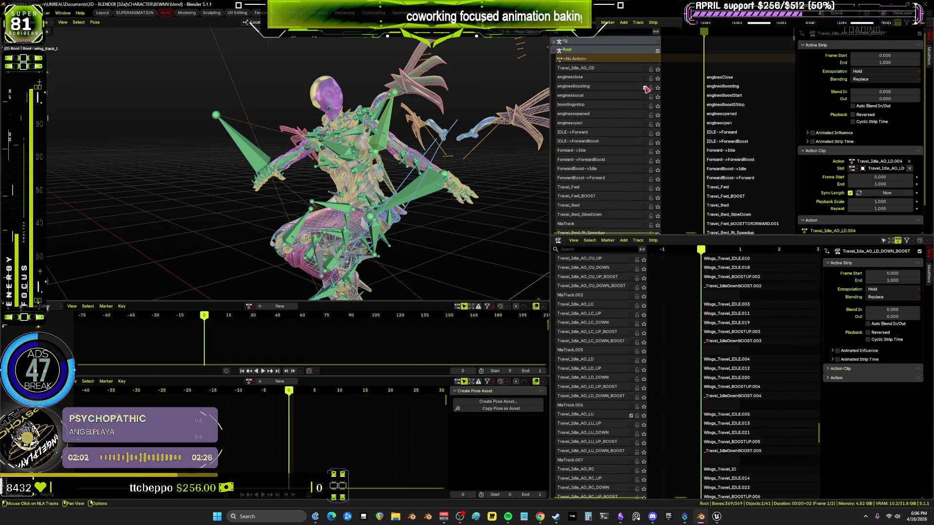
left_click(646, 116)
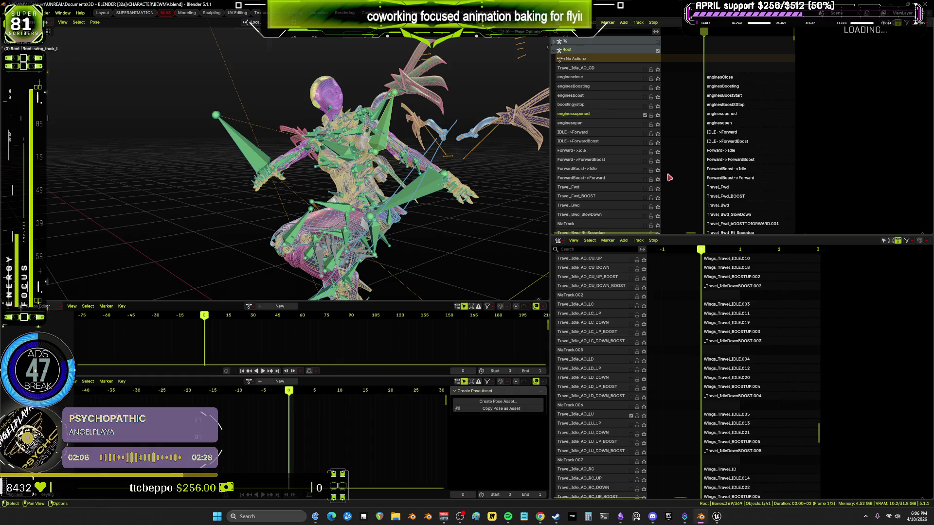
scroll(725, 197, "down", 3)
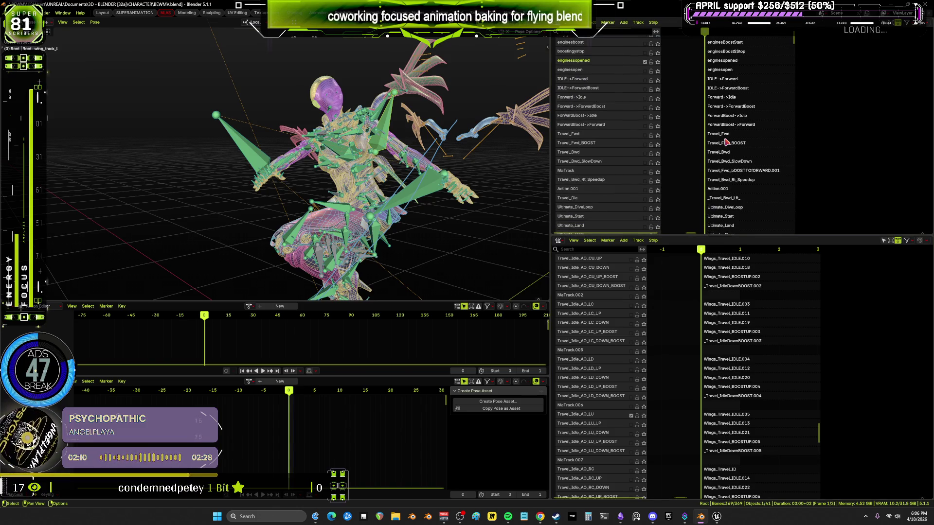
mouse_move(727, 147)
middle_mouse_down()
mouse_move(709, 63)
mouse_move(677, 177)
middle_mouse_up()
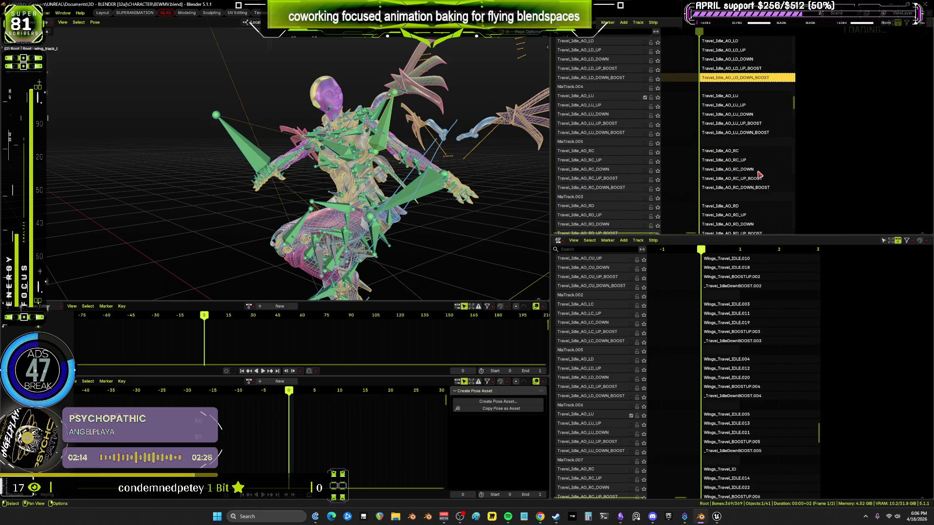
left_click(722, 97)
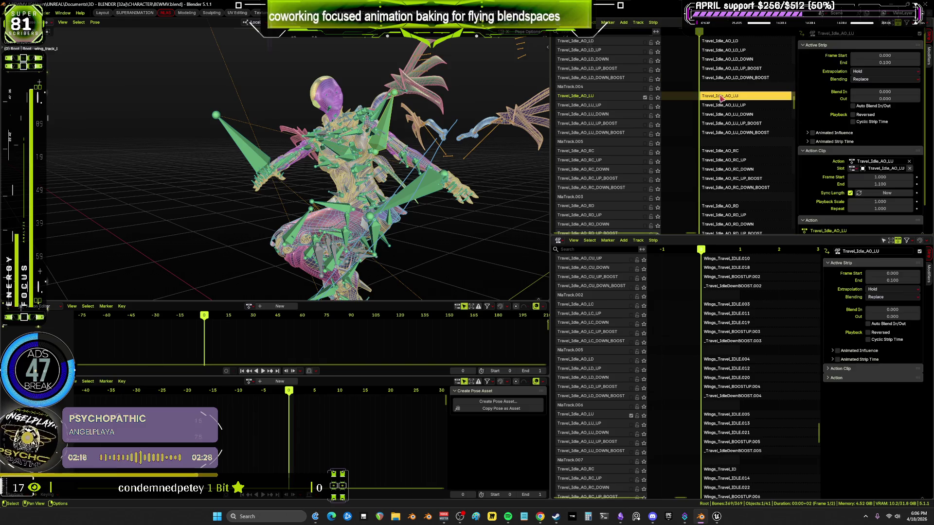
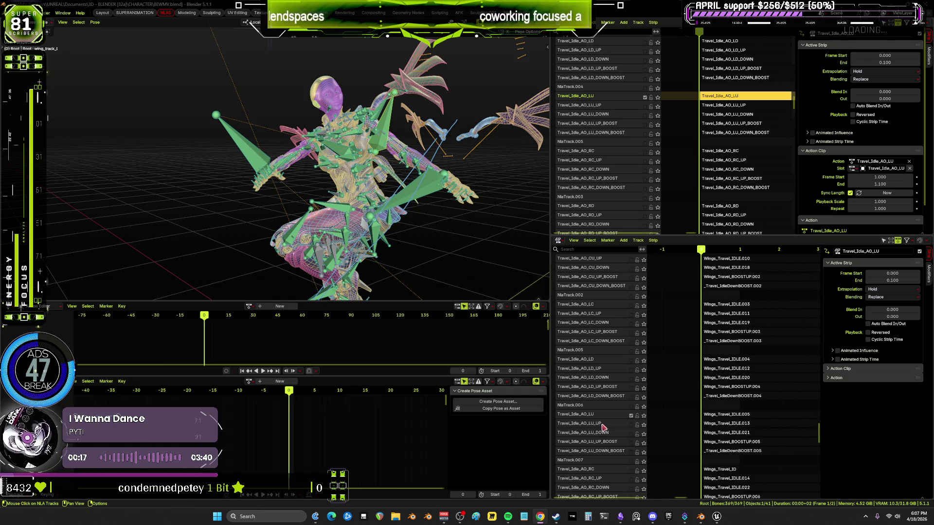
Select the character's left hand IK bone.
middle_click_drag(657, 95, 620, 229)
scroll(622, 97, "down", 10)
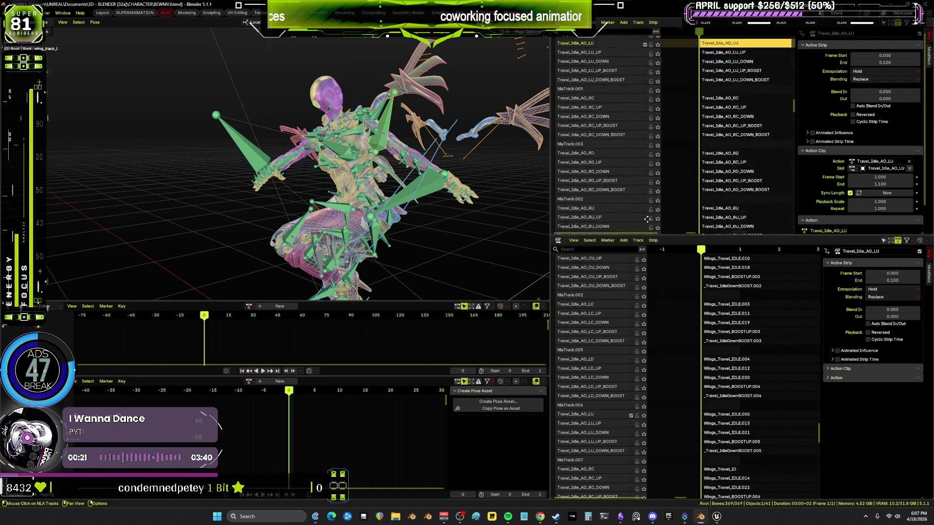
scroll(621, 164, "down", 5)
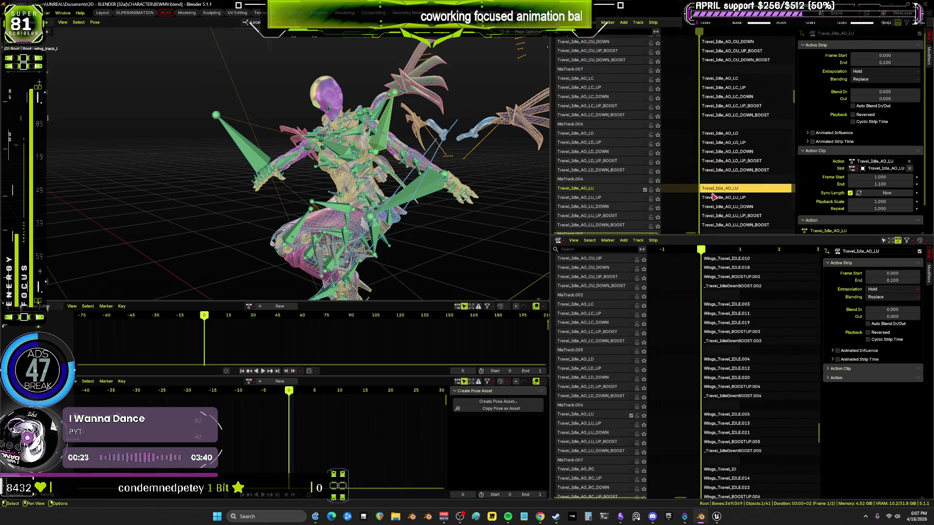
middle_click_drag(429, 171, 421, 188)
left_click(399, 183)
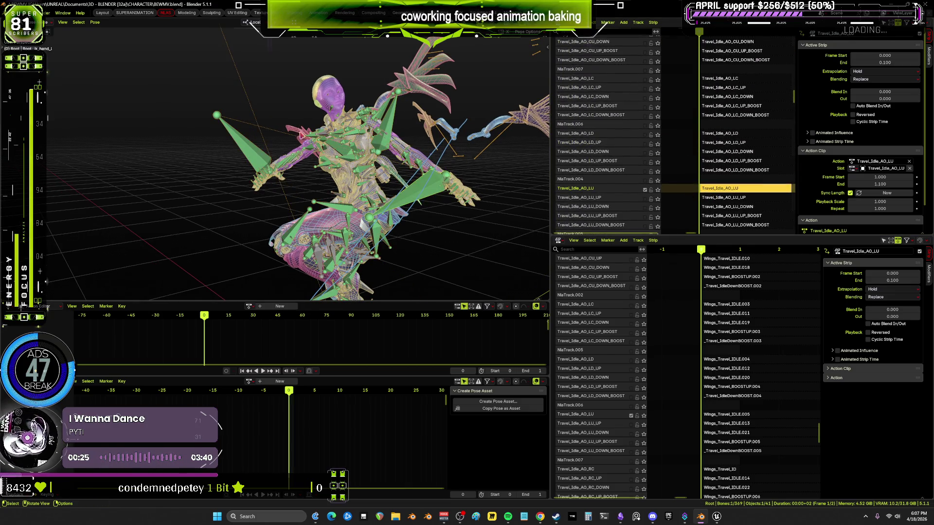
Bake the Travel_Idle_AO_LU pose into Action.023, unlink it, and enable the Travel_Idle_AO_LU_UP track.
left_click(95, 22)
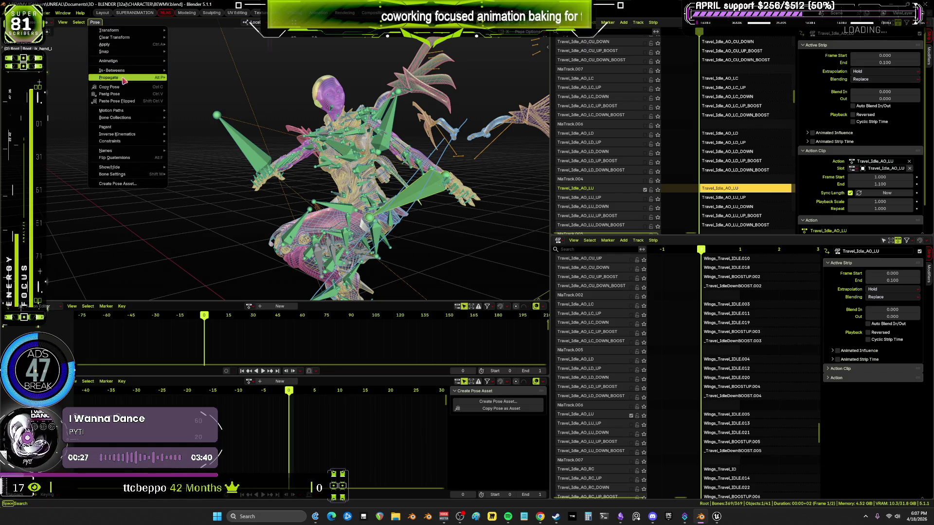
mouse_move(129, 61)
left_click(195, 98)
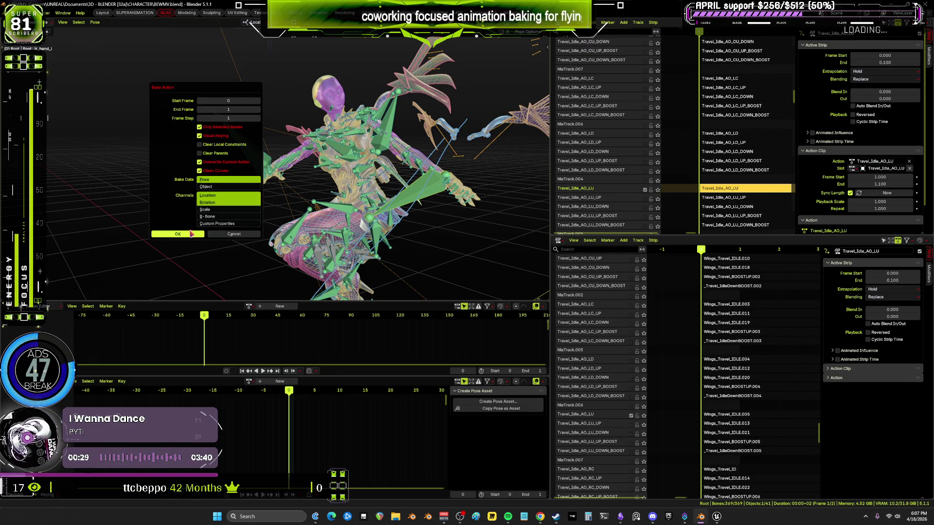
left_click(188, 236)
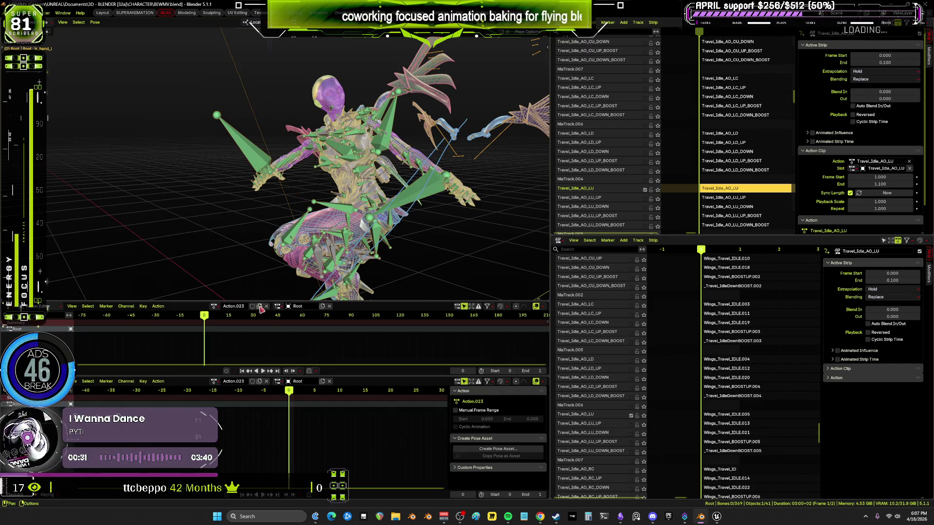
left_click(266, 306)
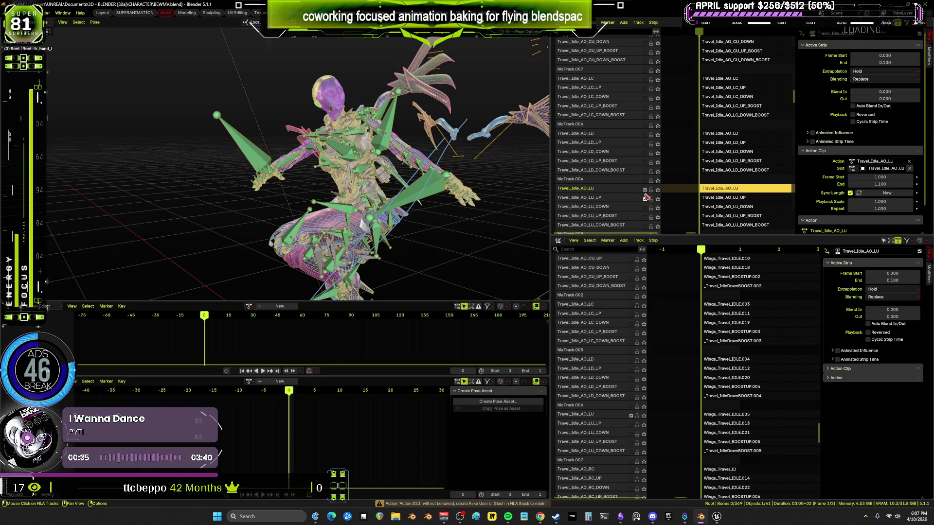
left_click(645, 198)
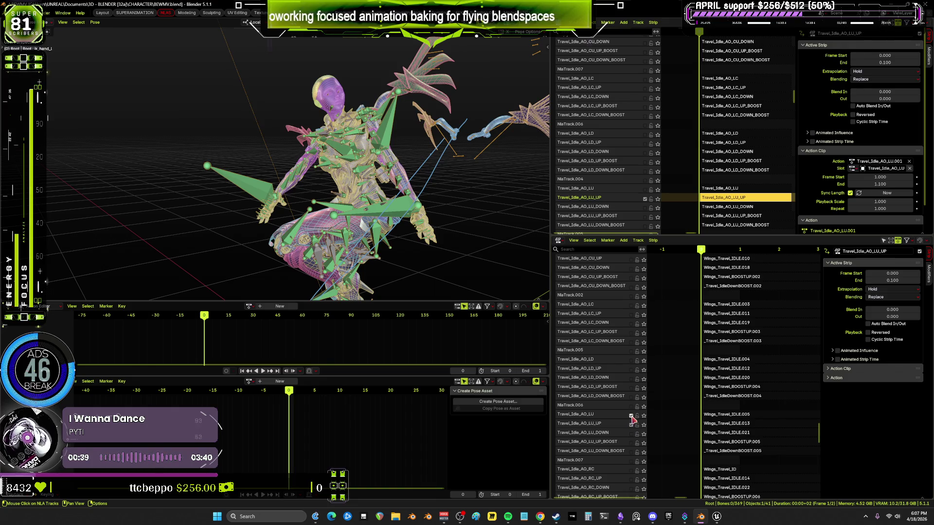
Select all bones and bake the LU_UP pose into Action.024.
middle_click_drag(527, 209, 397, 209)
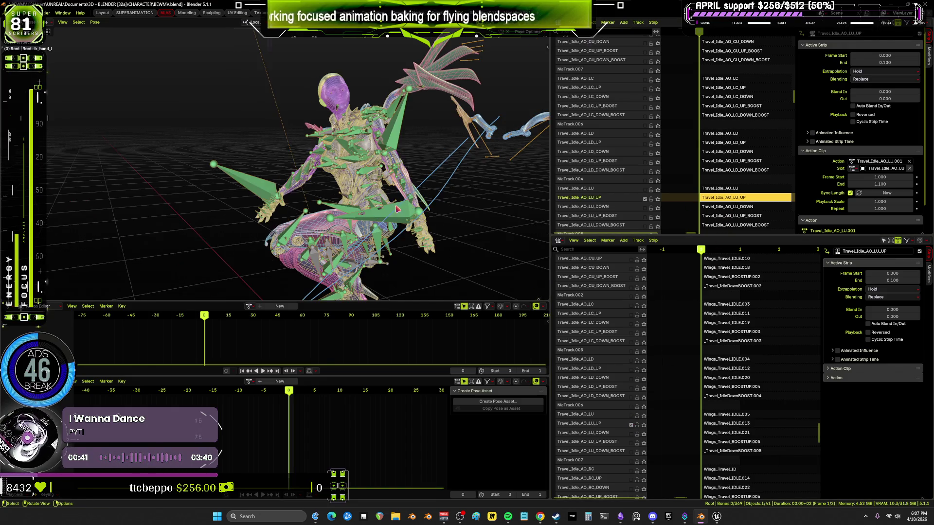
left_click(404, 157)
key("a")
middle_click_drag(404, 159, 367, 150)
left_click(95, 22)
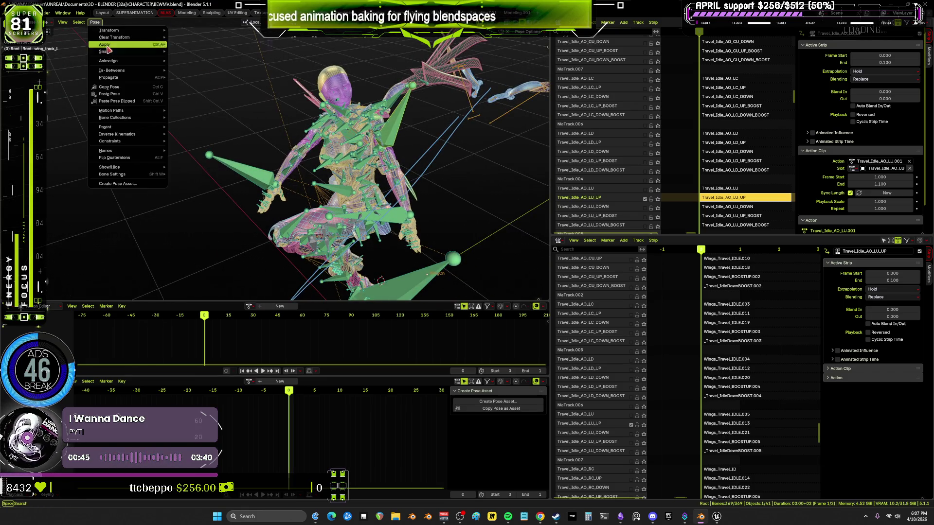
mouse_move(108, 61)
left_click(202, 101)
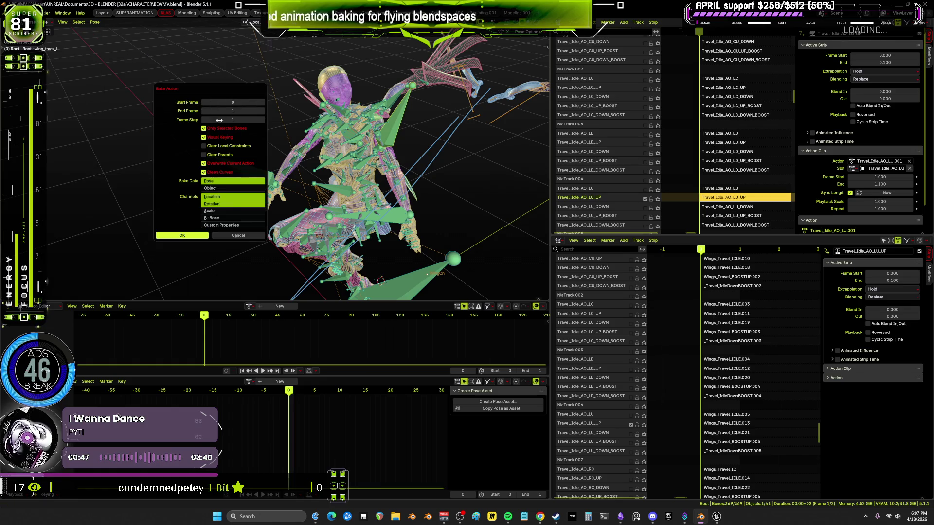
left_click(194, 237)
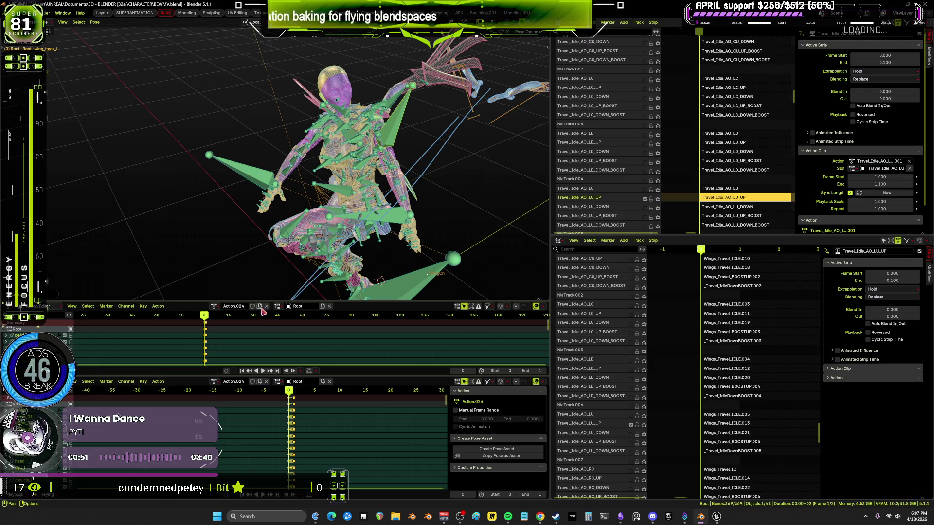
Unlink Action.024, enable the Travel_Idle_AO_LU_DOWN track, and select its strip.
left_click(266, 306)
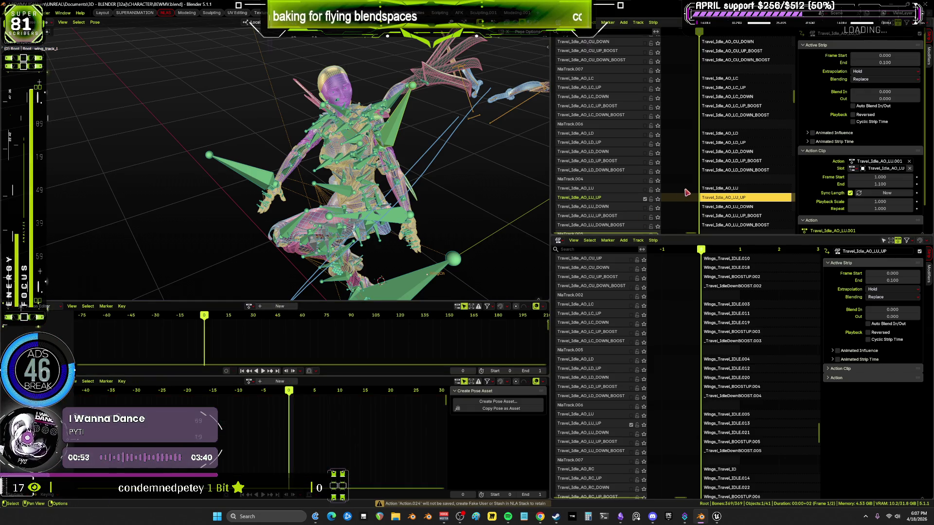
left_click(645, 199)
left_click(645, 208)
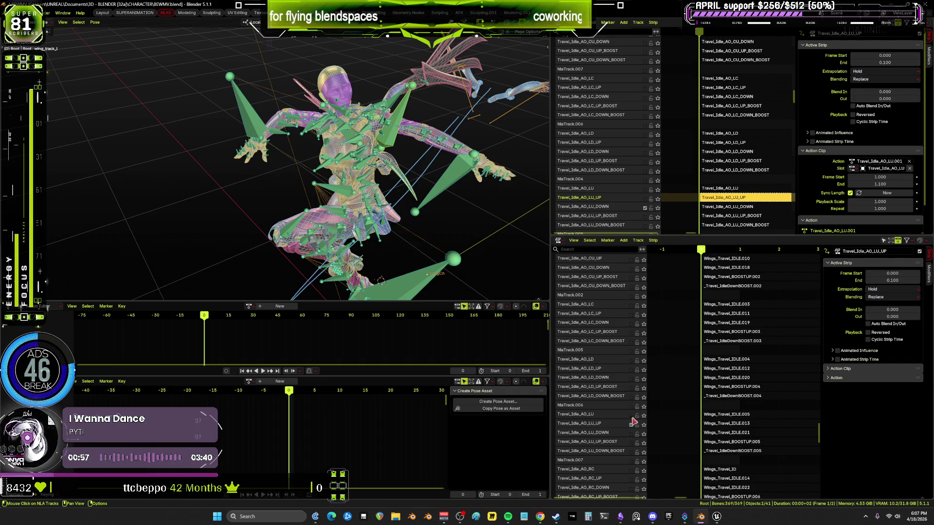
left_click(631, 433)
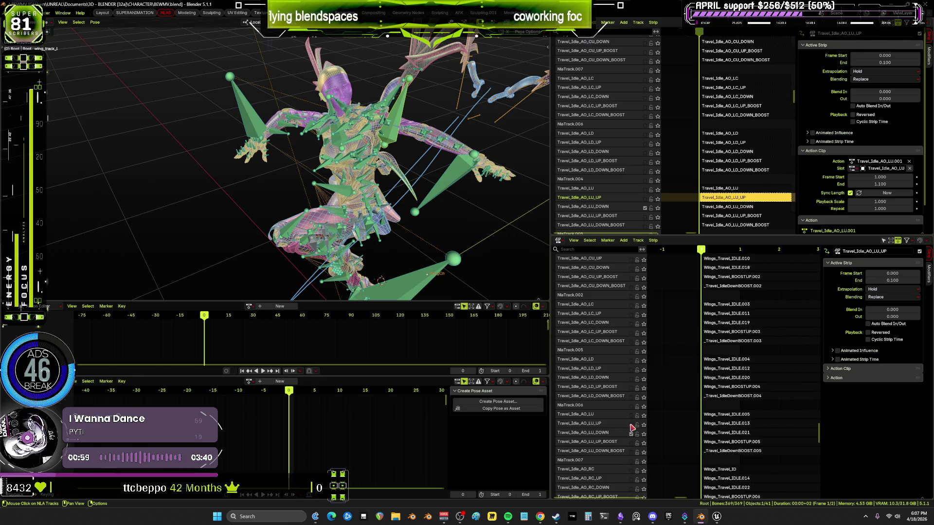
left_click(729, 209)
middle_click_drag(335, 152, 326, 139)
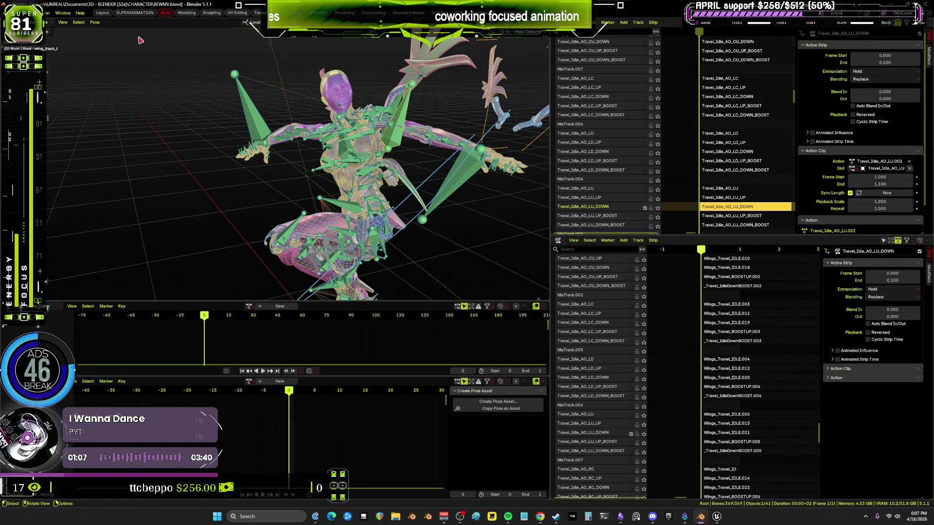
Bake the LU_DOWN pose into Action.025 with Bake Action.
left_click(95, 22)
mouse_move(111, 64)
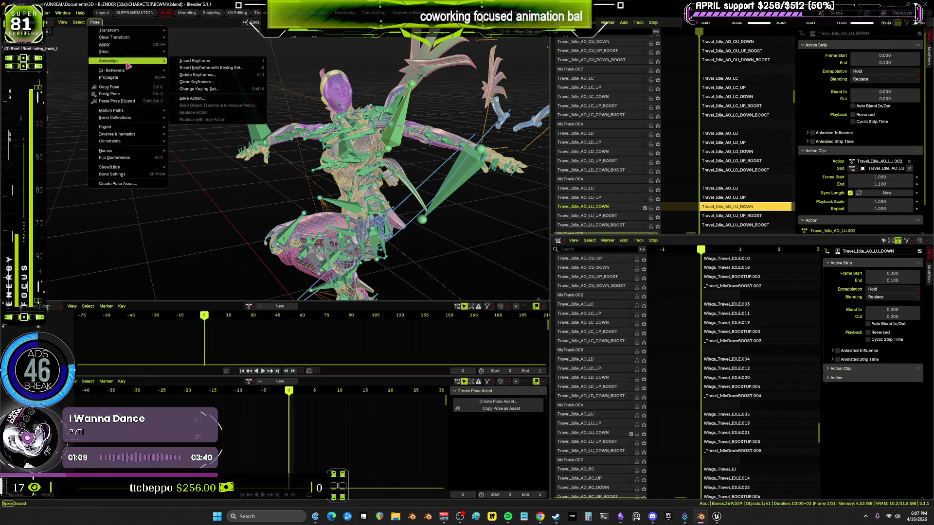
left_click(192, 93)
left_click(191, 236)
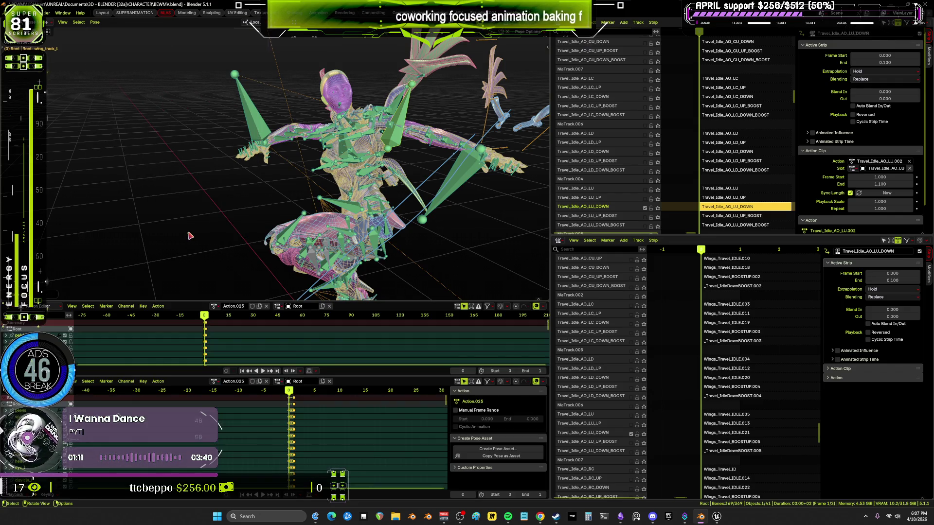
Unlink Action.025 and switch the rig to the Travel_Idle_AO_LU_UP_BOOST track and strip.
left_click(266, 306)
scroll(649, 209, "down", 3)
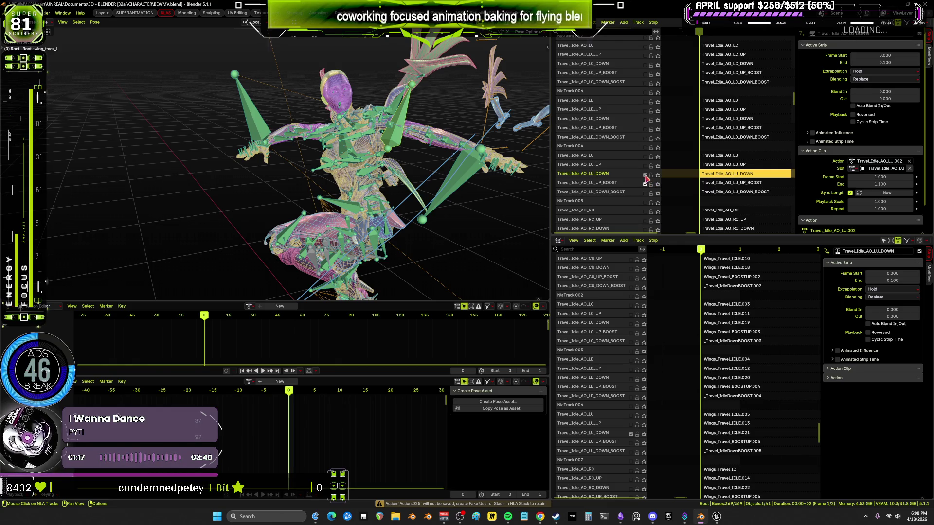
left_click(646, 175)
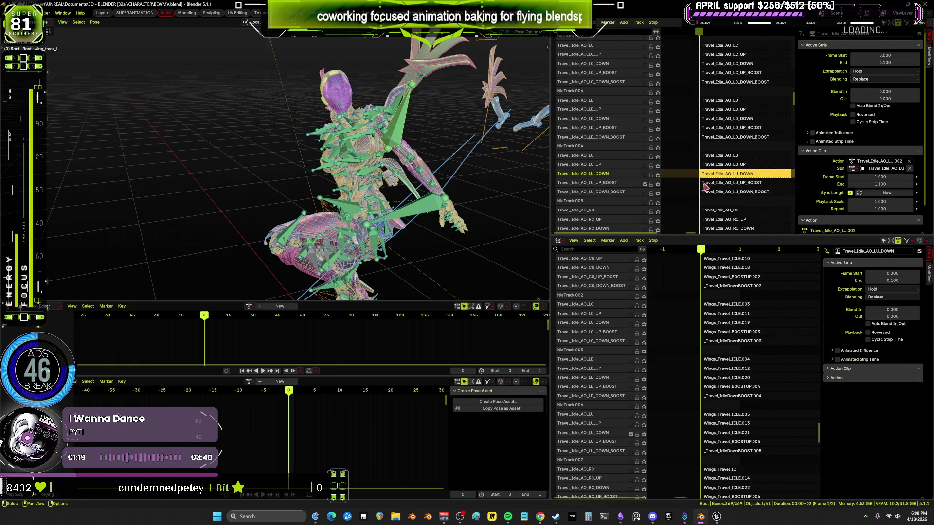
left_click(630, 440)
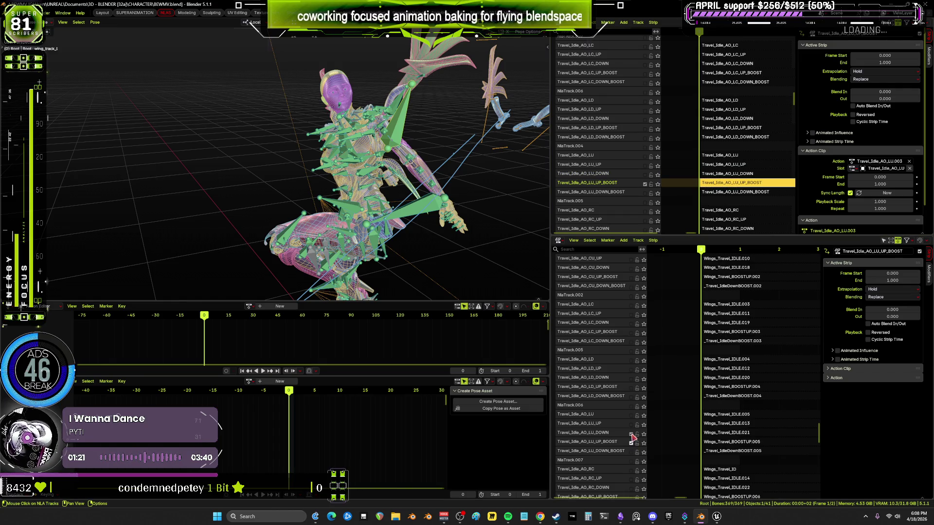
Enable the LU_UP_BOOST and enginesBoosting tracks, toggle enginesopened, and select the LU_UP_BOOST strip.
left_click(632, 442)
scroll(618, 197, "up", 10)
scroll(618, 197, "up", 10)
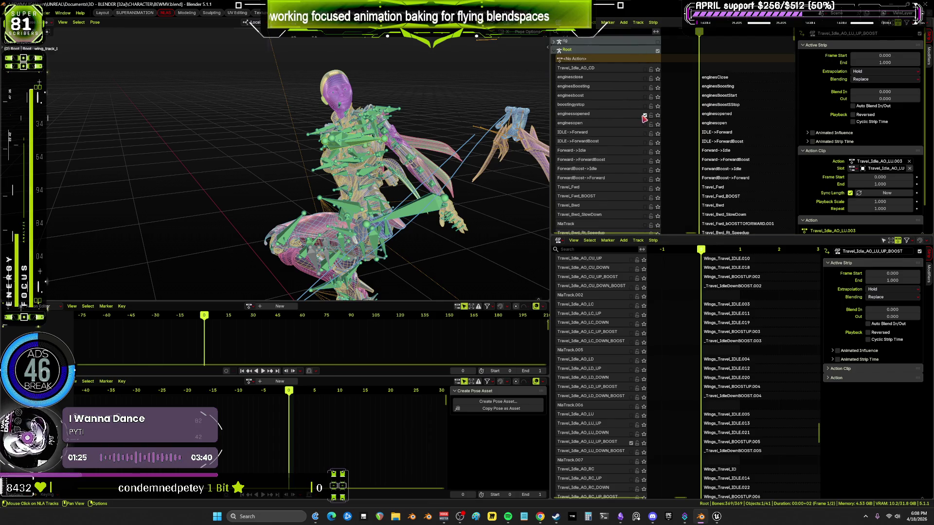
left_click(644, 116)
left_click(645, 88)
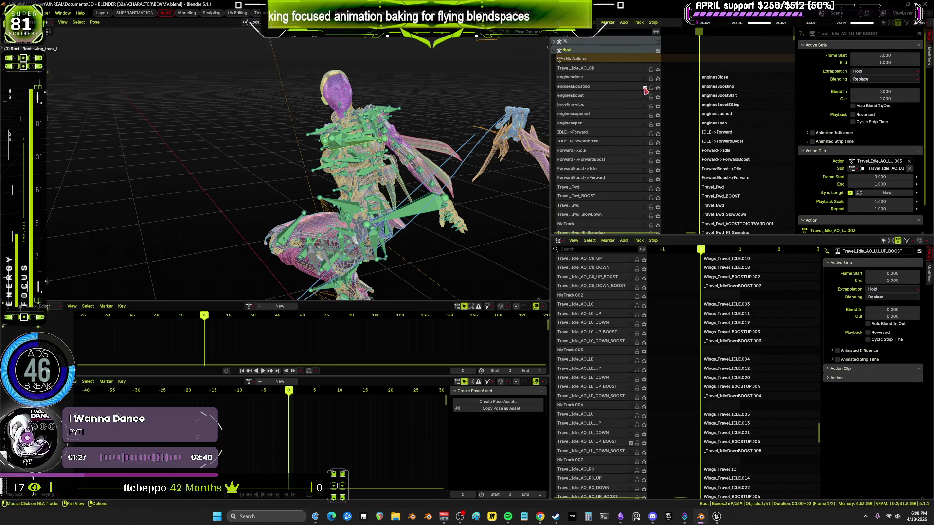
scroll(665, 111, "down", 2)
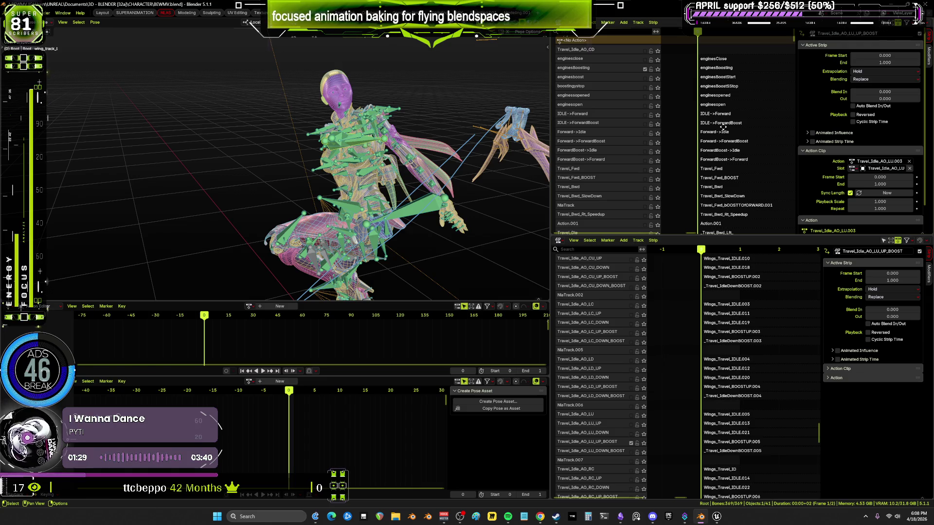
scroll(723, 127, "down", 15)
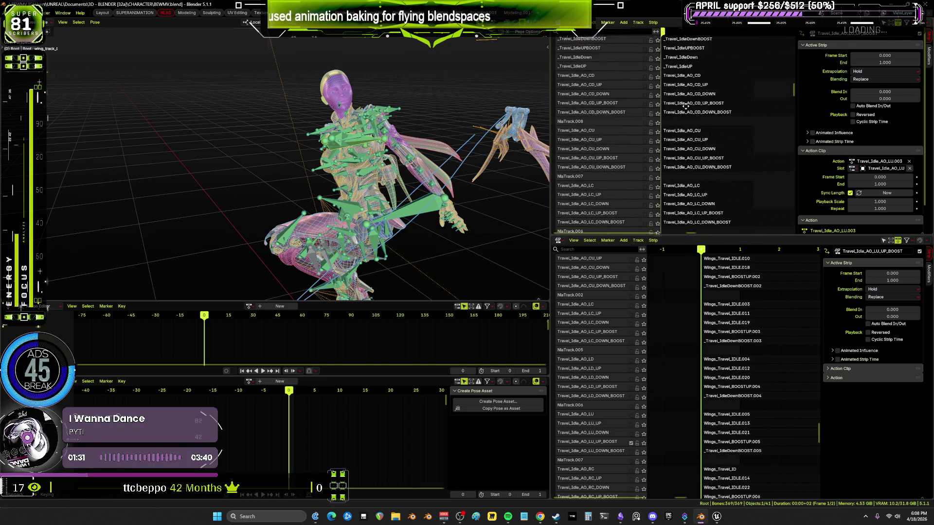
scroll(710, 97, "down", 10)
left_click(714, 146)
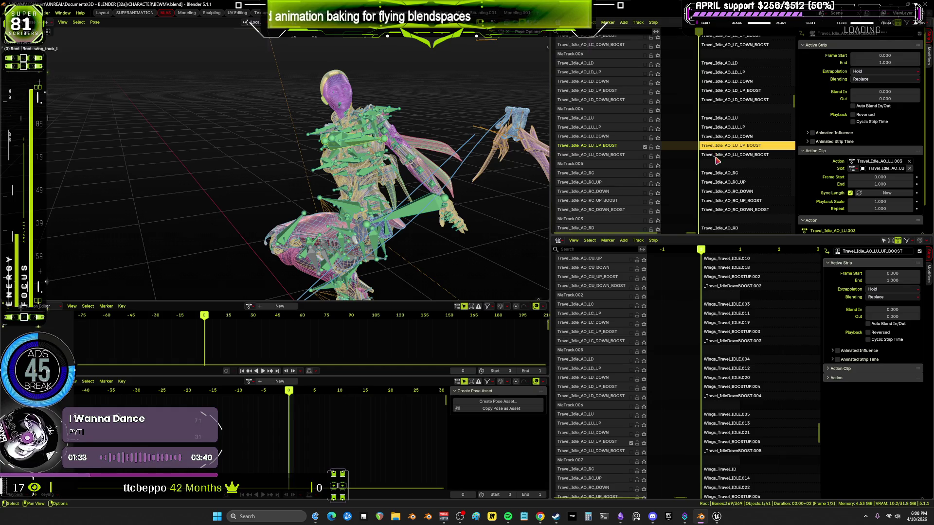
Select the left clavicle bone and bake the LU_UP_BOOST pose into Action.026.
middle_click_drag(369, 170, 389, 174)
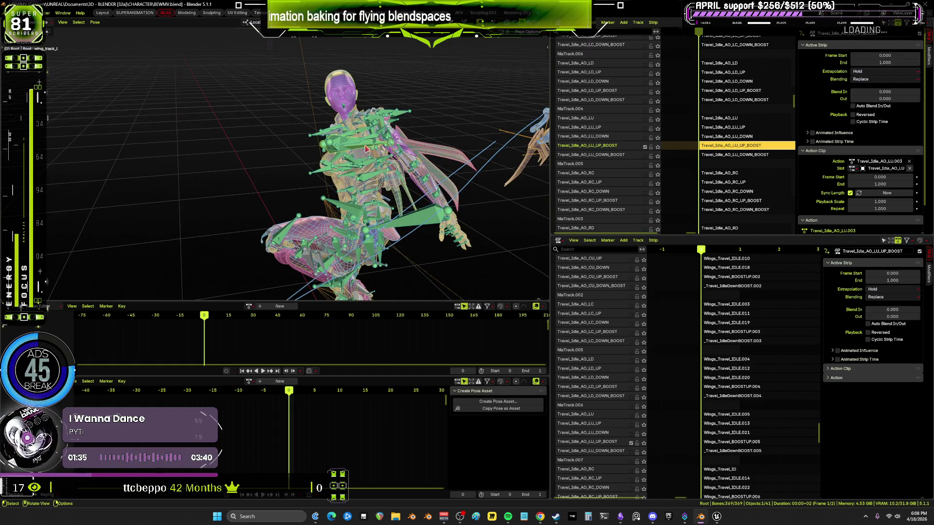
left_click(332, 132)
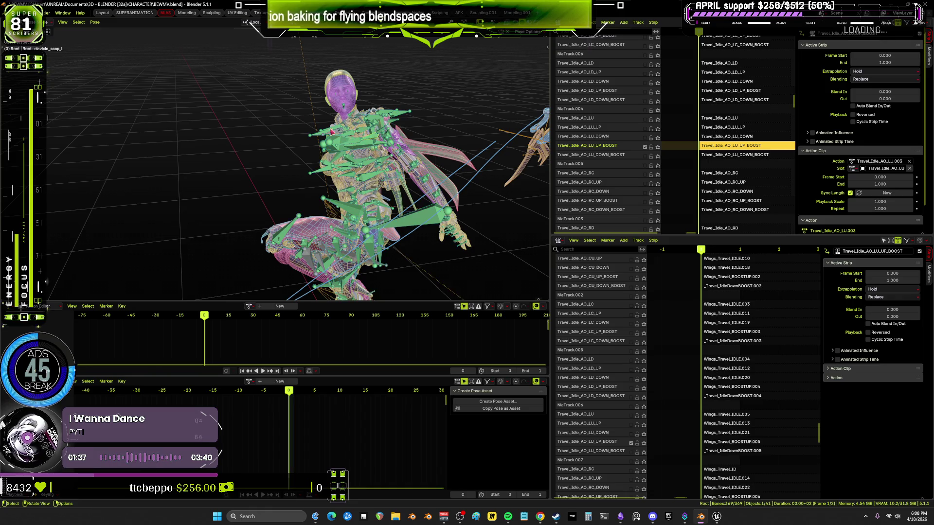
left_click(95, 22)
mouse_move(114, 63)
left_click(195, 102)
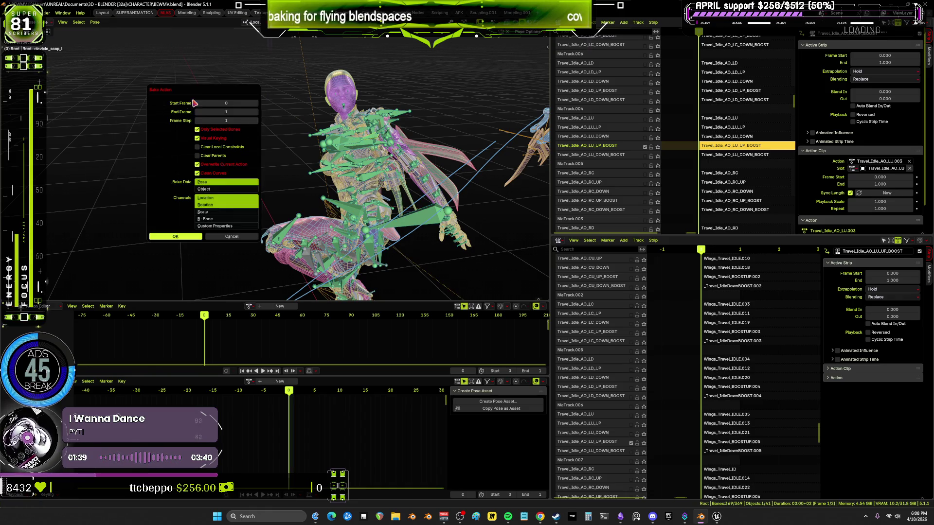
left_click(180, 237)
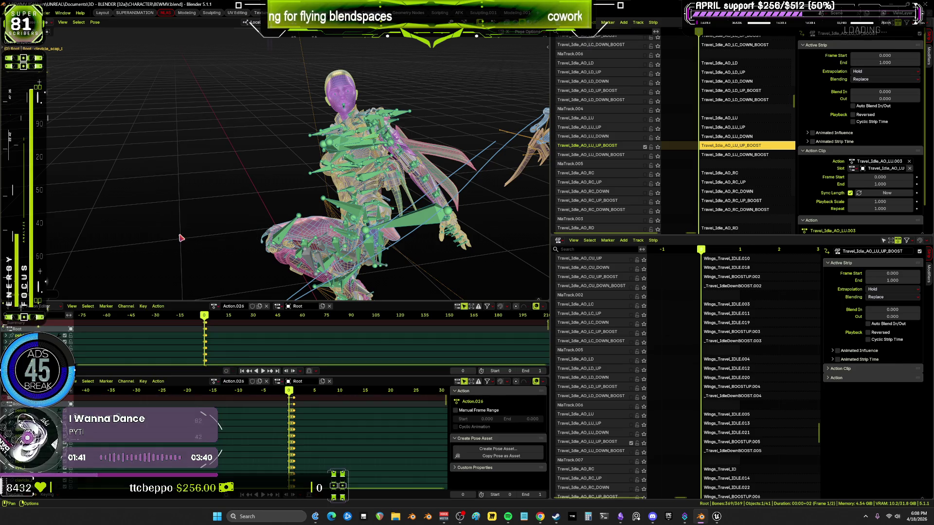
Clear the bone selection, unlink Action.026, and make Travel_Idle_AO_LU_DOWN_BOOST the active track.
key("alt+a")
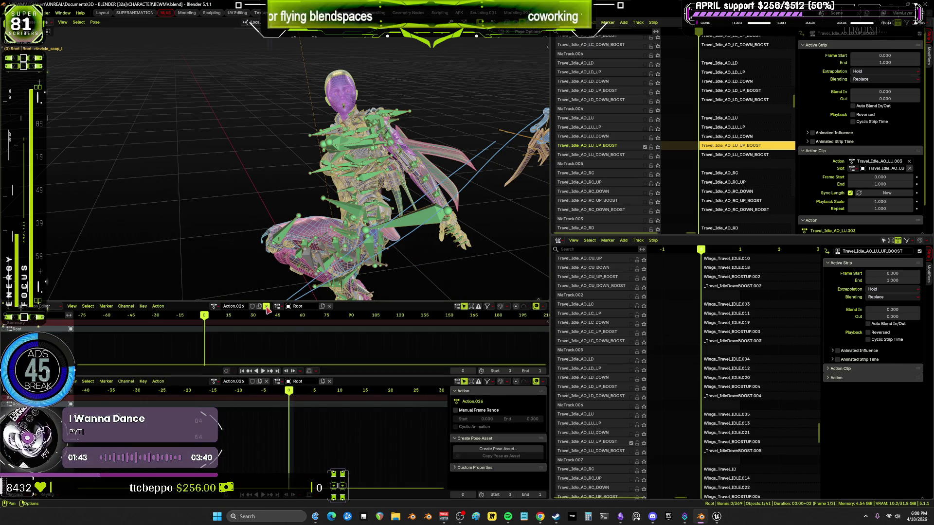
left_click(267, 306)
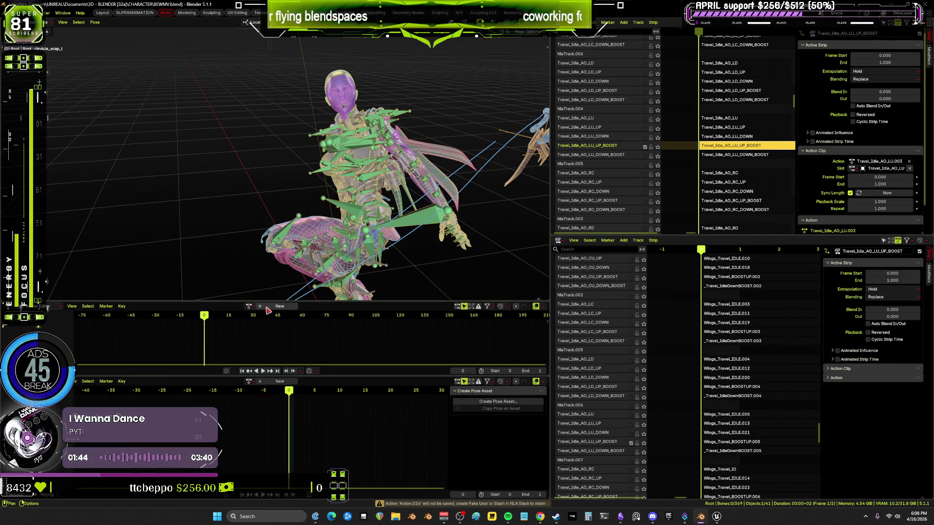
left_click(646, 157)
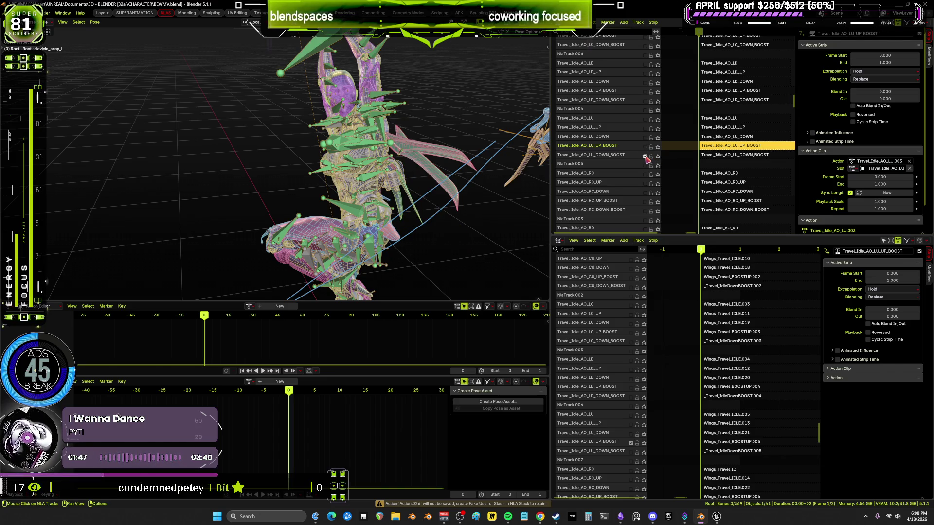
left_click(631, 443)
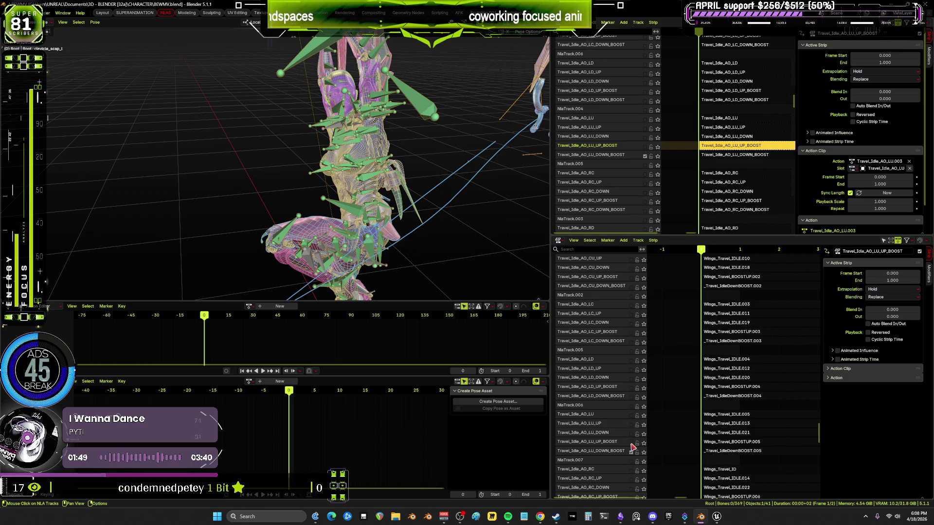
left_click(740, 155)
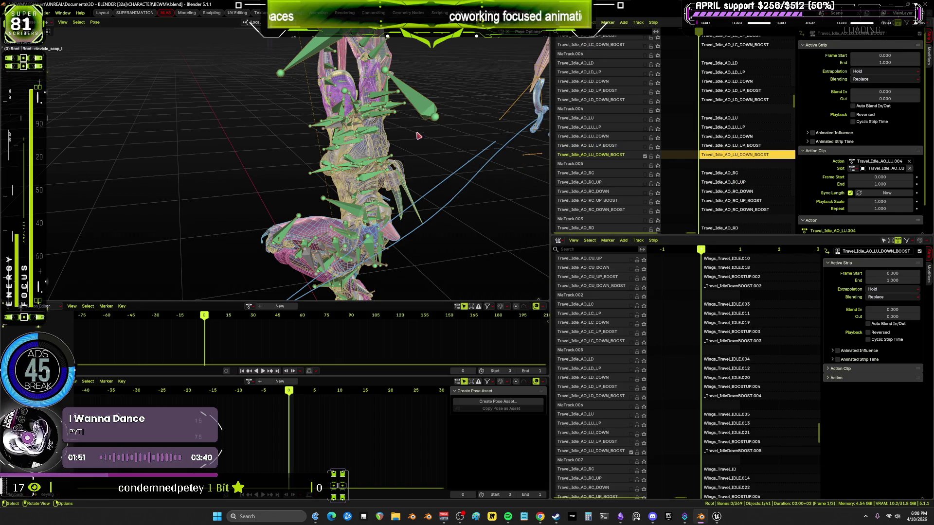
Select a wing bone and bake the LU_DOWN_BOOST pose into Action.027.
left_click(423, 116)
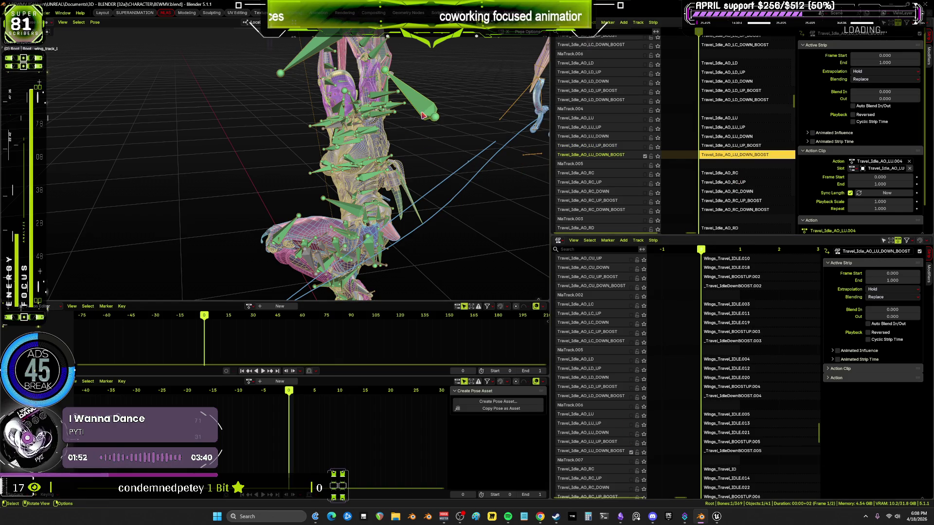
left_click(94, 22)
mouse_move(131, 58)
left_click(199, 104)
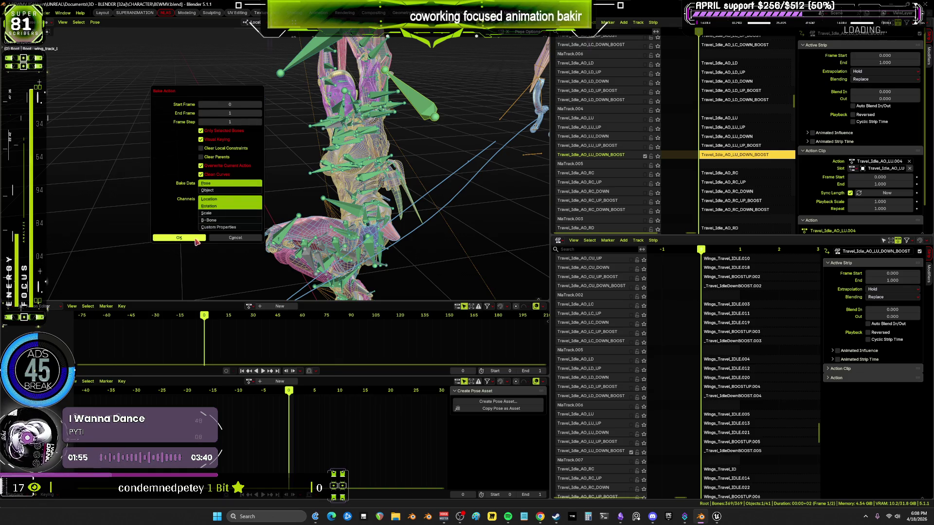
key("Return")
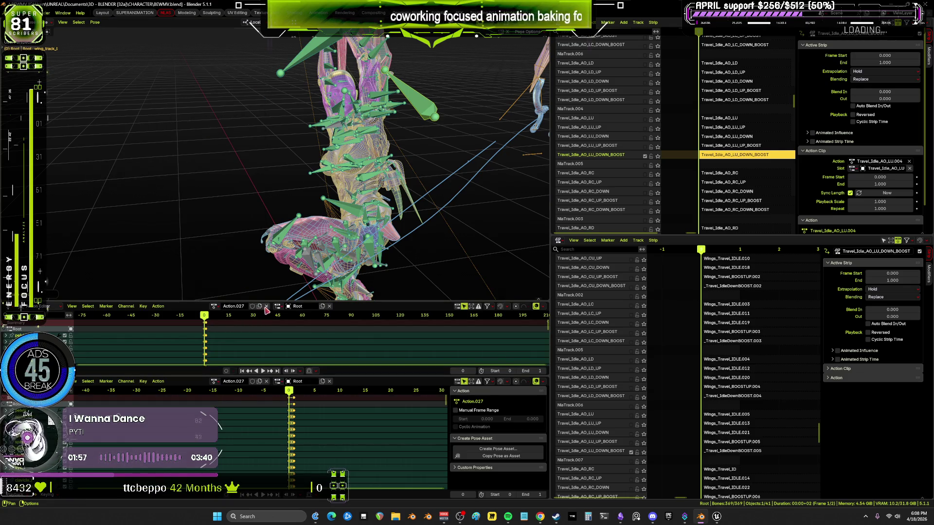
Unlink Action.027 and enable the Travel_Idle_AO_RC track in both NLA lists.
left_click(266, 306)
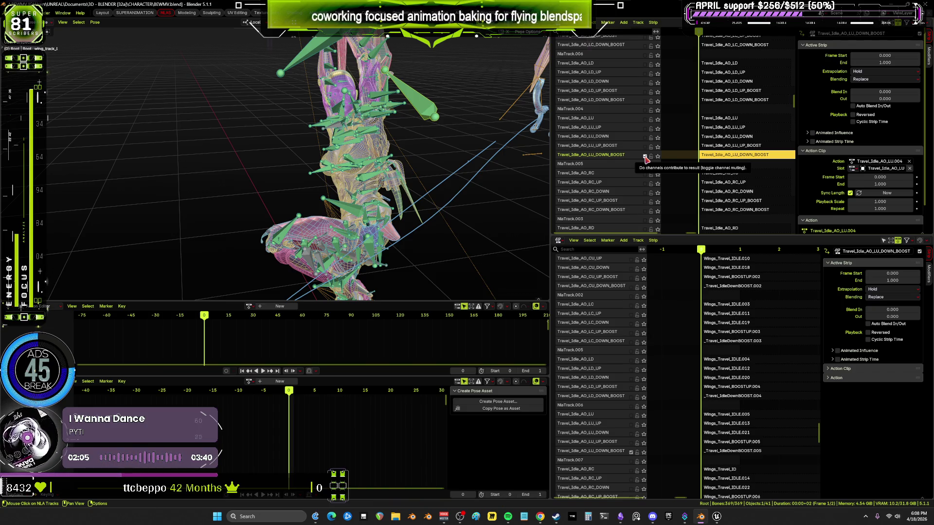
left_click(645, 174)
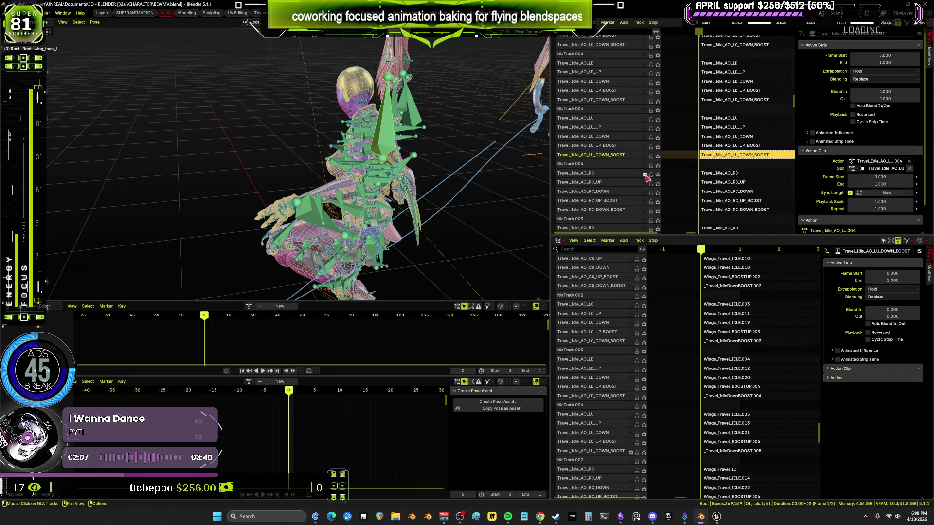
scroll(625, 432, "down", 8)
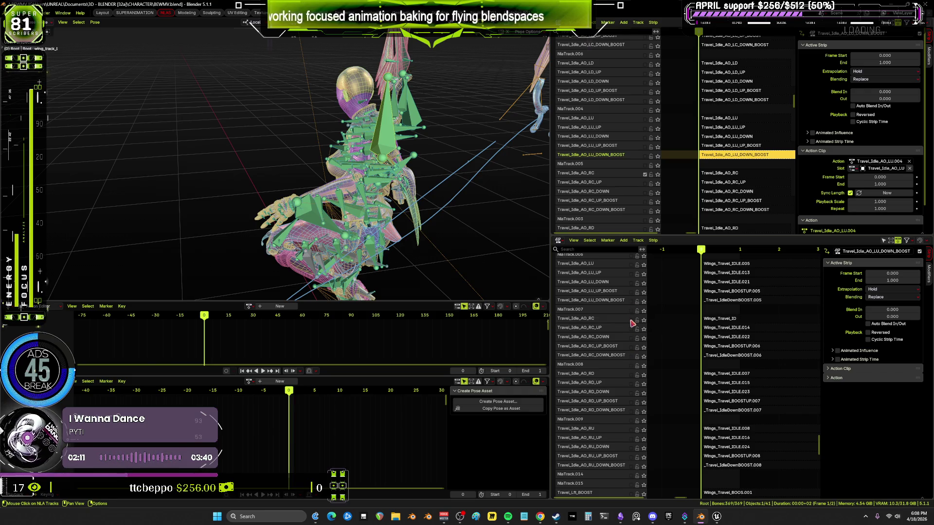
left_click(630, 320)
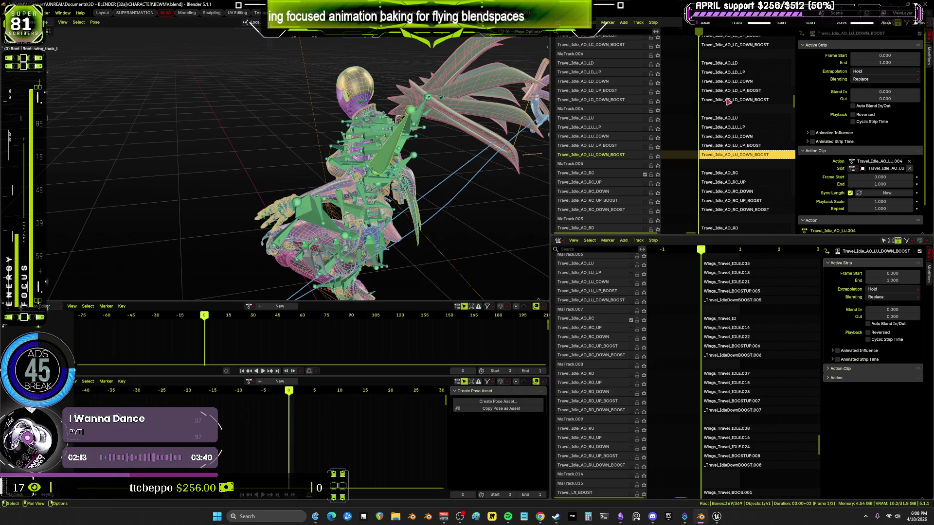
Swap enginesBoosting off for enginesopened and make the Travel_Idle_AO_RC strip active.
key("Home")
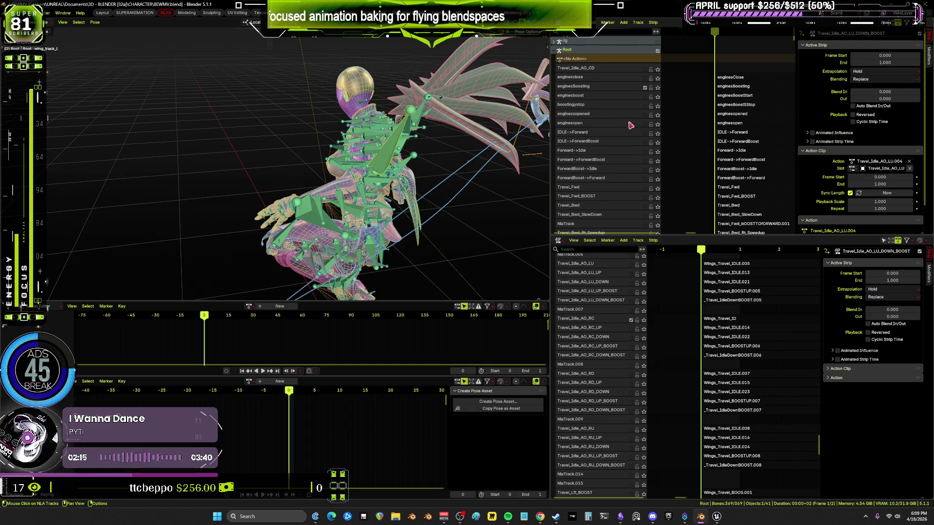
left_click(645, 116)
left_click(645, 88)
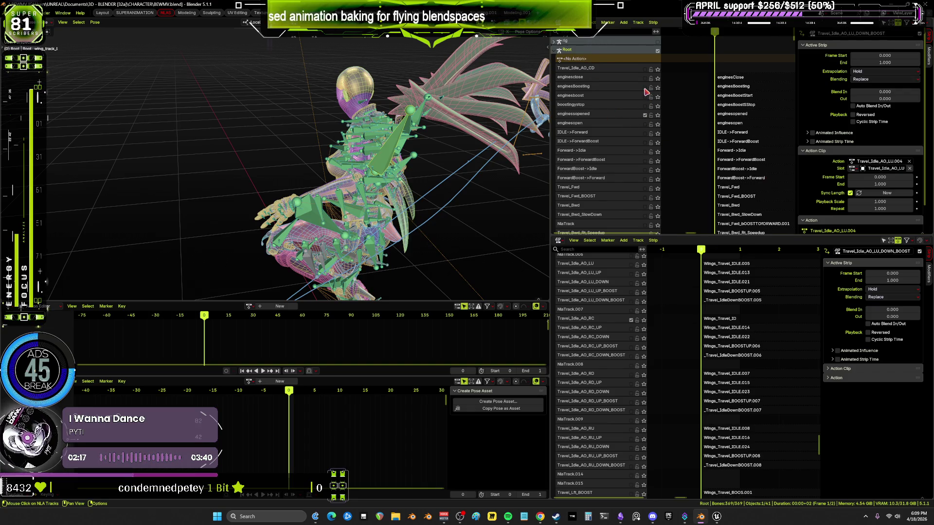
scroll(714, 151, "down", 10)
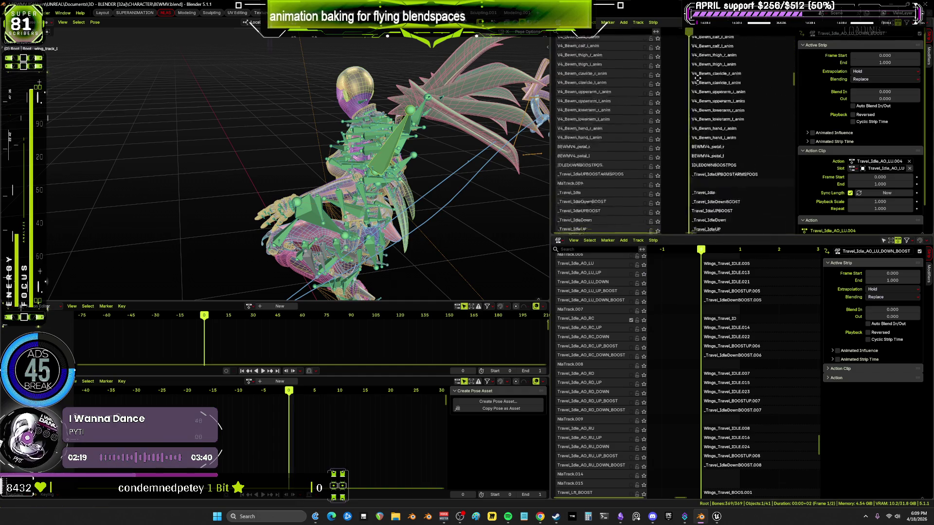
scroll(713, 150, "down", 5)
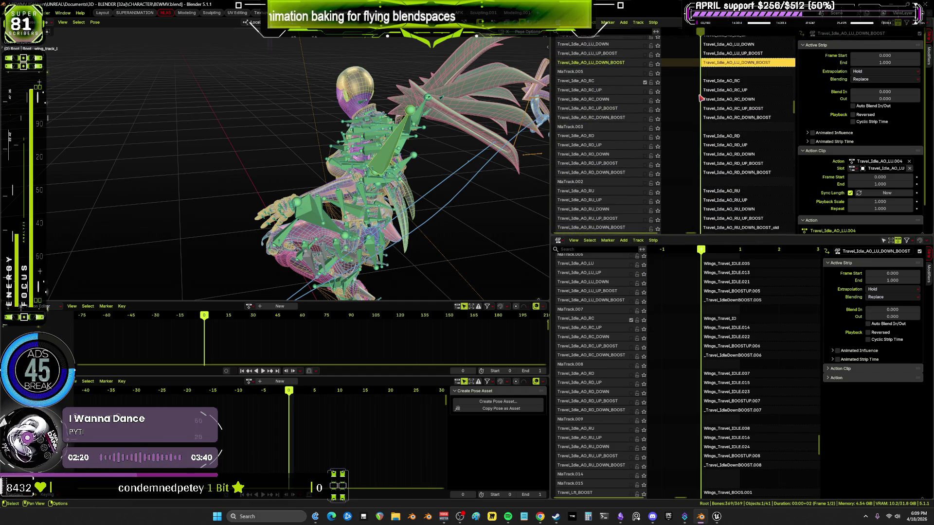
left_click(729, 85)
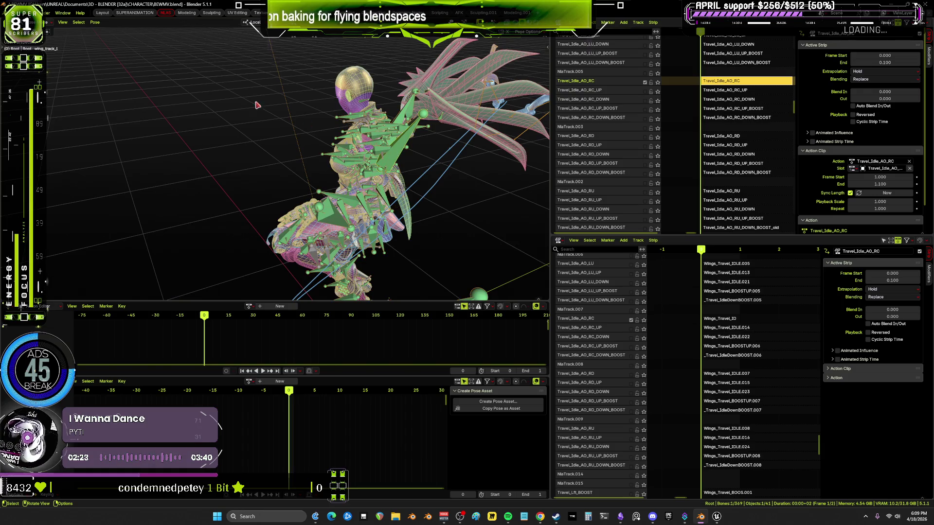
Bake the RC pose into Action.028, unlink it, and activate the Travel_Idle_AO_RC_UP track.
left_click(95, 25)
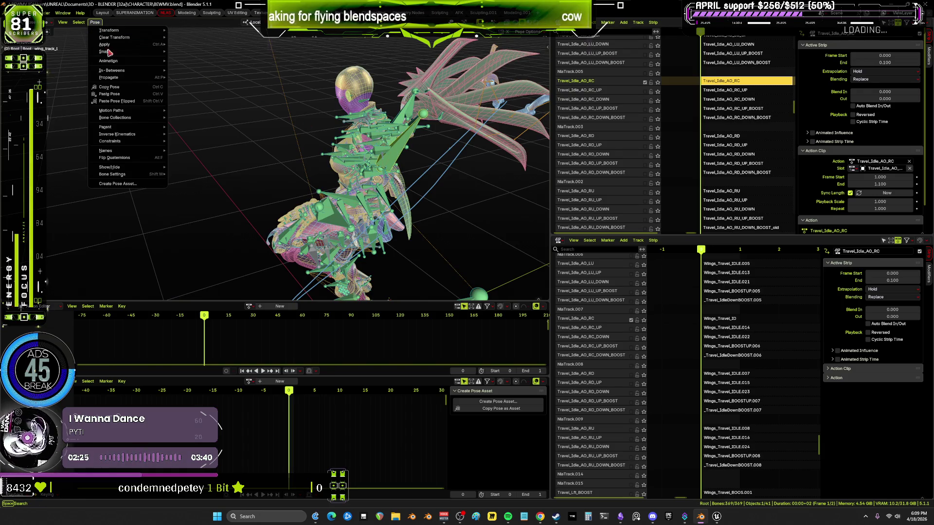
mouse_move(155, 60)
left_click(216, 98)
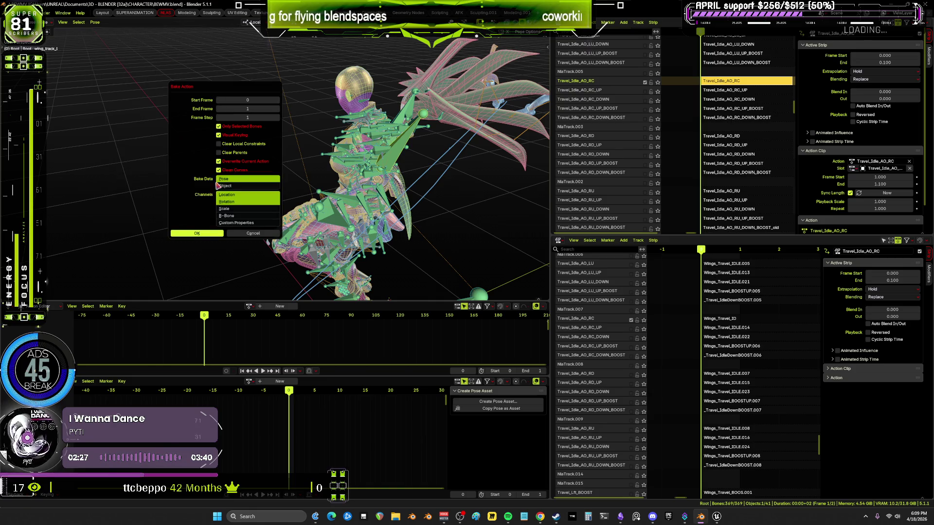
left_click(212, 235)
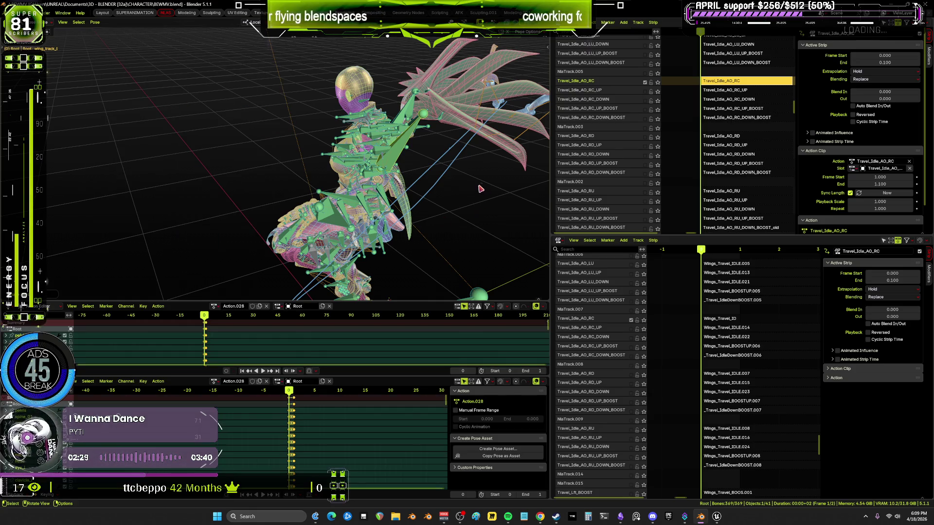
left_click(268, 306)
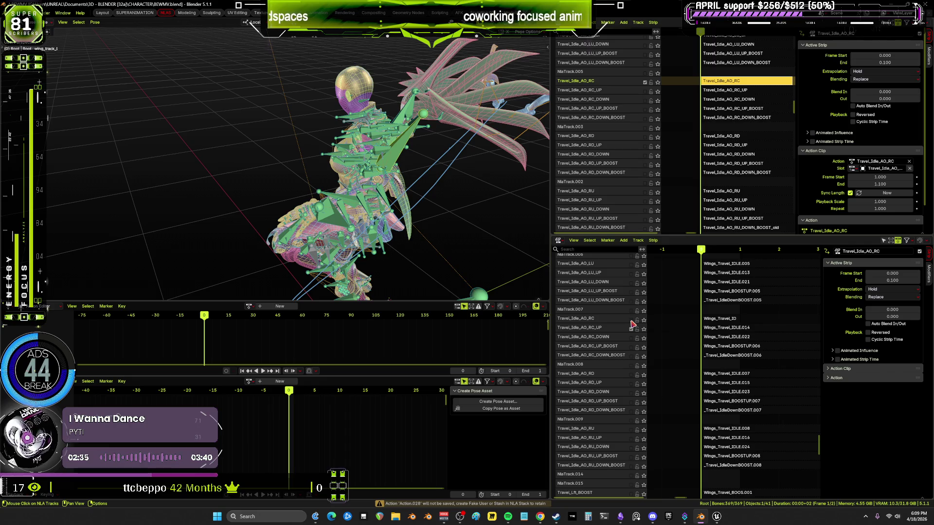
left_click(645, 91)
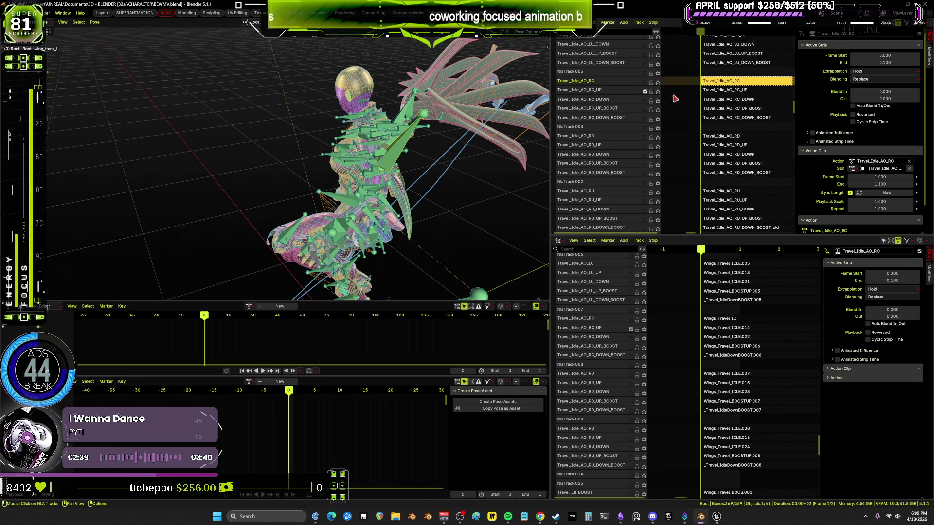
left_click(728, 92)
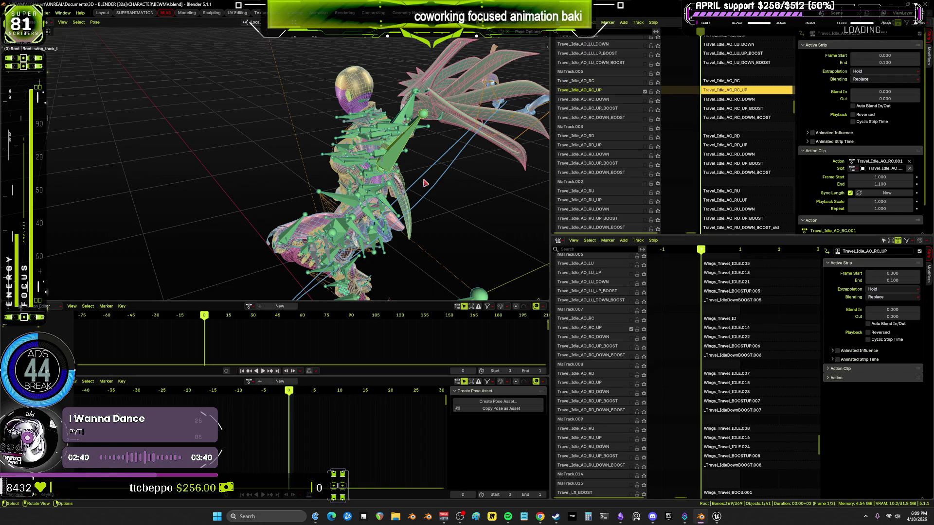
Select all bones and bake the RC_UP pose into Action.029.
left_click(411, 115)
key("a")
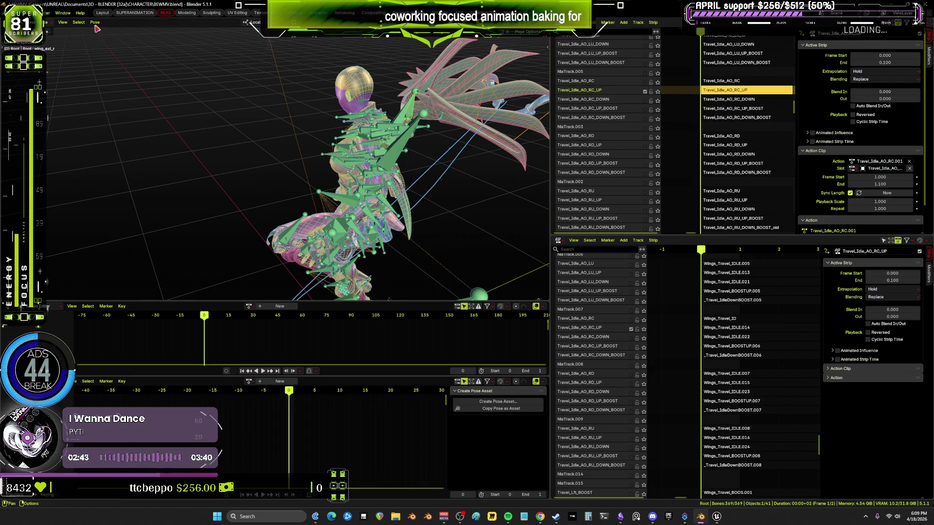
left_click(95, 22)
mouse_move(156, 61)
left_click(192, 98)
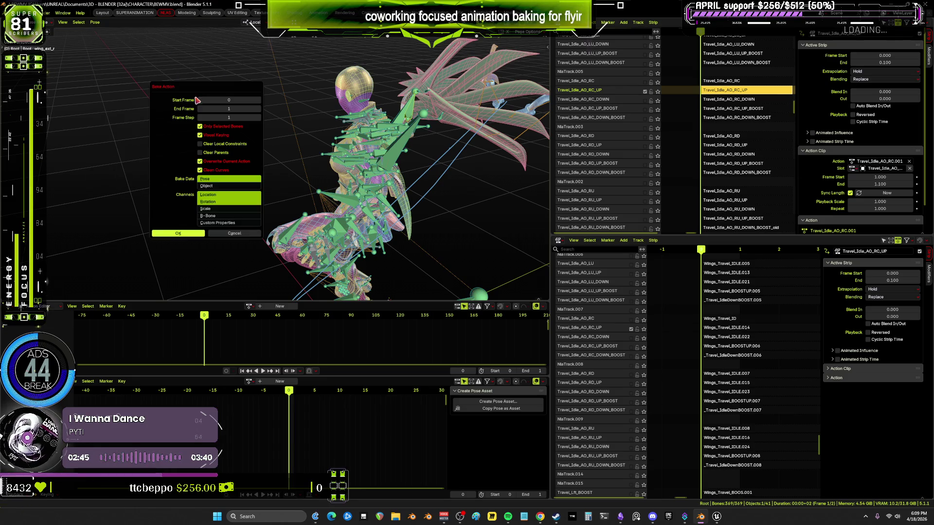
key("Return")
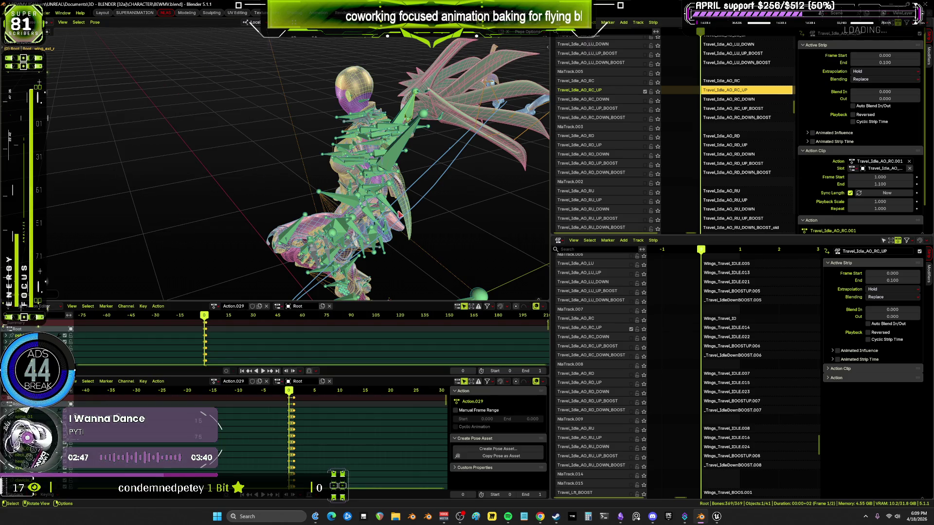
Unlink Action.029 and make the Travel_Idle_AO_RC_DOWN track drive the rig.
left_click(266, 306)
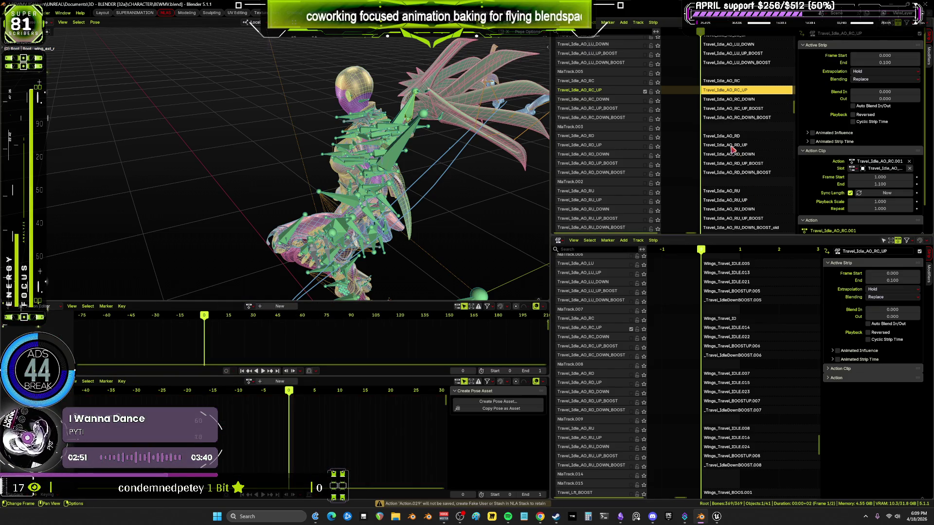
left_click(631, 338)
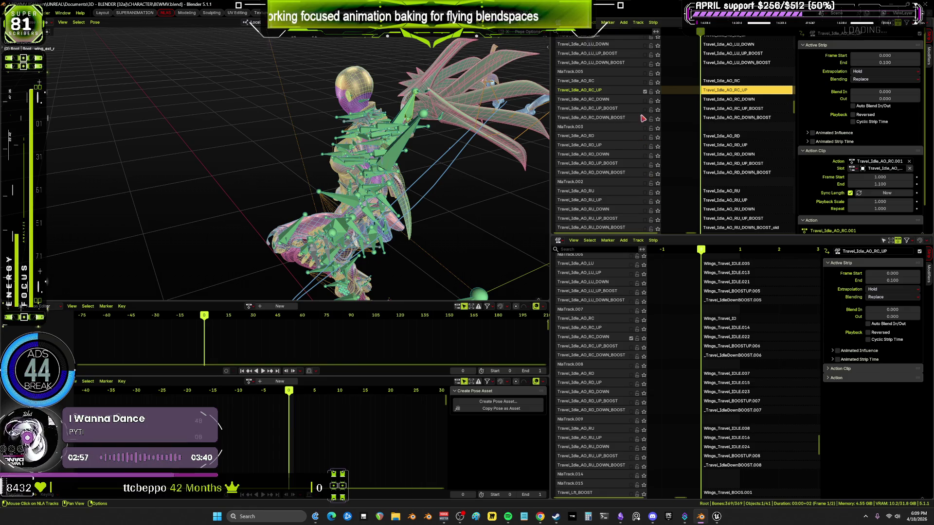
left_click(645, 92)
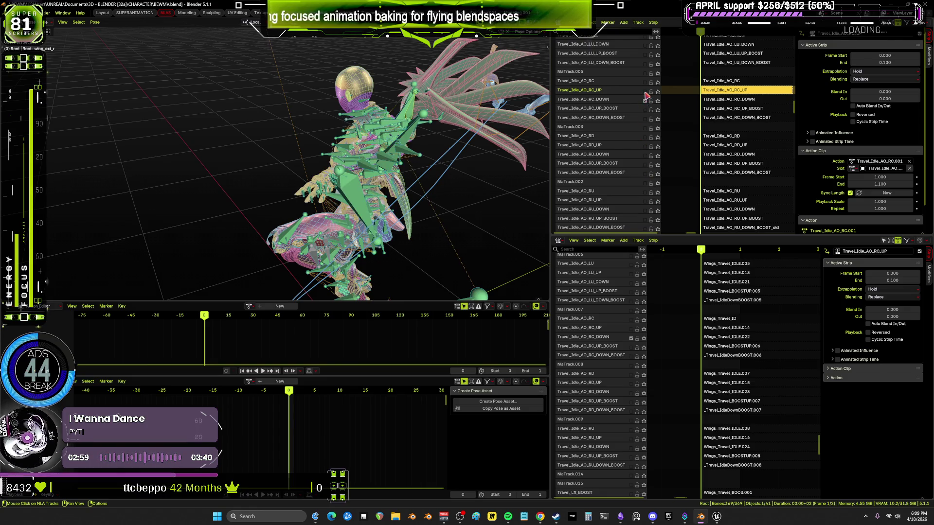
Bake the Travel_Idle_AO_RC_DOWN strip's pose into Action.030.
left_click(734, 99)
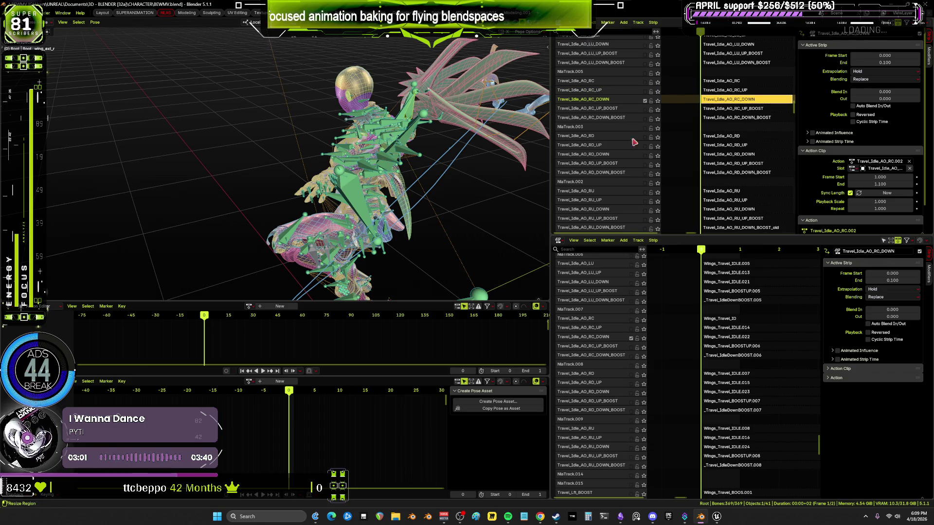
left_click(404, 145)
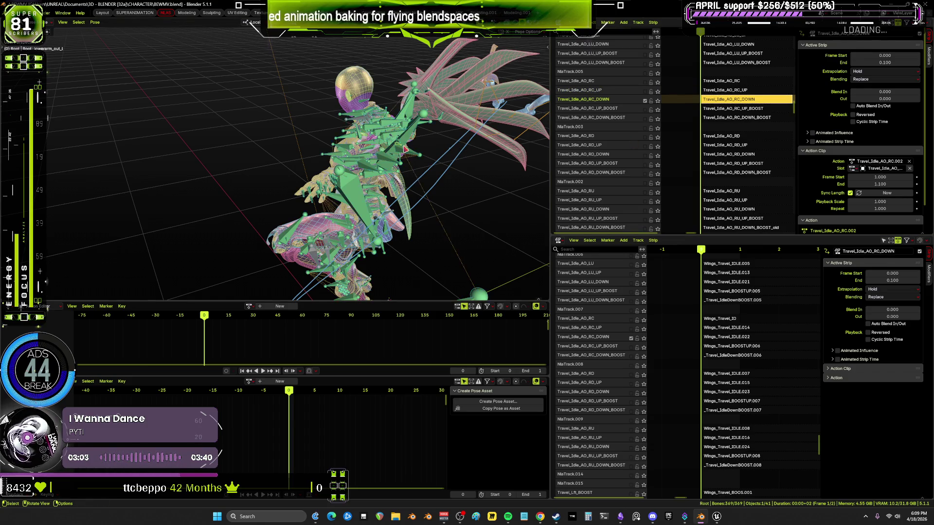
middle_click_drag(404, 145, 369, 151)
left_click(94, 23)
mouse_move(108, 61)
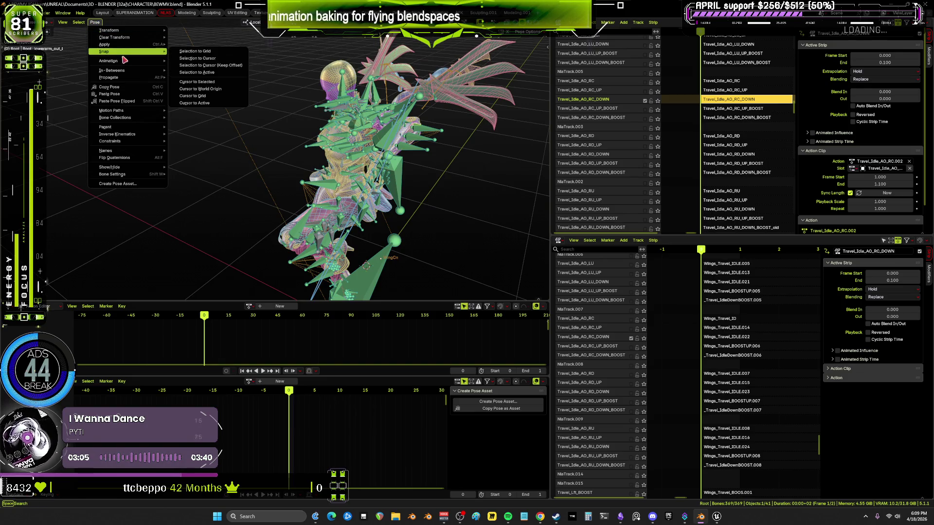
left_click(214, 98)
left_click(218, 231)
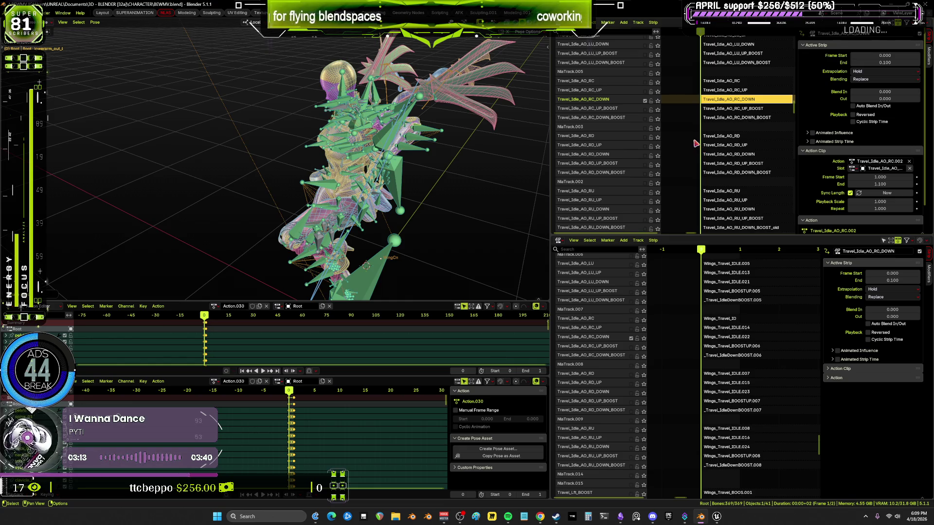
Unlink Action.030 and enable the RC_UP_BOOST tracks in both editors plus enginesBoosting.
left_click(267, 307)
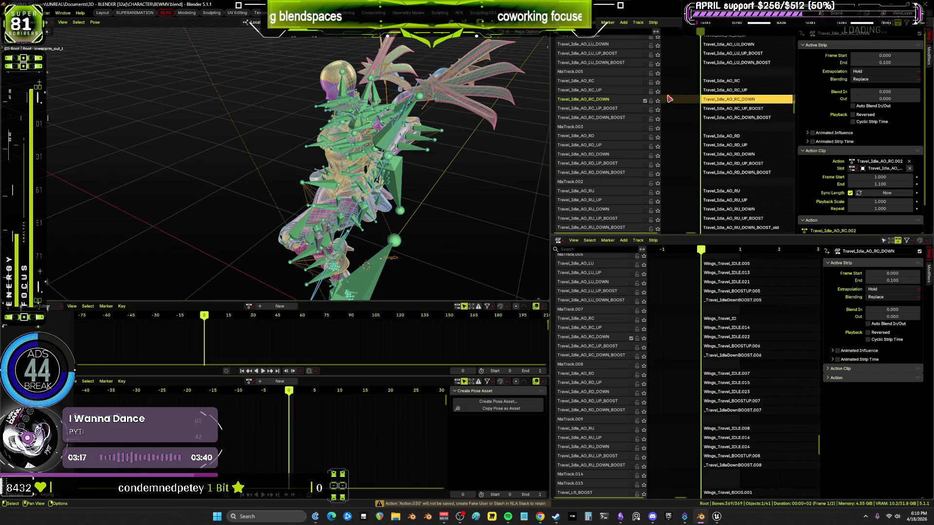
left_click(645, 110)
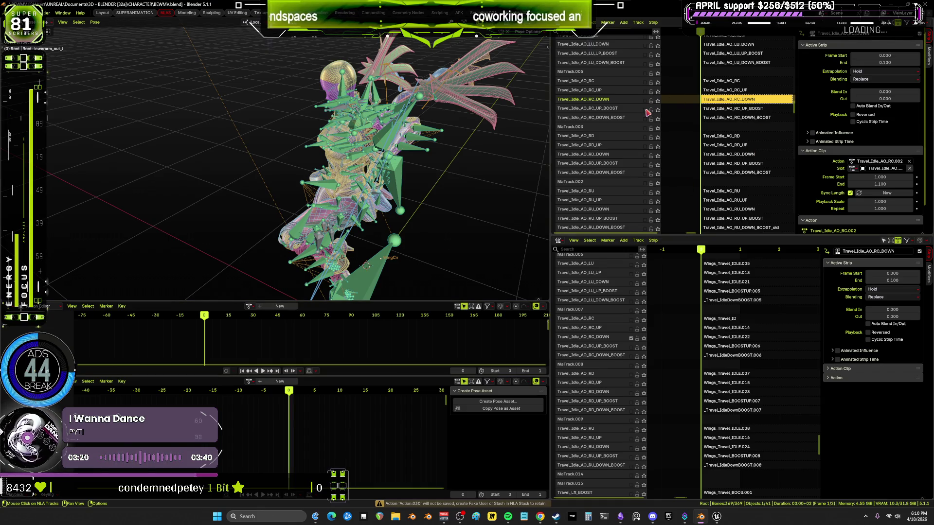
left_click(631, 347)
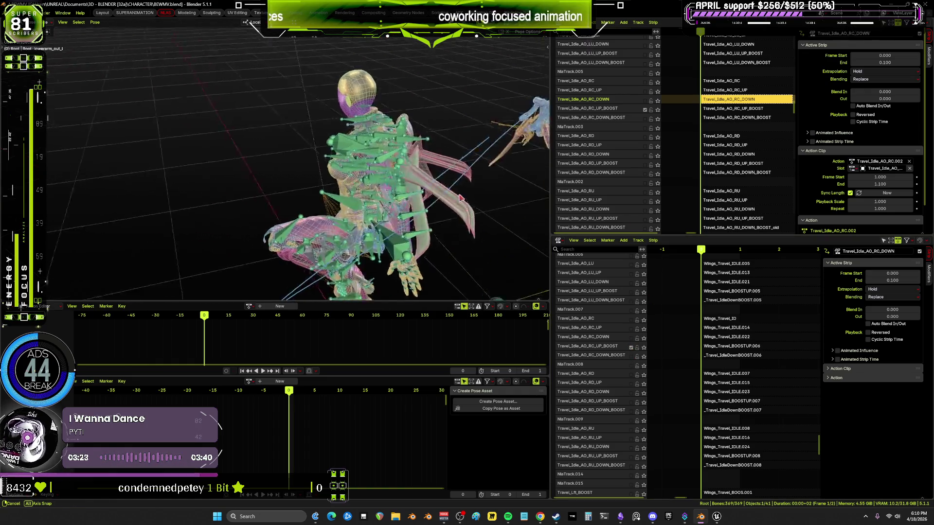
scroll(614, 117, "up", 15)
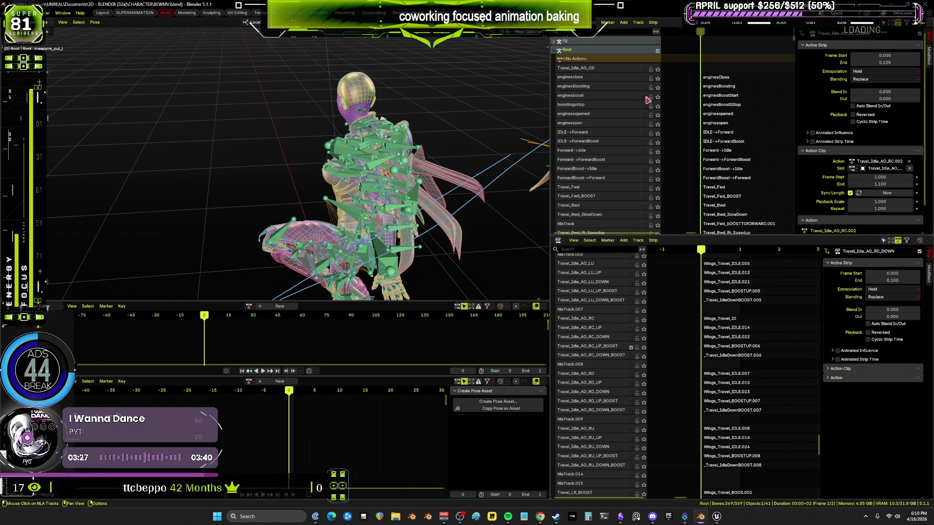
left_click(645, 88)
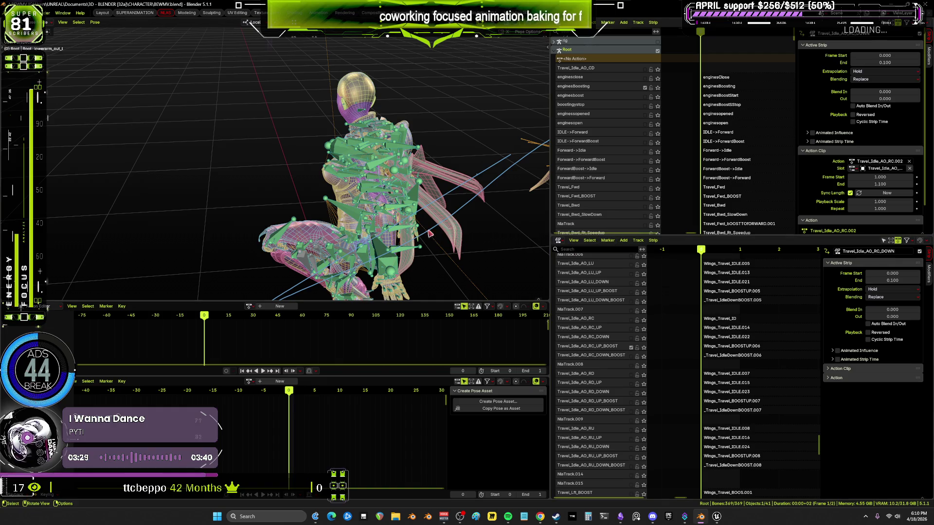
scroll(725, 108, "down", 15)
scroll(726, 109, "down", 5)
left_click(688, 81)
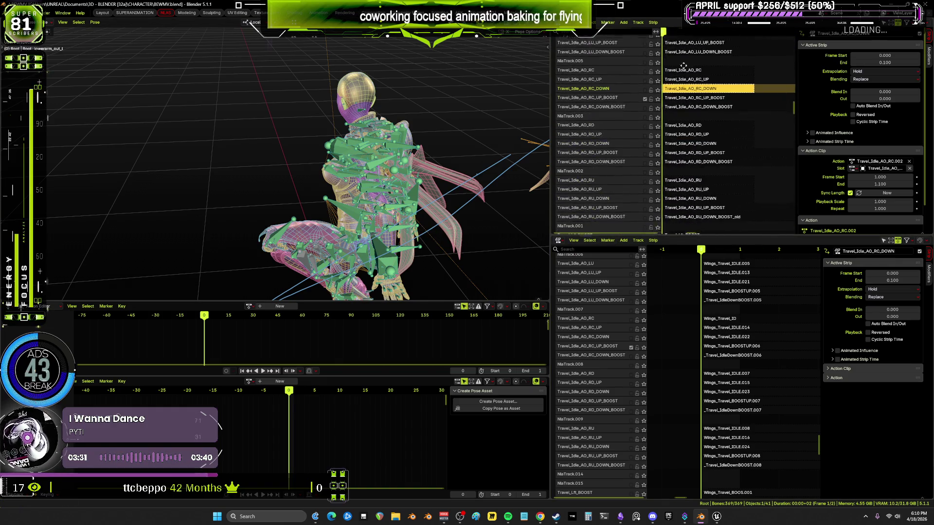
Select the Travel_Idle_AO_RC_UP_BOOST strip and bake its pose into Action.031.
left_click(690, 89)
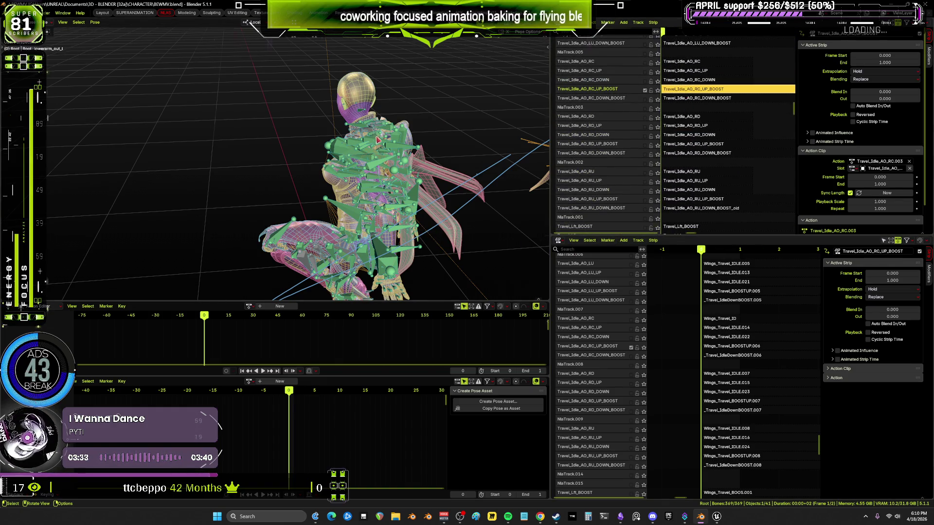
middle_click_drag(379, 141, 410, 118)
scroll(408, 130, "up", 4)
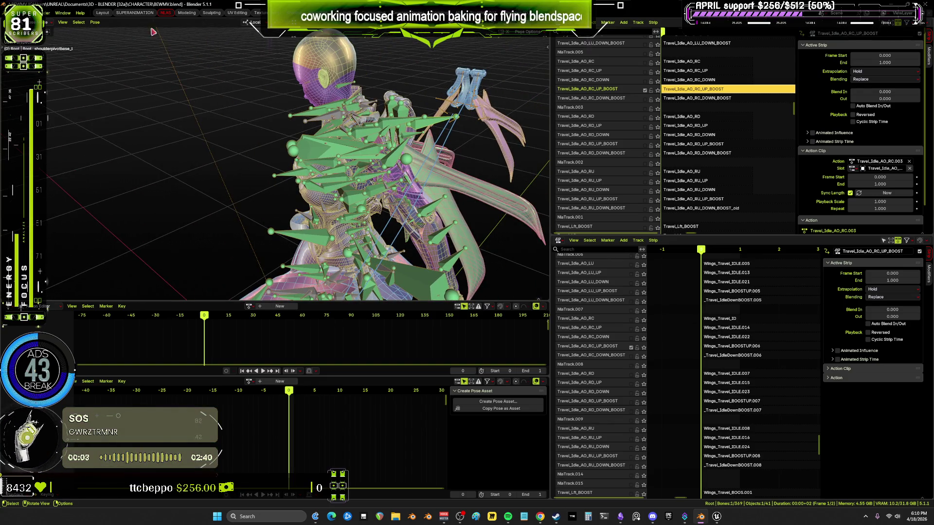
left_click(95, 22)
mouse_move(126, 60)
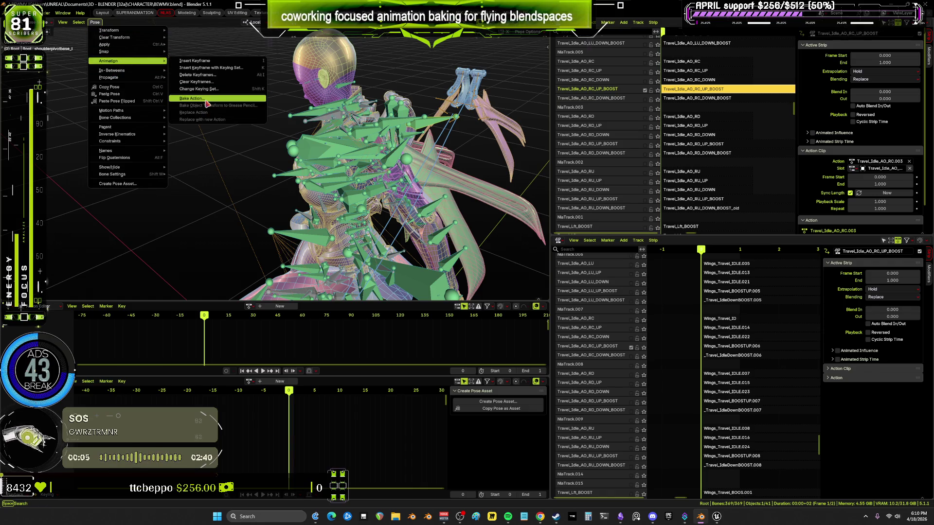
left_click(207, 99)
key("Return")
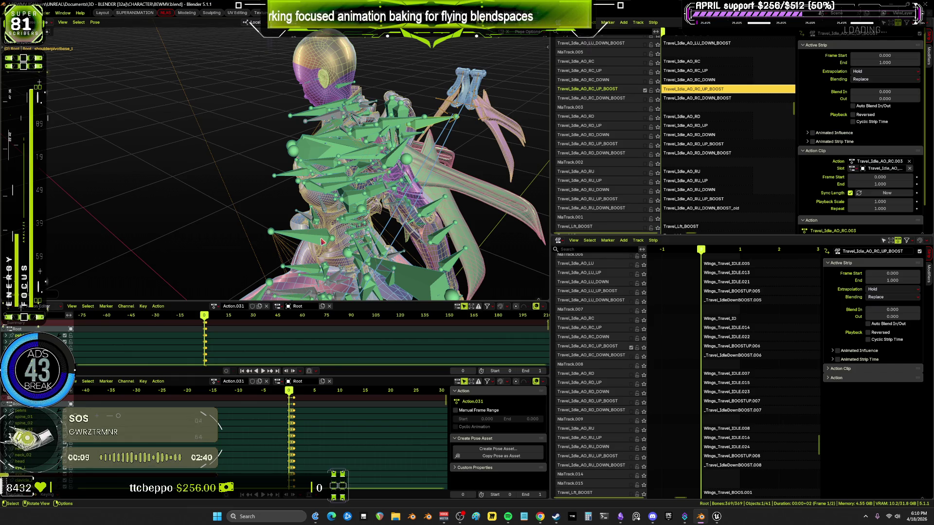
Unlink Action.031, toggle the RC_UP_BOOST track, and select the RC_DOWN_BOOST strip.
left_click(266, 305)
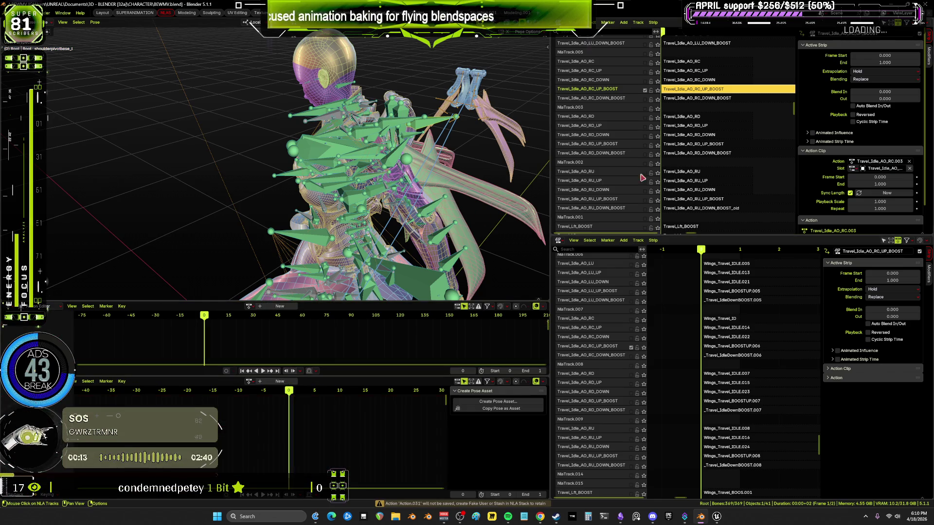
left_click(645, 90)
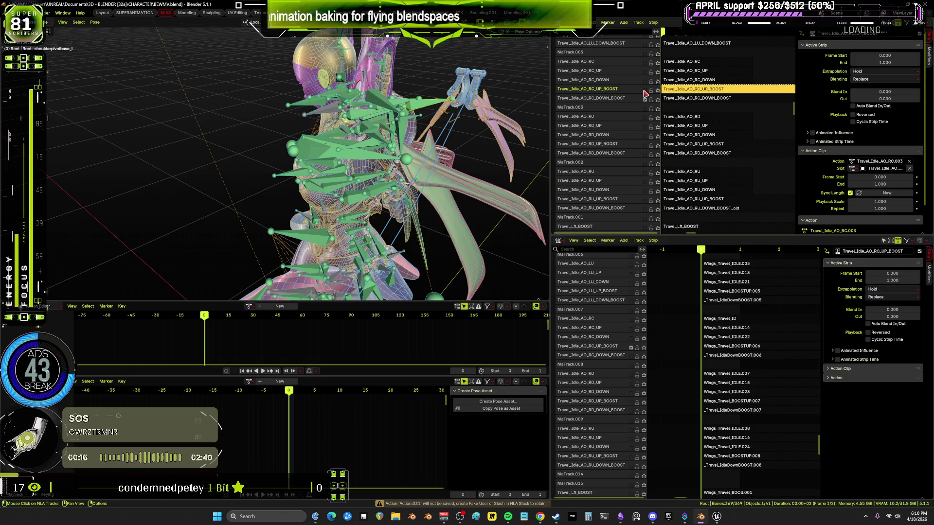
left_click(683, 99)
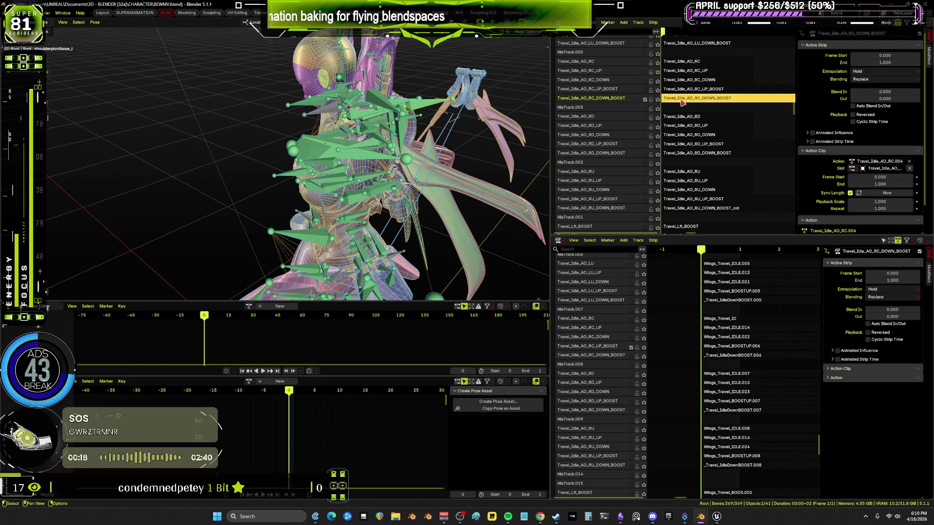
Bake the RC_DOWN_BOOST pose into Action.032.
left_click(631, 348)
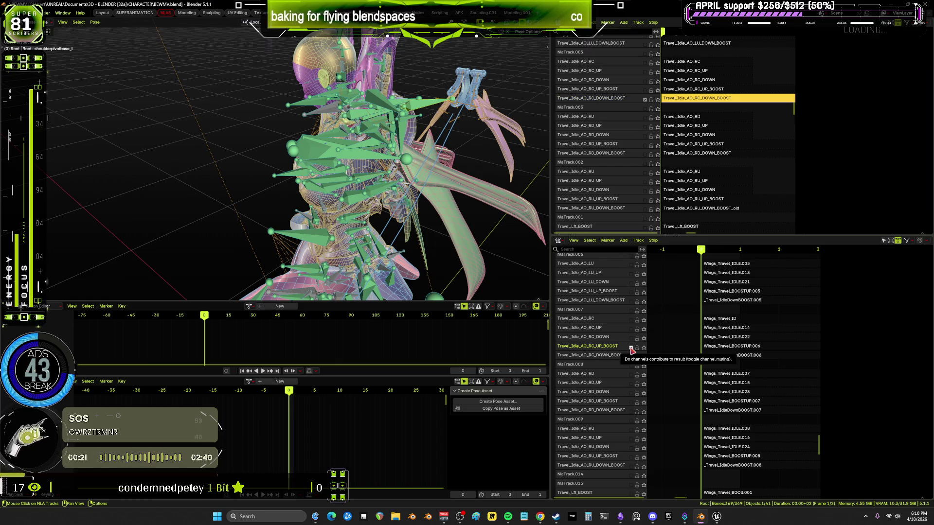
mouse_move(510, 146)
middle_mouse_down()
mouse_move(394, 136)
mouse_move(390, 156)
middle_mouse_up()
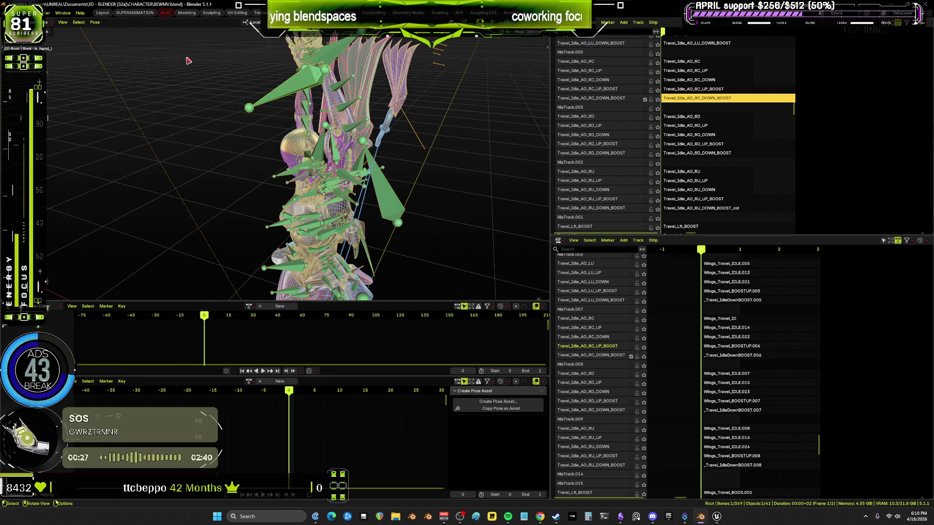
left_click(95, 22)
mouse_move(112, 61)
left_click(193, 98)
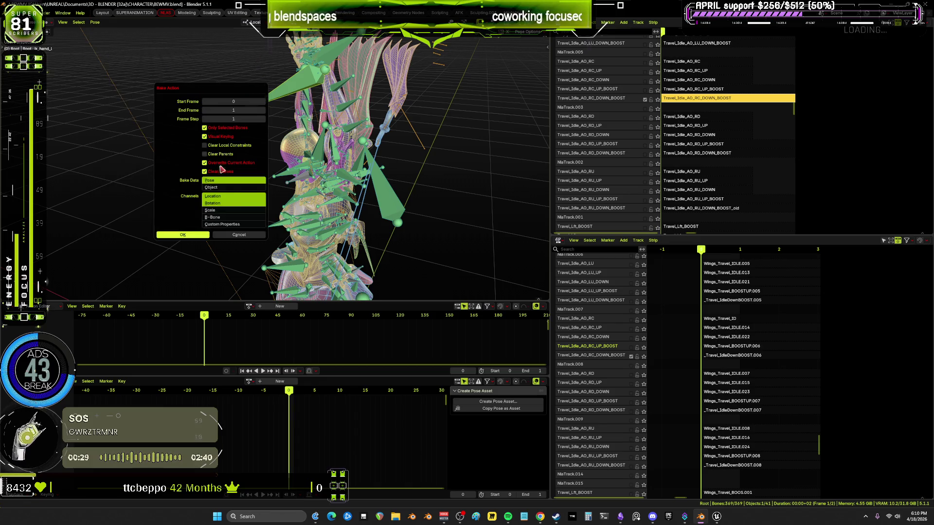
key("Return")
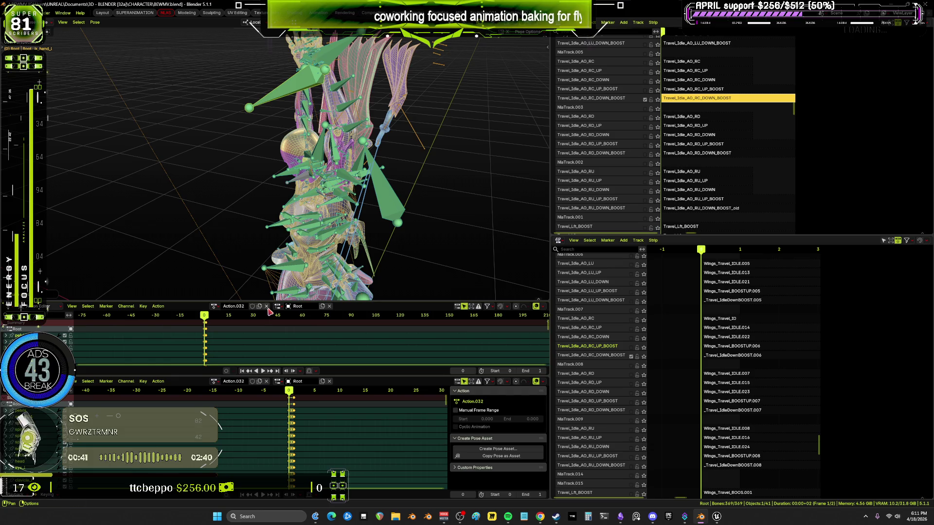
Unlink Action.032, enable Travel_Idle_AO_RD in both NLA editors, and disable enginesBoosting.
key("Tab")
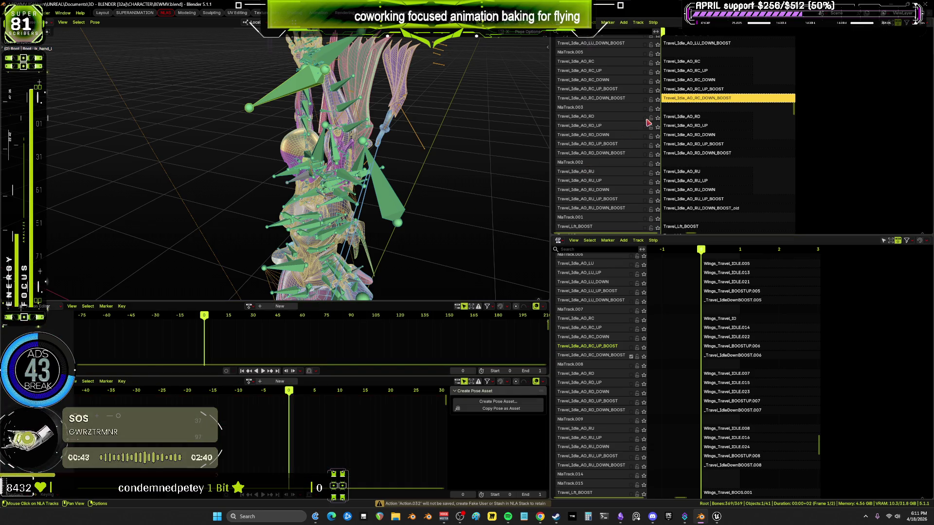
left_click(644, 118)
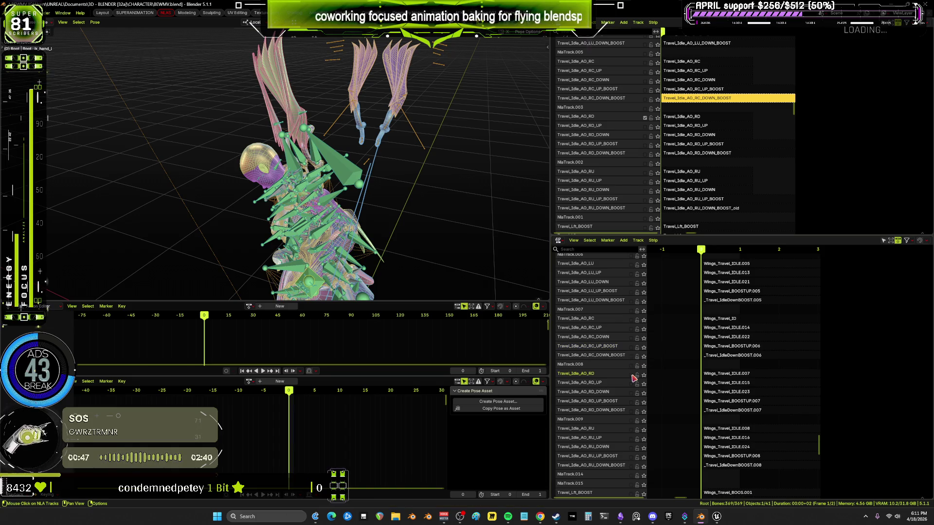
left_click(632, 375)
scroll(710, 167, "up", 10)
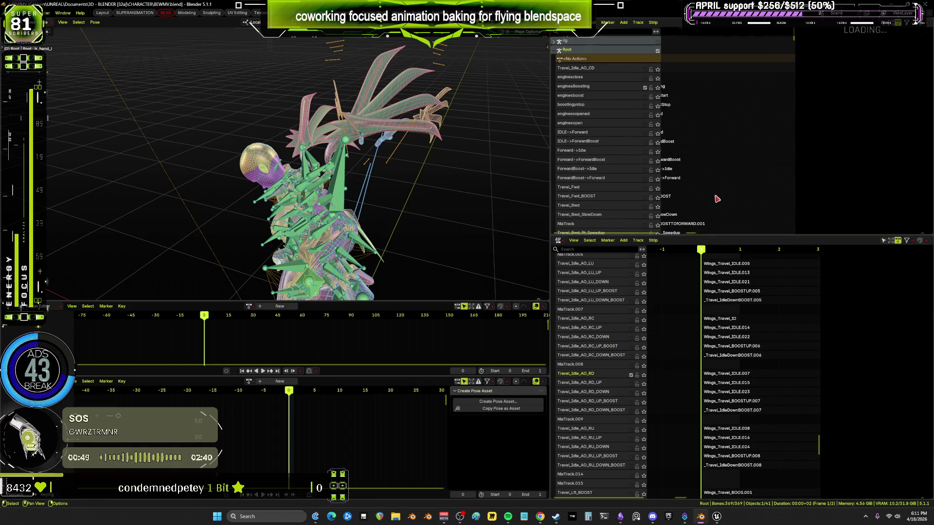
left_click(645, 87)
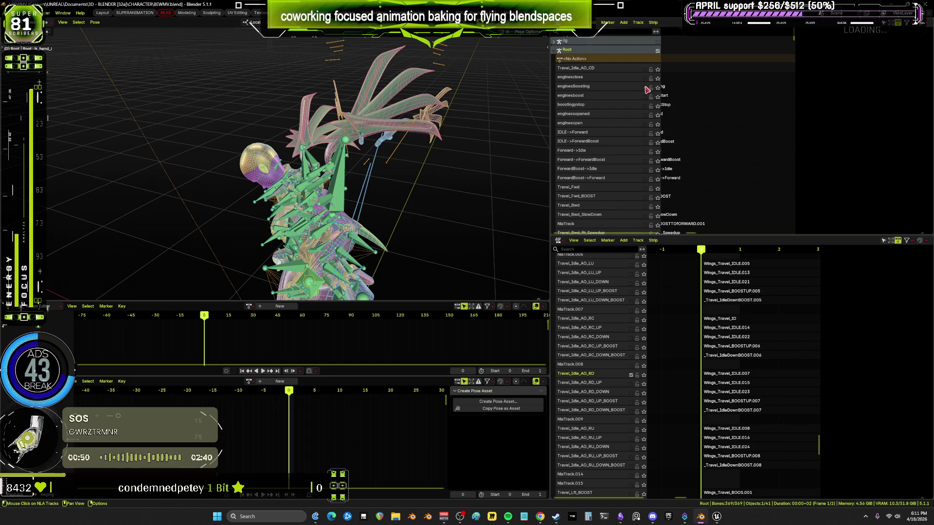
Enable the enginesopened track, select the Travel_Idle_AO_RD strip, and select all rig bones.
left_click(645, 115)
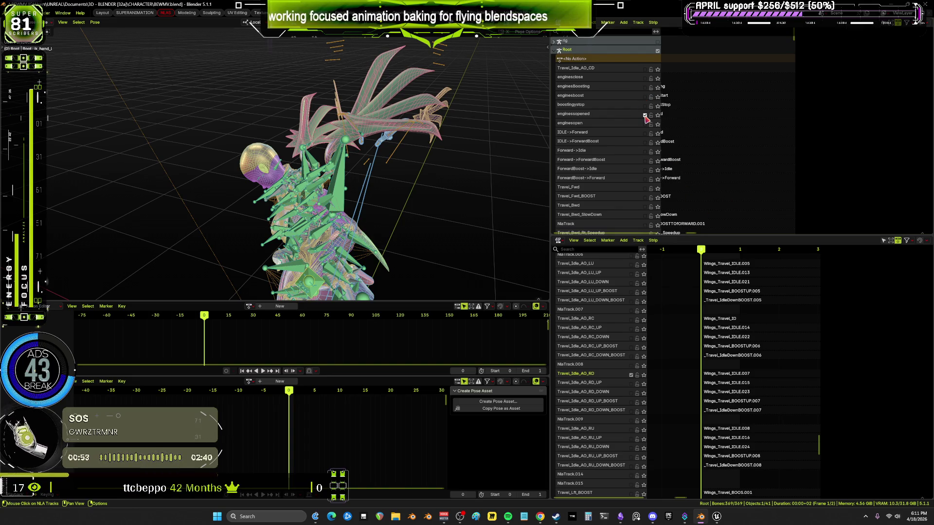
scroll(719, 87, "down", 15)
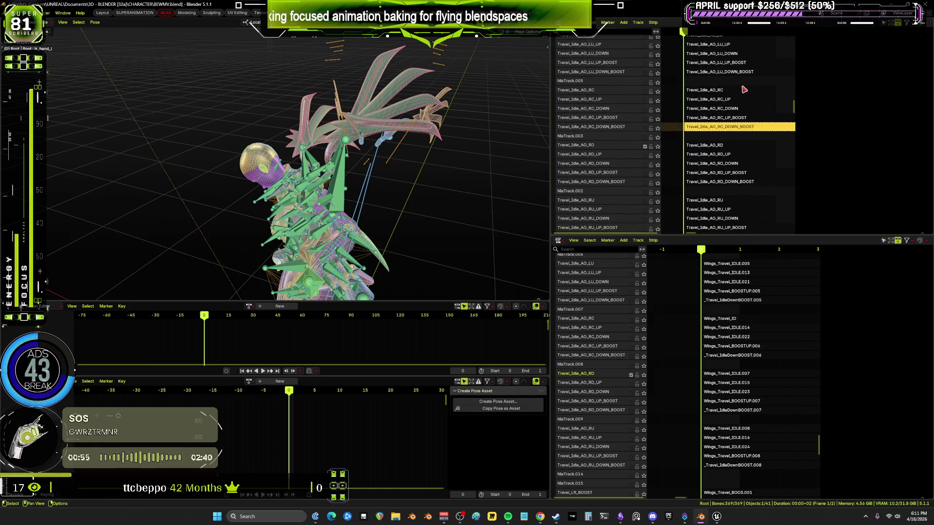
left_click(718, 147)
key("n")
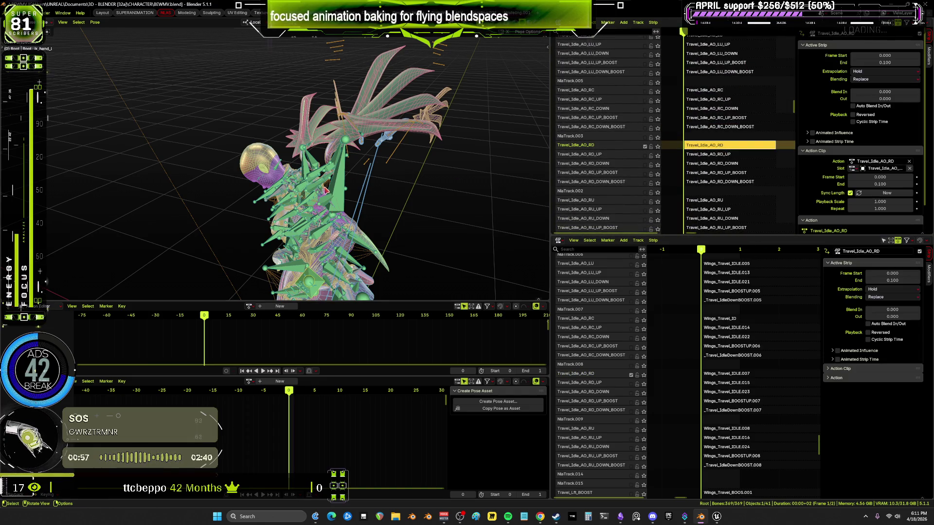
left_click(352, 176)
key("a")
middle_click_drag(375, 175, 403, 137)
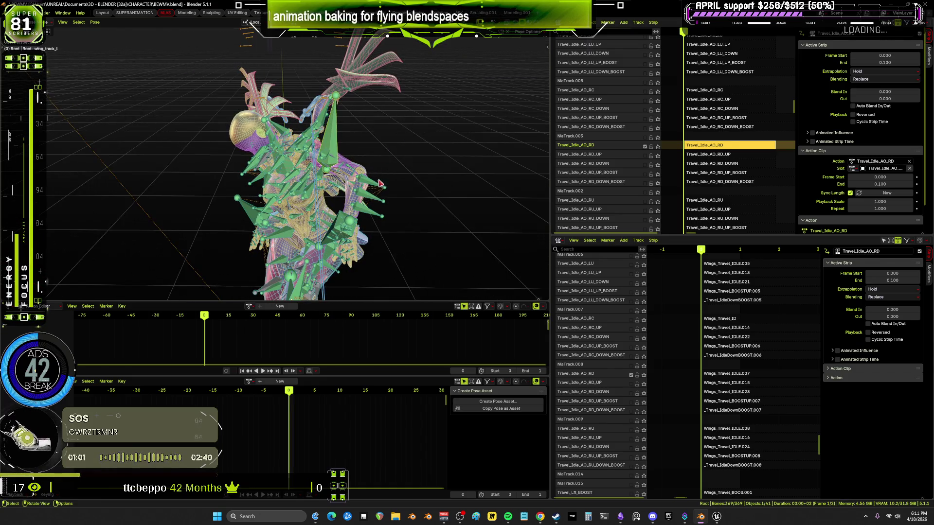
Bake the Travel_Idle_AO_RD pose into Action.033, then switch on the Travel_Idle_AO_RD_UP track.
left_click(95, 21)
mouse_move(127, 61)
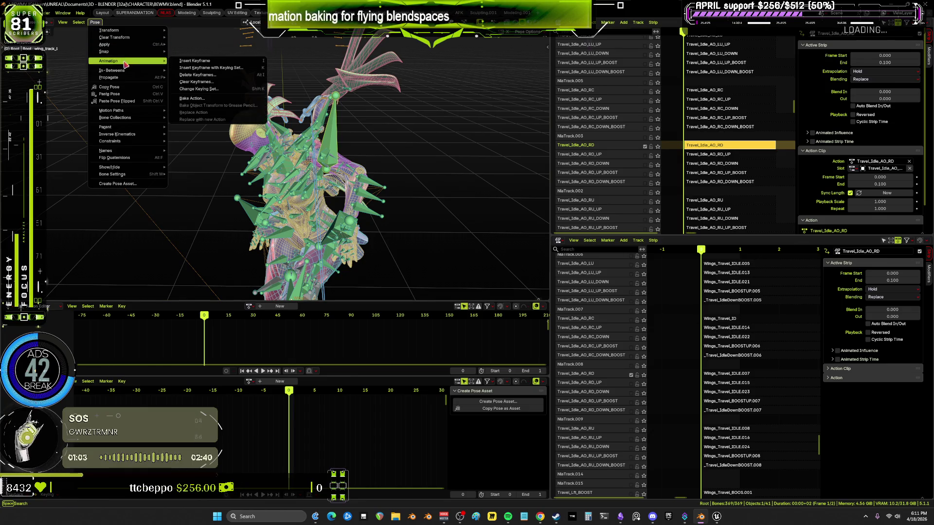
left_click(192, 98)
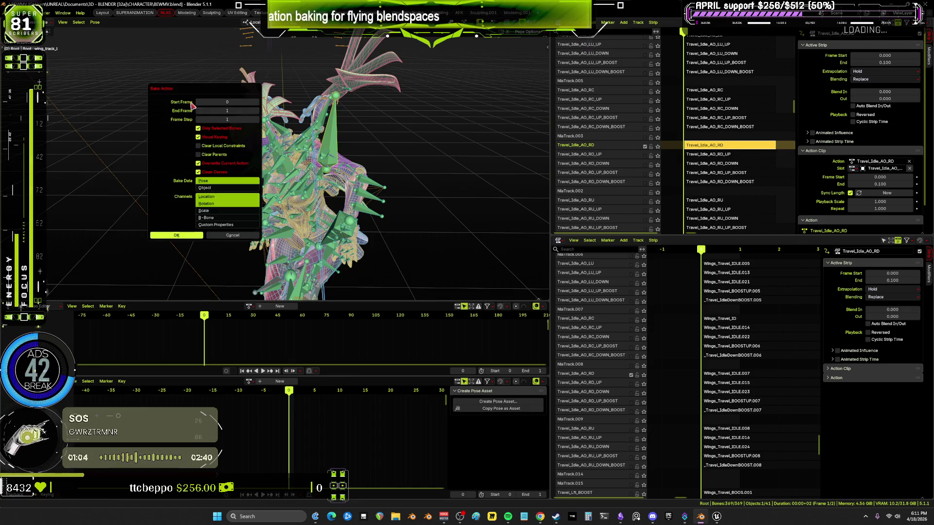
left_click(186, 238)
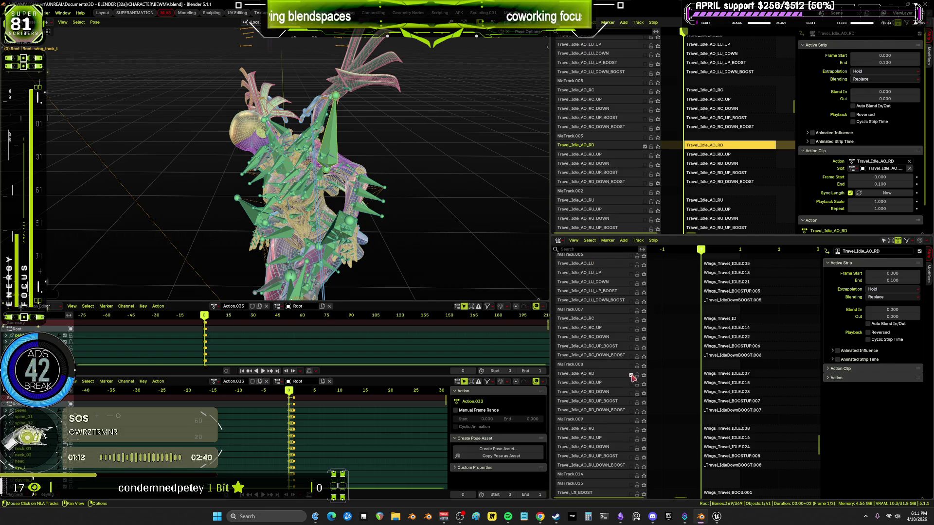
left_click(646, 156)
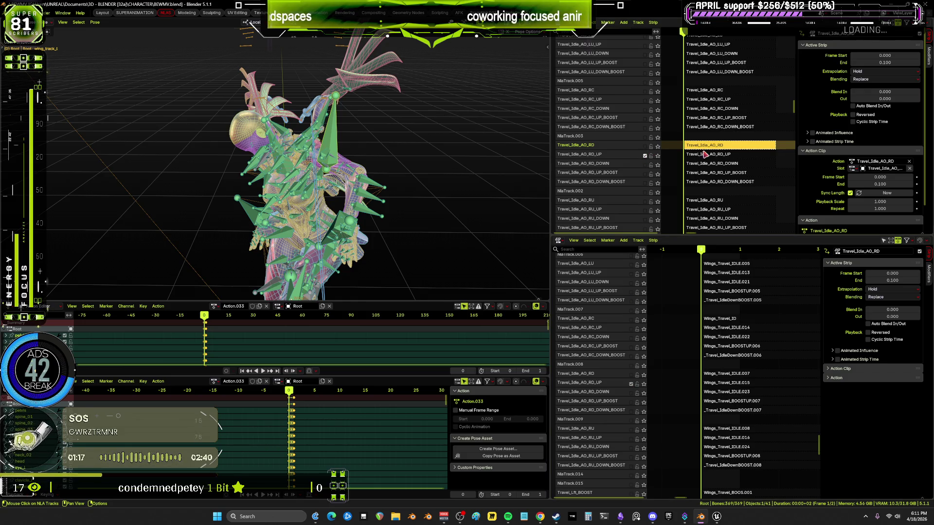
Select the Travel_Idle_AO_RD_UP strip and unlink Action.033 from the rig.
left_click(704, 156)
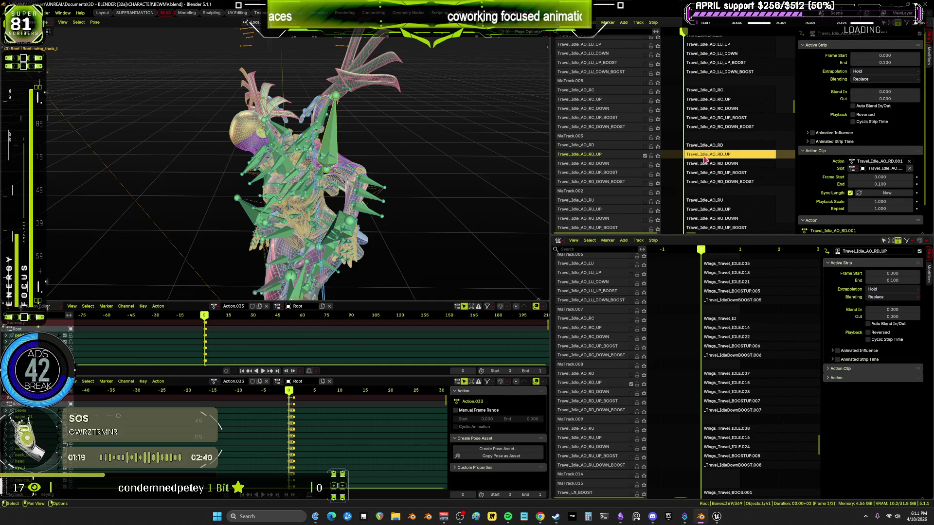
middle_click_drag(440, 158, 440, 156)
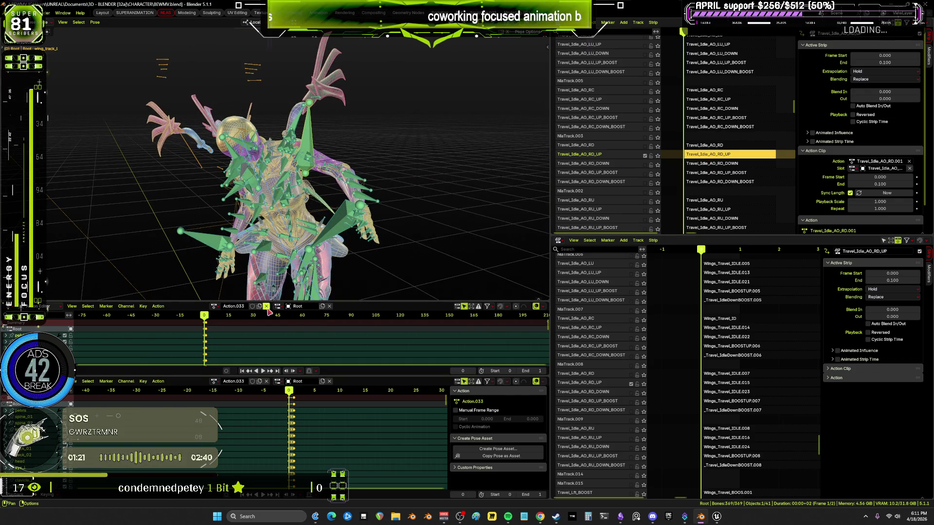
left_click(267, 306)
mouse_move(428, 219)
middle_mouse_down()
mouse_move(438, 223)
mouse_move(369, 194)
middle_mouse_up()
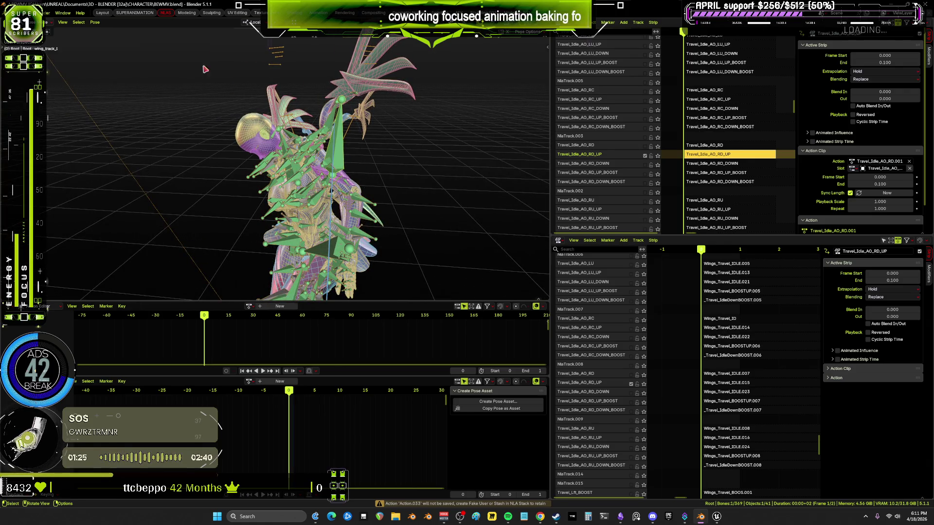
Bake the RD_UP pose into Action.034, unlink it, and switch on Travel_Idle_AO_RD_DOWN.
left_click(94, 22)
mouse_move(127, 61)
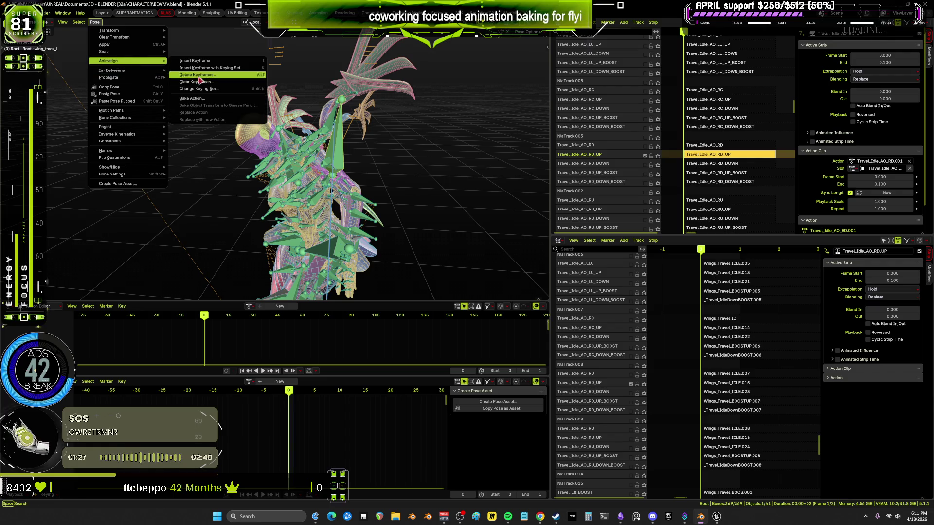
left_click(204, 101)
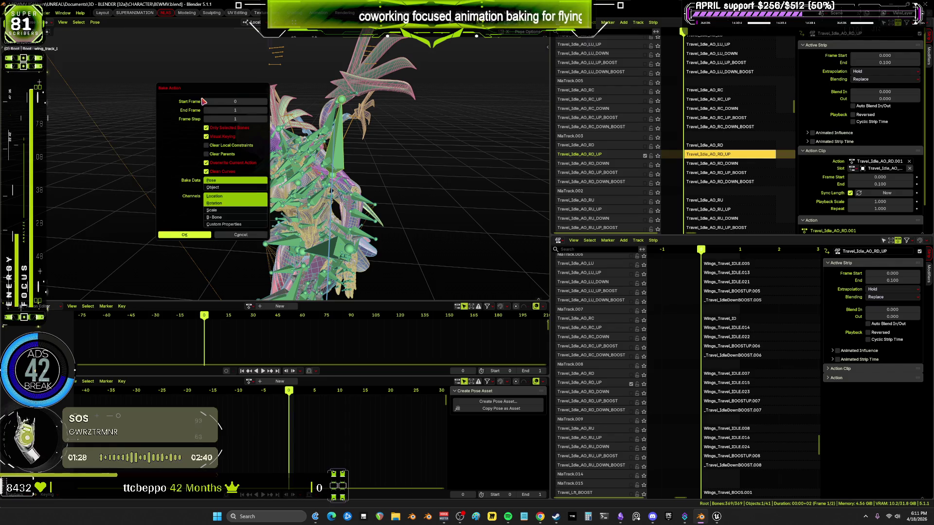
left_click(201, 234)
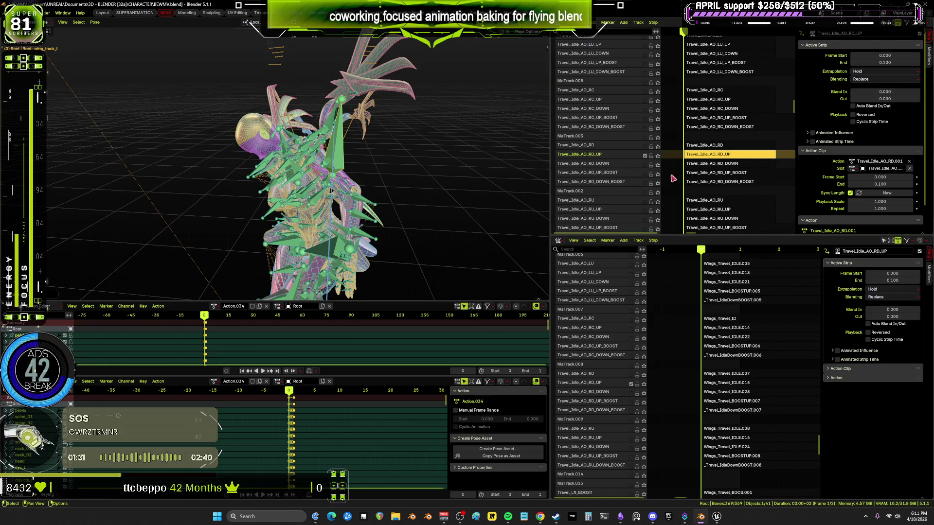
left_click(645, 156)
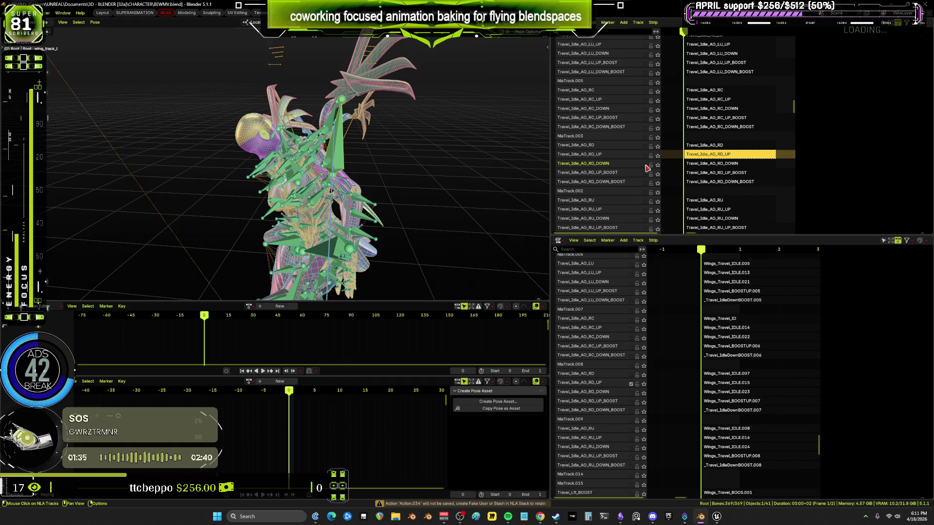
left_click(645, 166)
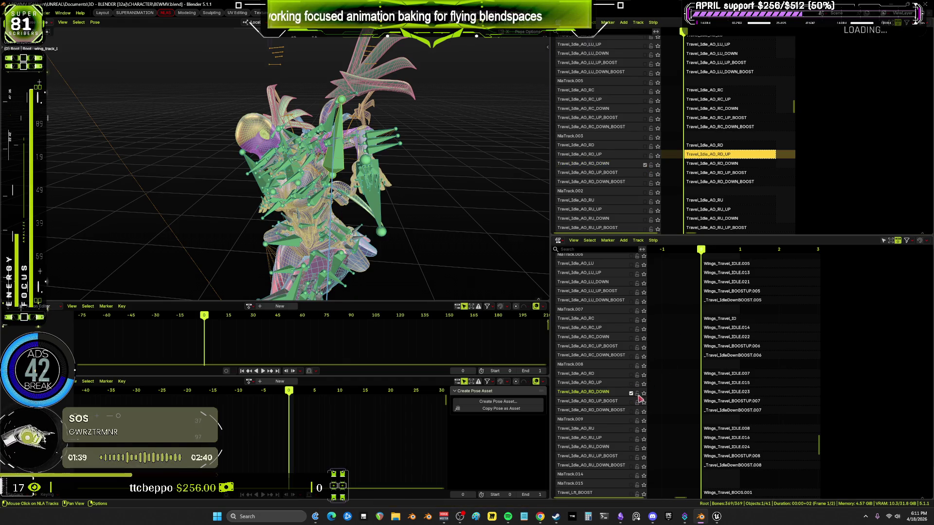
left_click(377, 204)
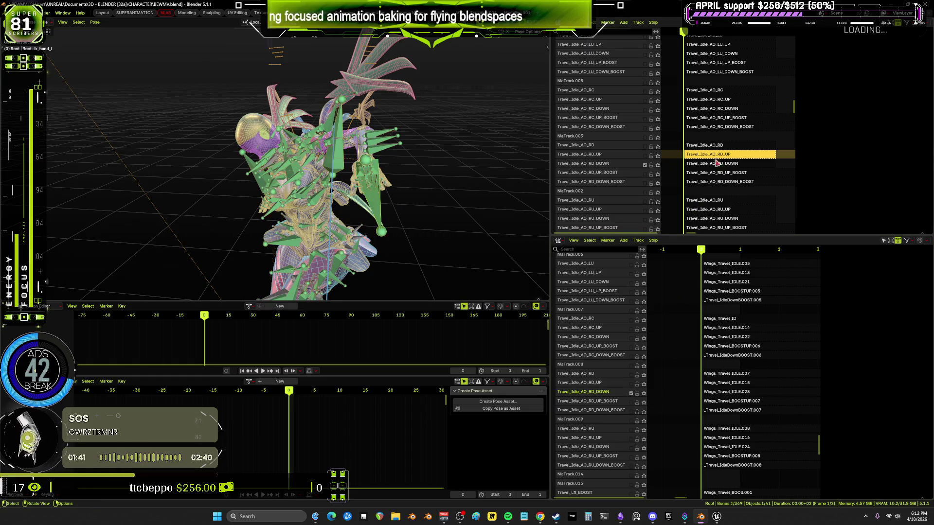
Select the Travel_Idle_AO_RD_DOWN strip and all bones, and bake into Action.035.
left_click(584, 164)
left_click(395, 147)
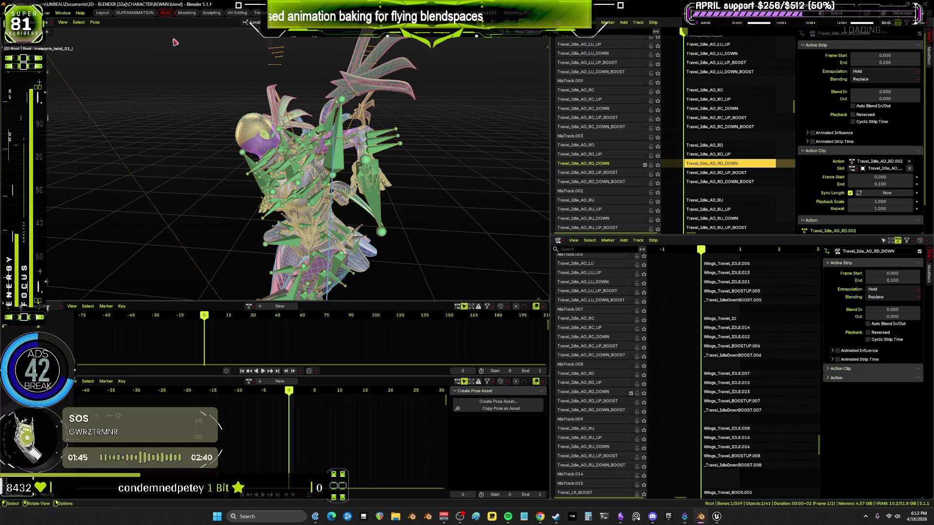
key("a")
left_click(95, 23)
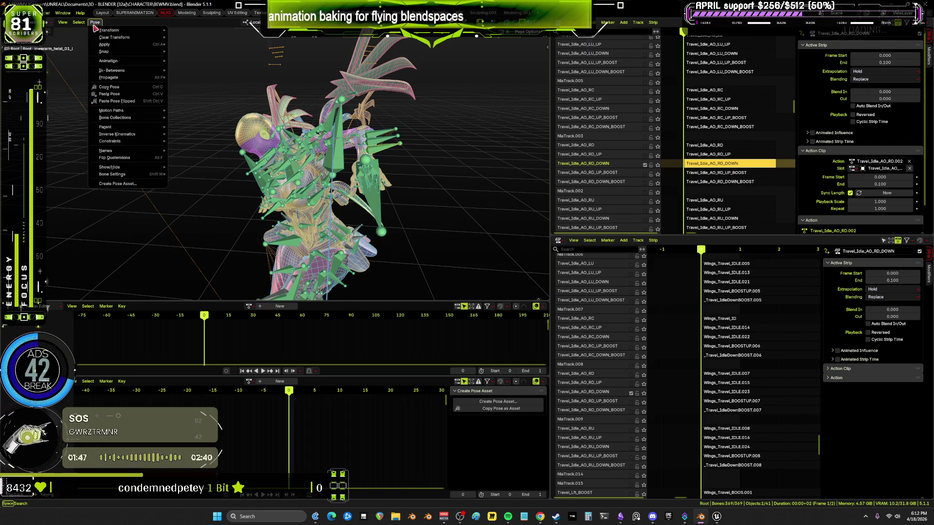
mouse_move(146, 60)
left_click(207, 101)
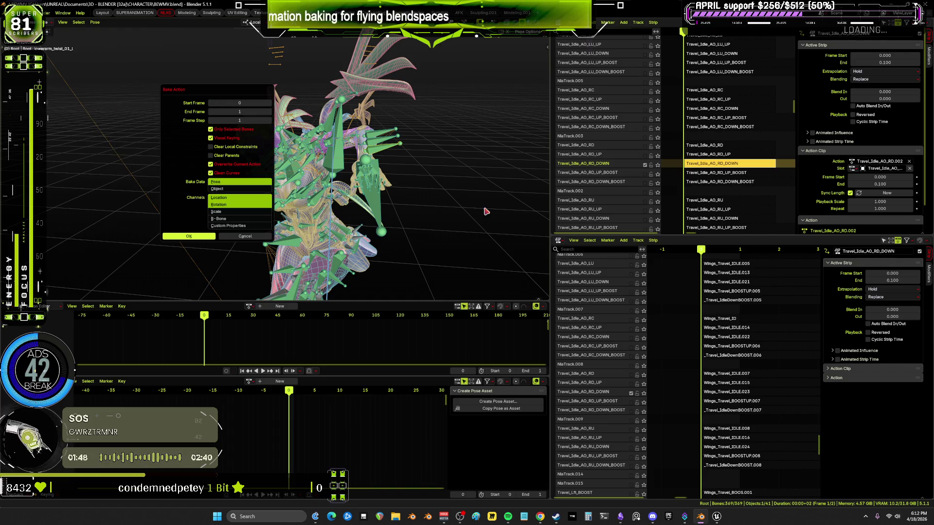
left_click(208, 234)
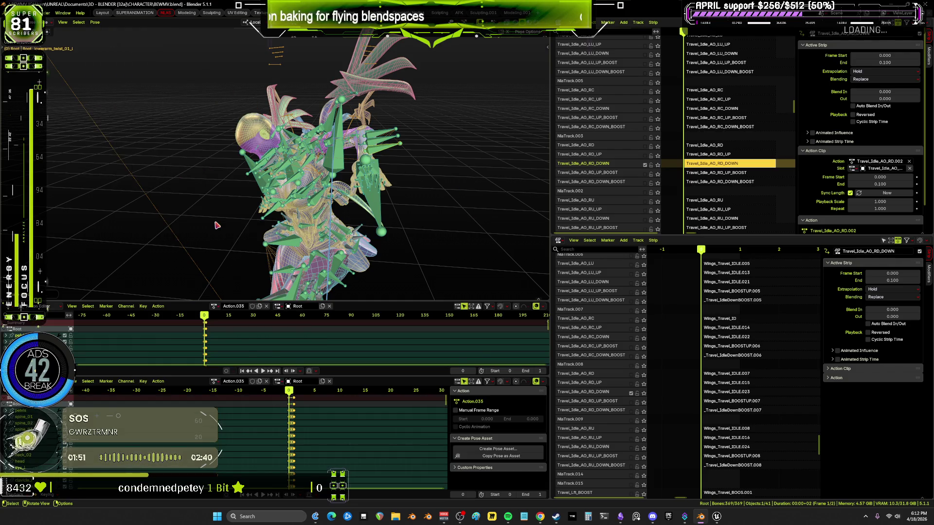
Unlink Action.035 and switch on the Travel_Idle_AO_RD_UP_BOOST track.
left_click(266, 305)
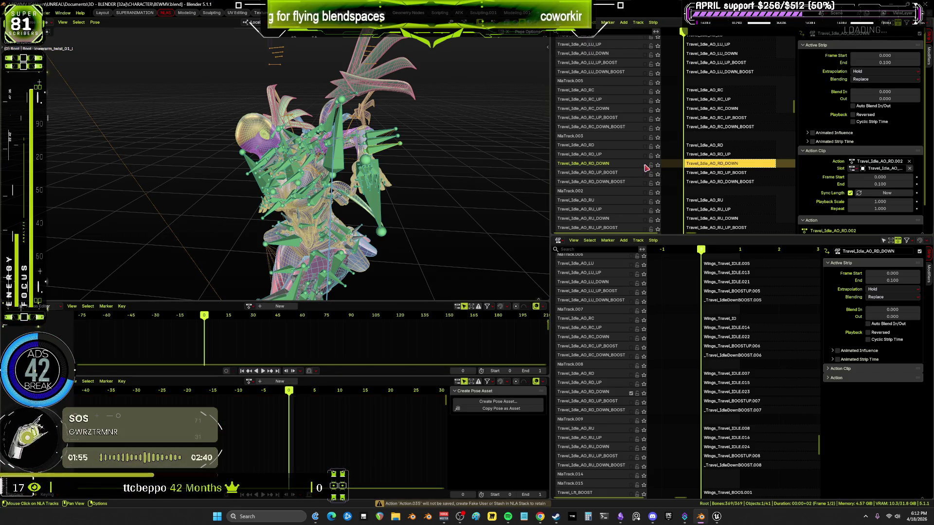
left_click(645, 175)
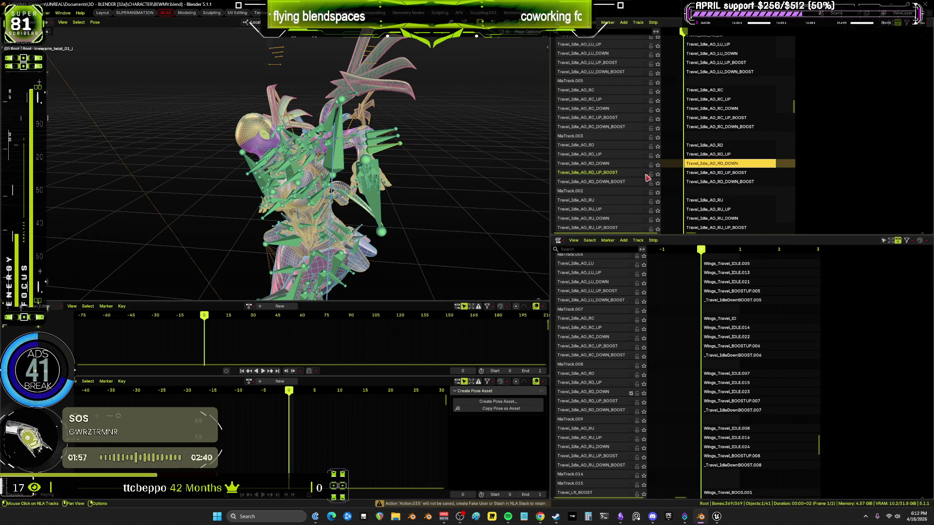
left_click(645, 174)
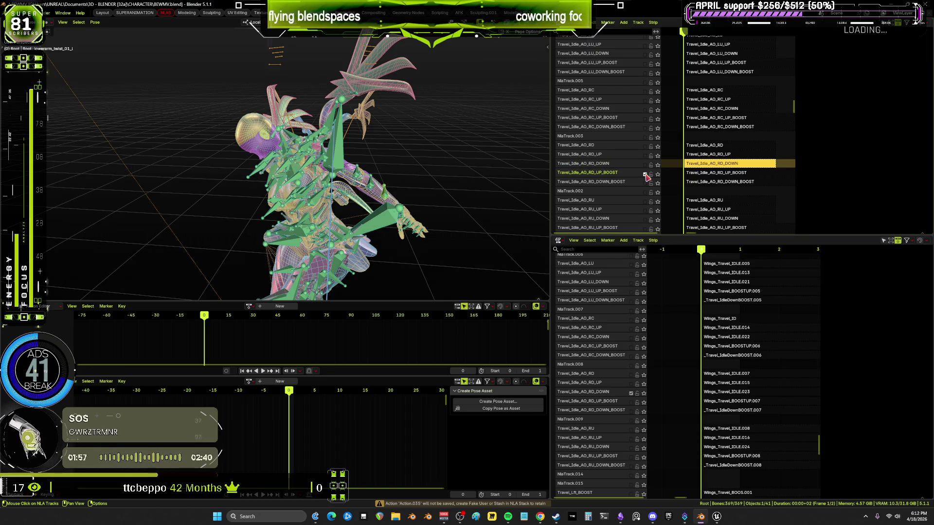
left_click(631, 403)
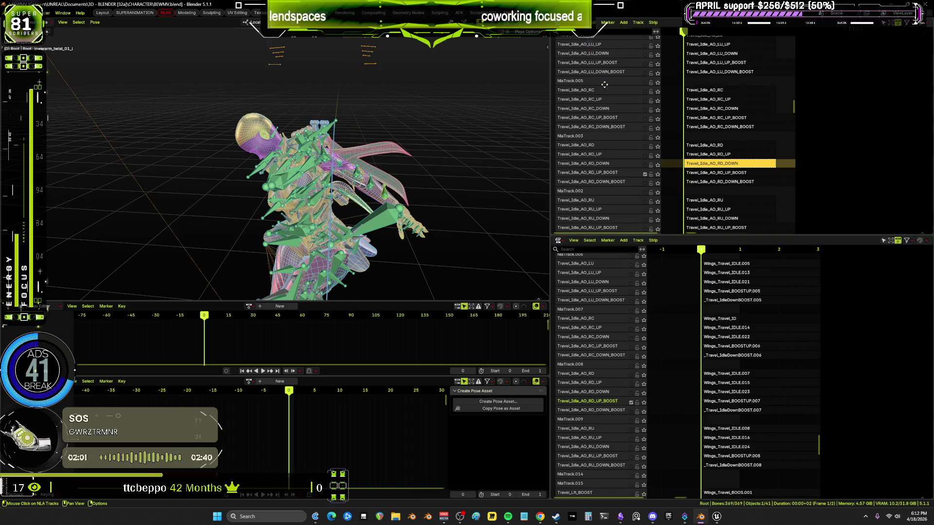
Switch on the enginesBoosting track, select the RD_UP_BOOST strip, and make ik_hand_l active.
scroll(604, 85, "up", 10)
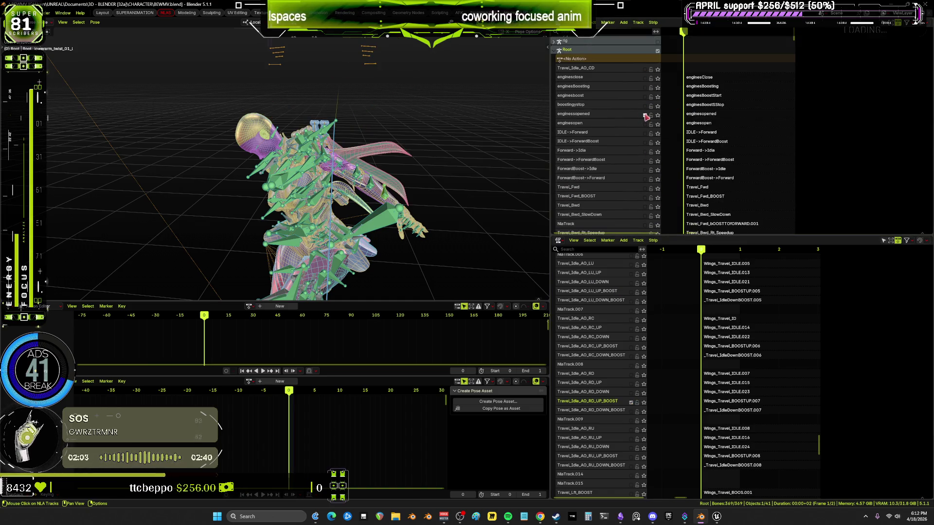
left_click(645, 88)
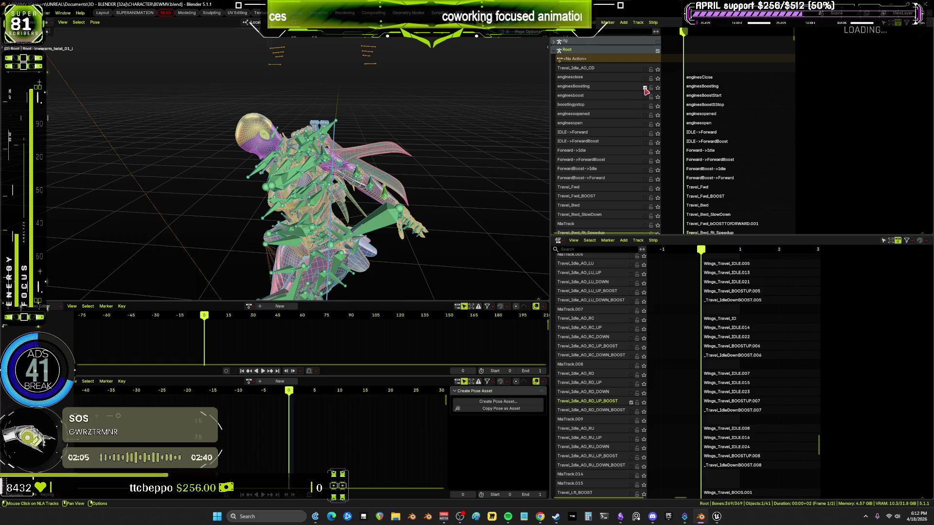
scroll(715, 136, "down", 15)
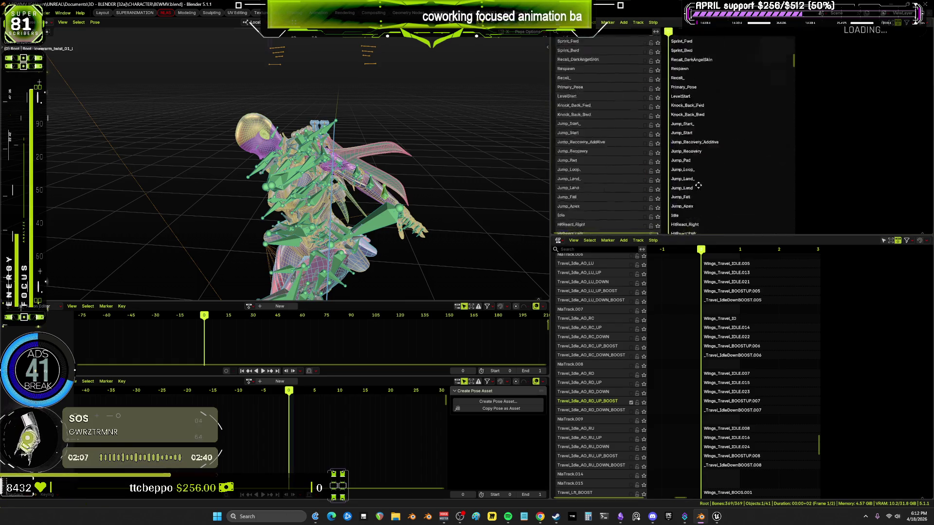
scroll(695, 128, "down", 10)
left_click(713, 110)
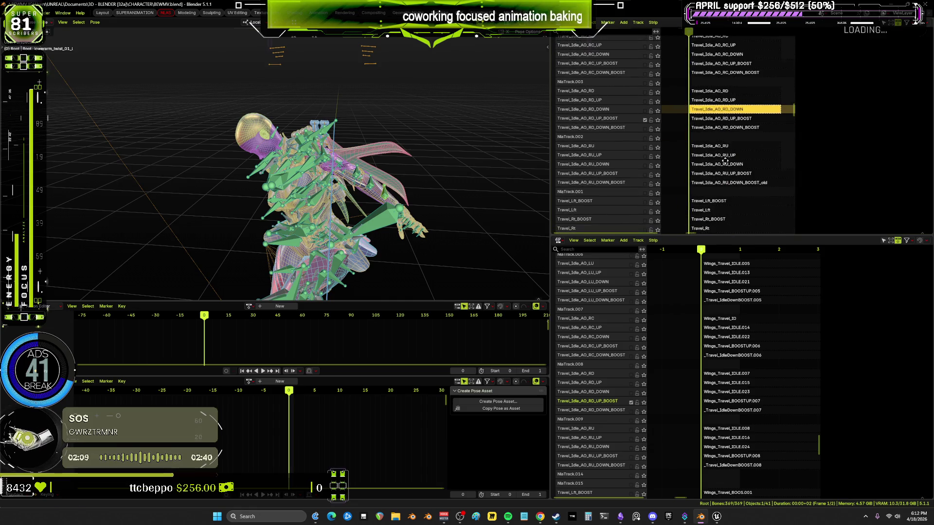
left_click(698, 118)
key("n")
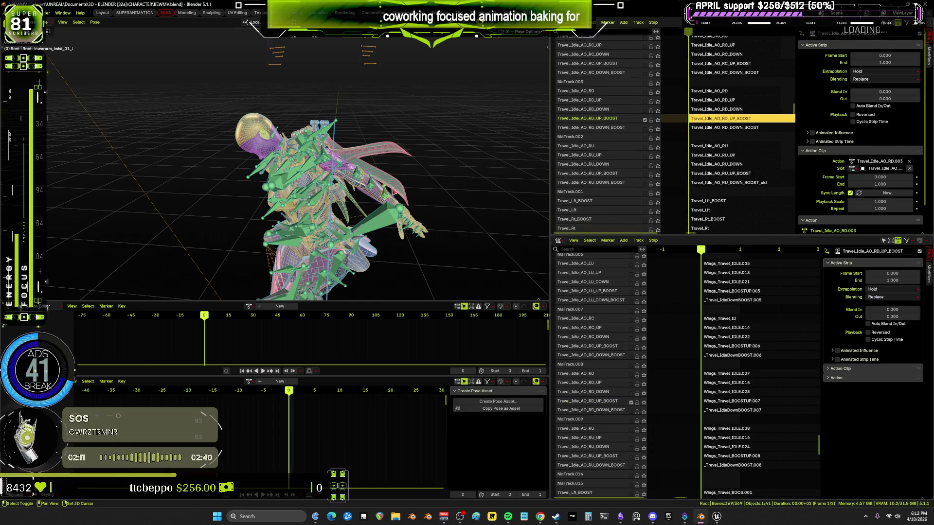
left_click(379, 182)
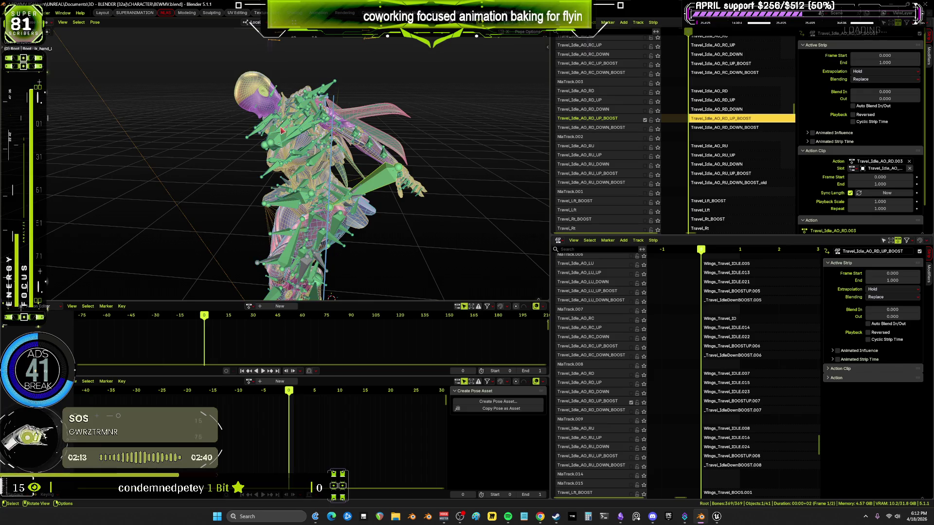
Bake the pose into Action.036, unlink it, and switch on Travel_Idle_AO_RD_DOWN_BOOST.
left_click(96, 23)
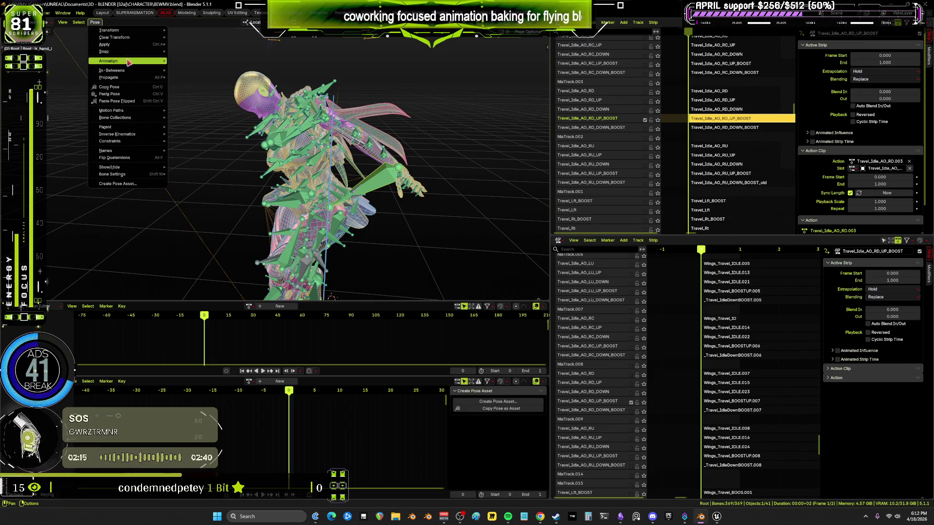
mouse_move(128, 62)
left_click(196, 100)
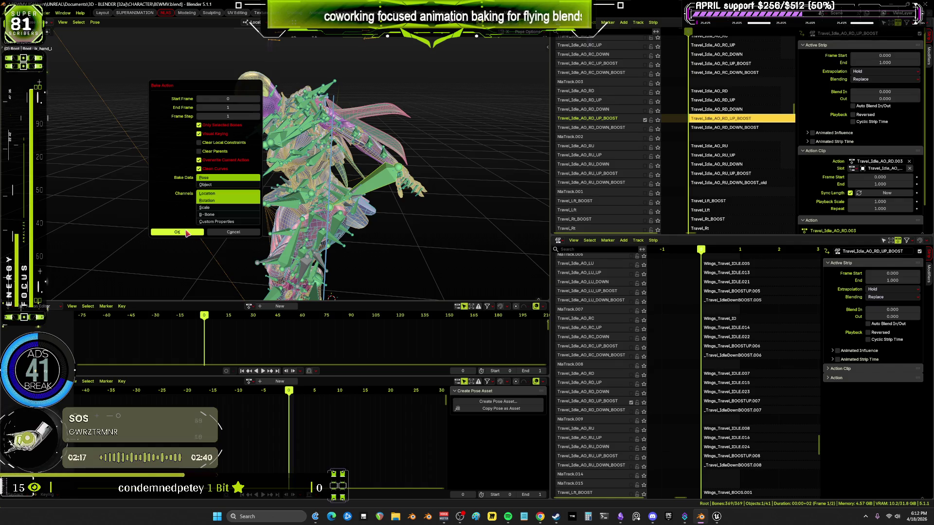
left_click(187, 232)
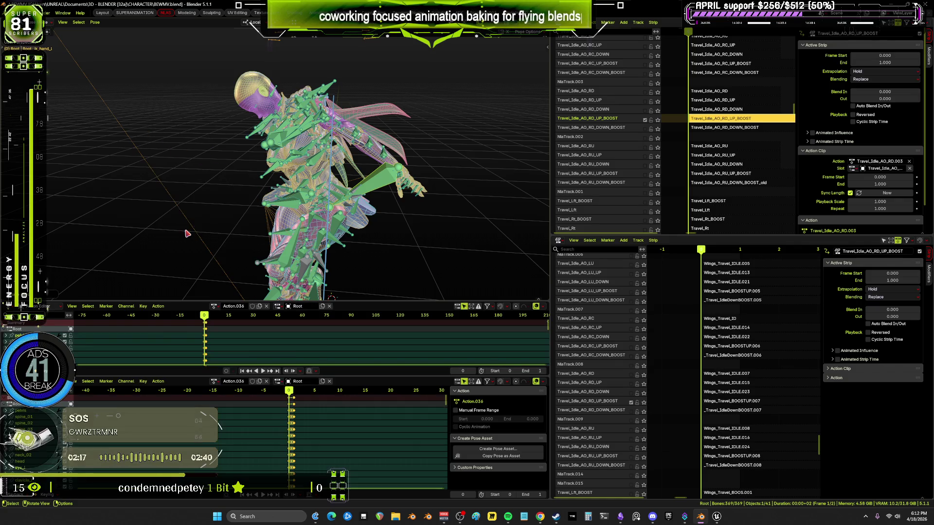
left_click(266, 306)
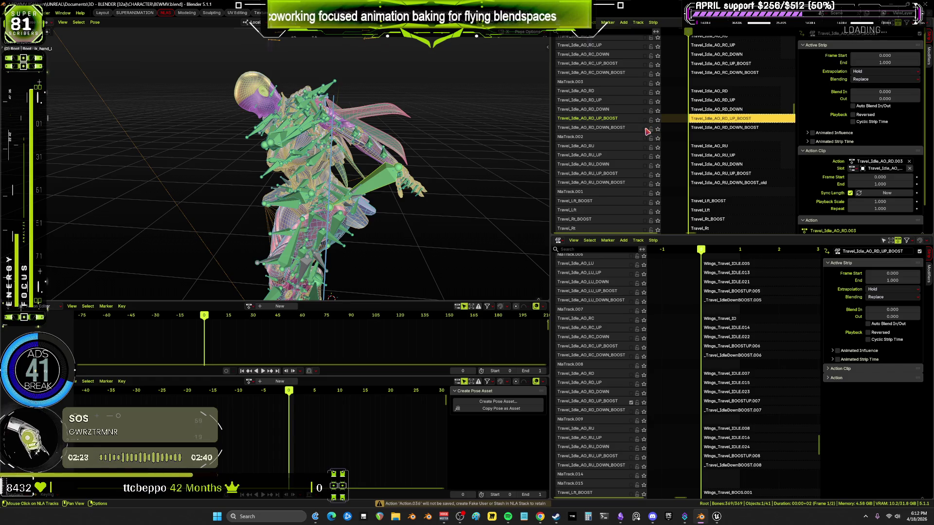
left_click(645, 129)
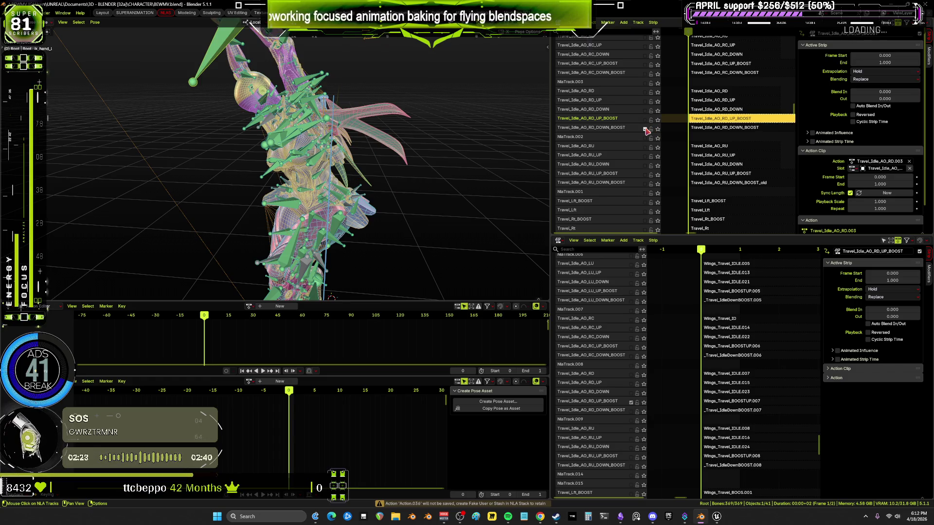
Solo the RD_DOWN_BOOST track, bake its pose into Action.037, and unlink it.
left_click(632, 412)
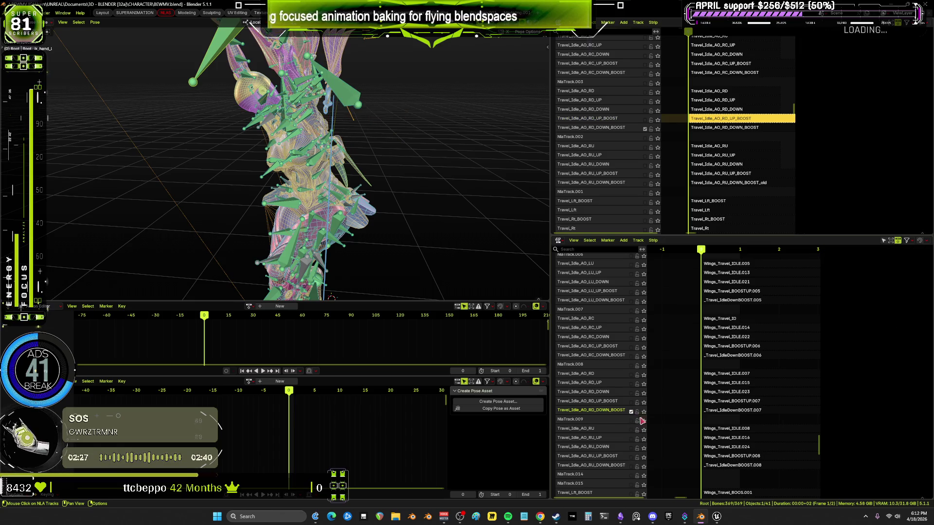
left_click(714, 128)
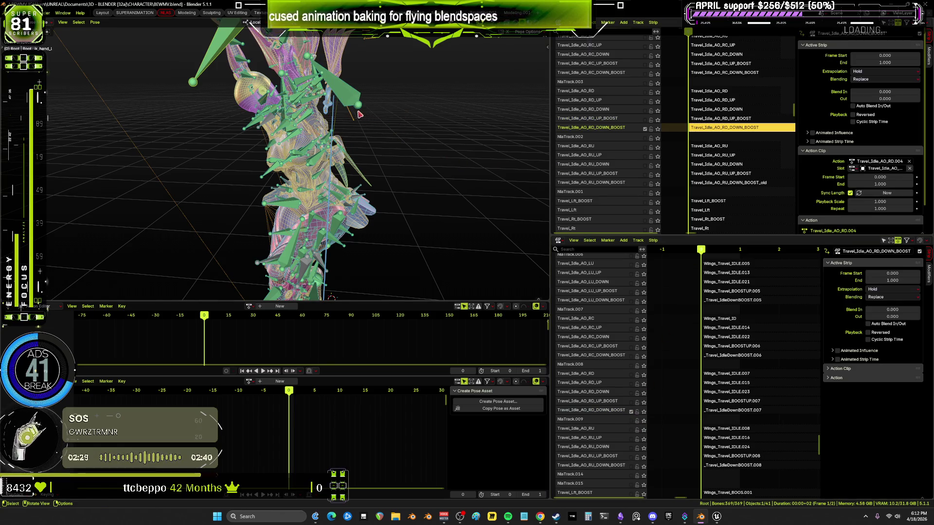
middle_click_drag(360, 115, 358, 101)
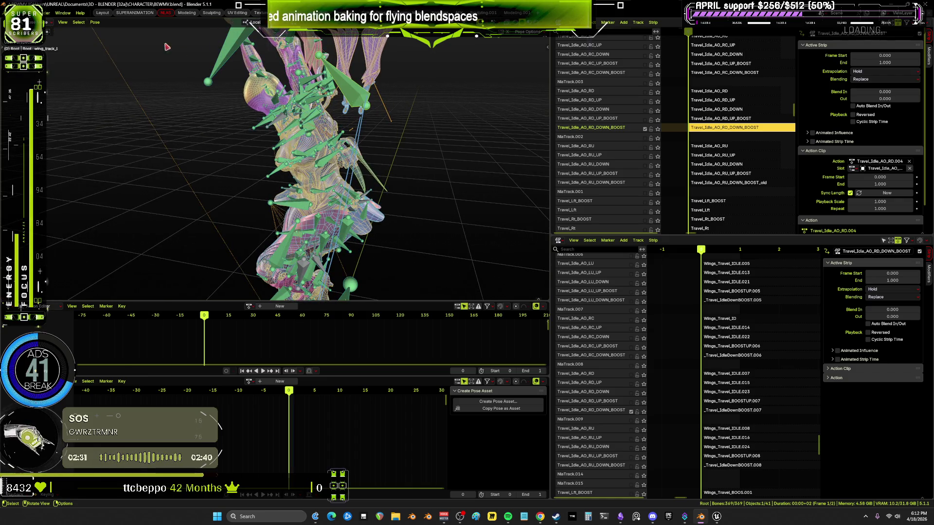
left_click(95, 22)
mouse_move(113, 60)
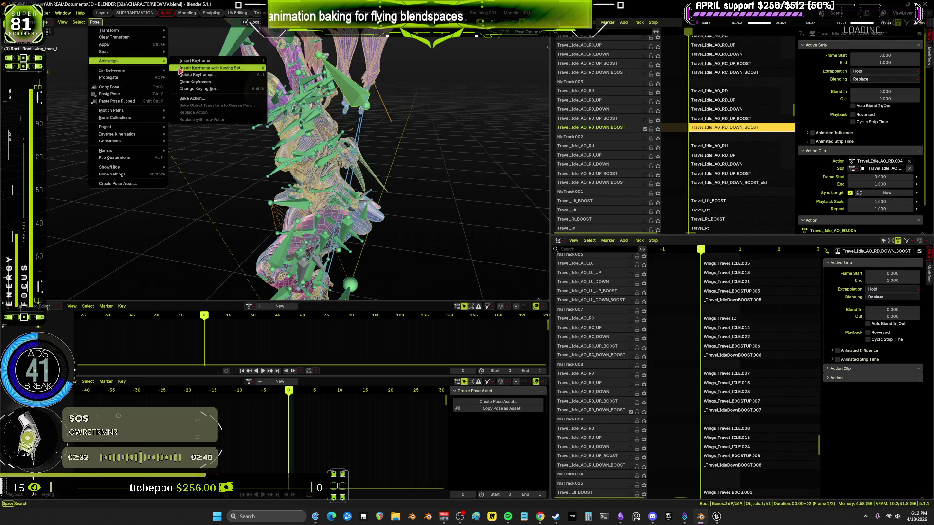
left_click(205, 90)
left_click(199, 235)
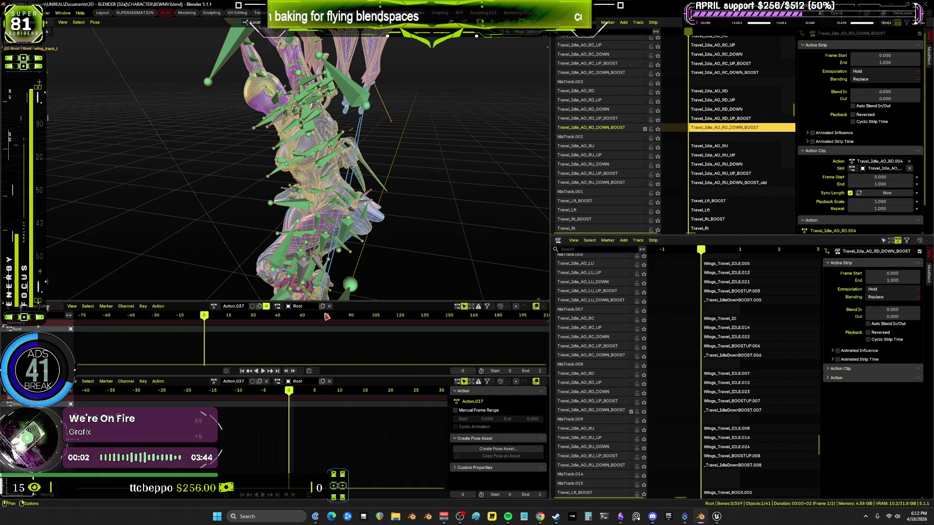
left_click(266, 307)
Move the solo to Travel_Idle_AO_RU_DOWN_BOOST and select its _old strip.
scroll(649, 160, "down", 2)
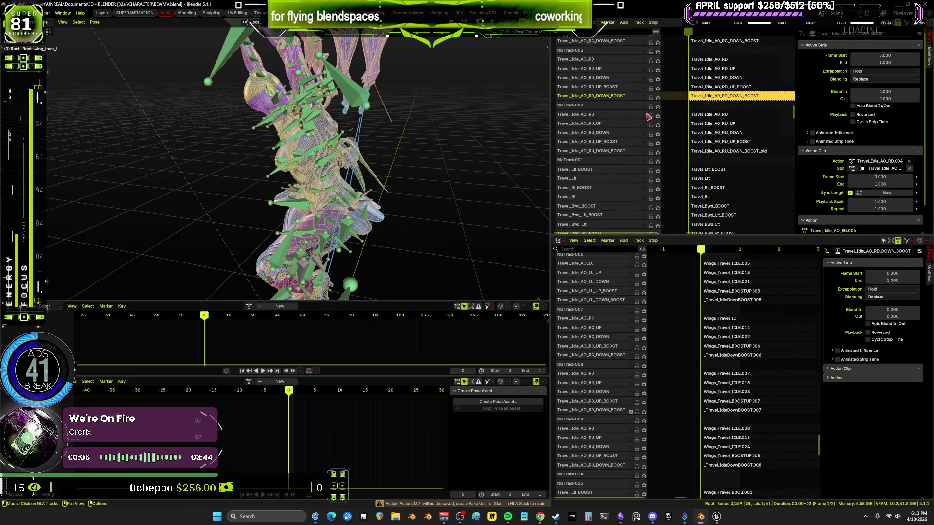
left_click(645, 116)
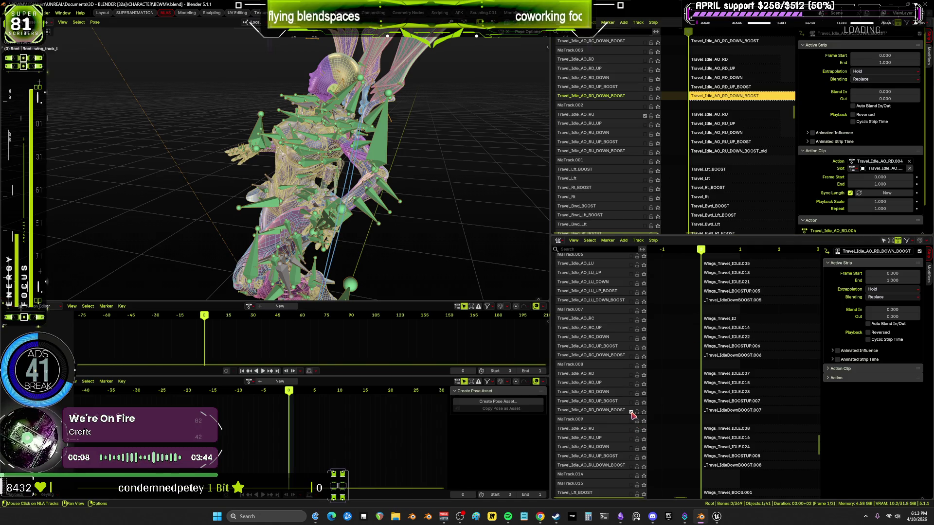
left_click(644, 152)
left_click(631, 411)
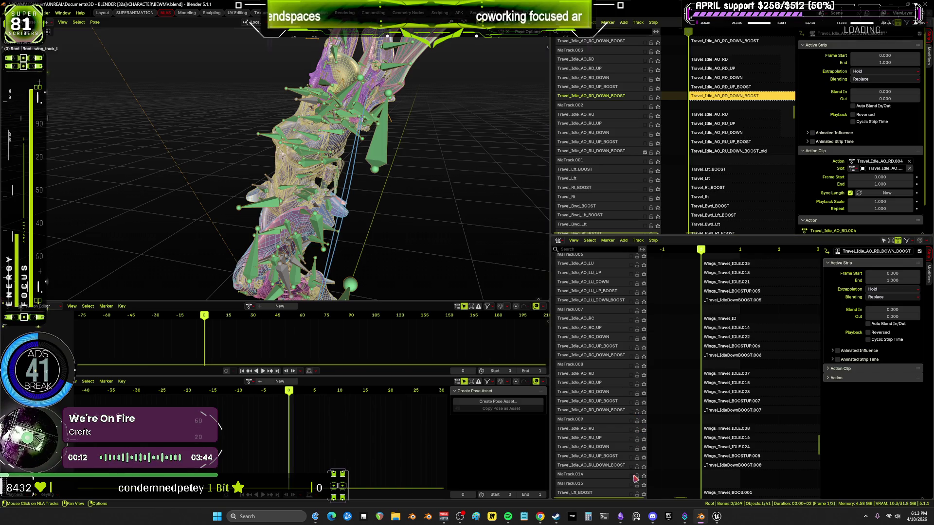
left_click(631, 467)
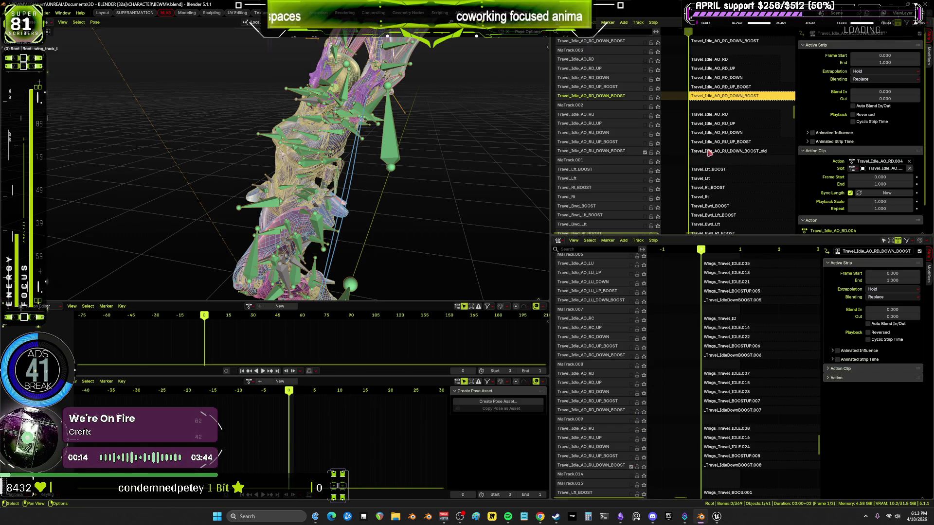
left_click(709, 152)
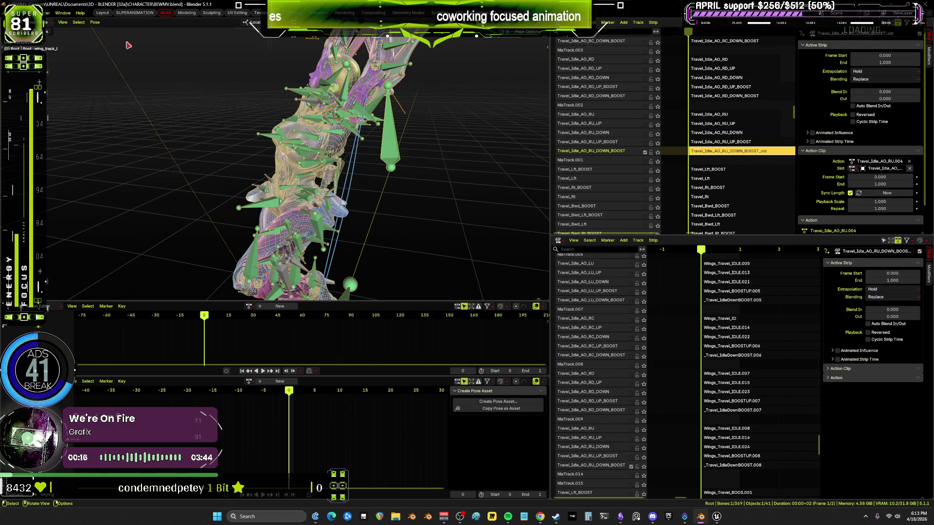
Select all bones and bake the RU_DOWN_BOOST pose into Action.038.
left_click(78, 22)
left_click(125, 61)
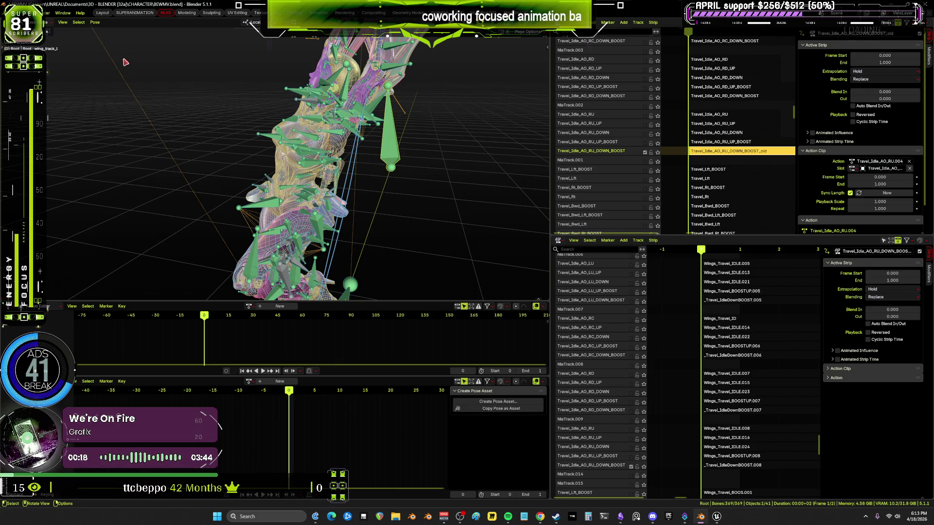
left_click(95, 22)
mouse_move(128, 61)
left_click(195, 99)
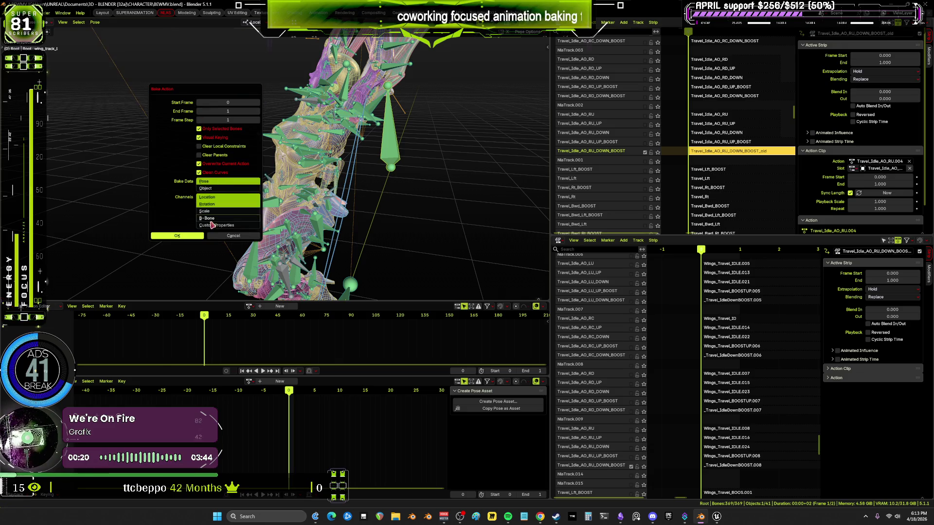
left_click(177, 235)
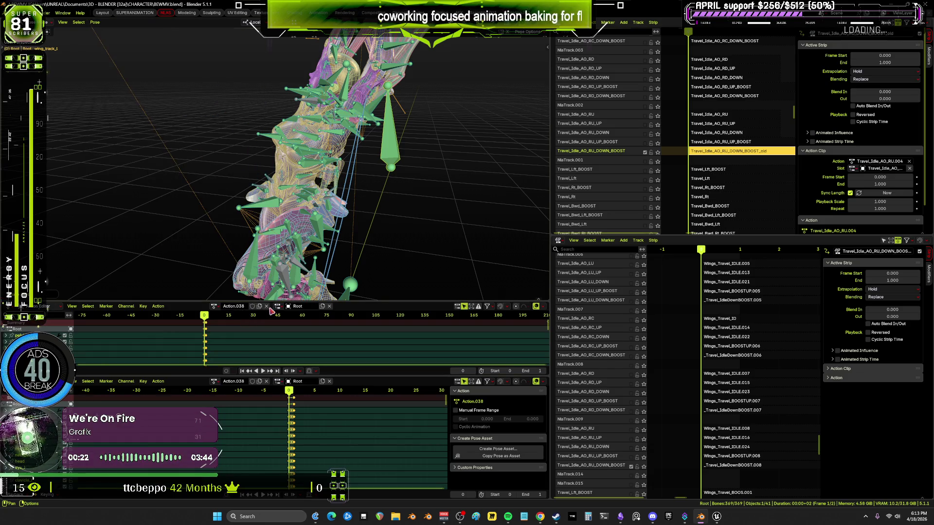
Solo RU_UP_BOOST, bake it into Action.039, unlink it, and solo the RU_DOWN track.
left_click(645, 143)
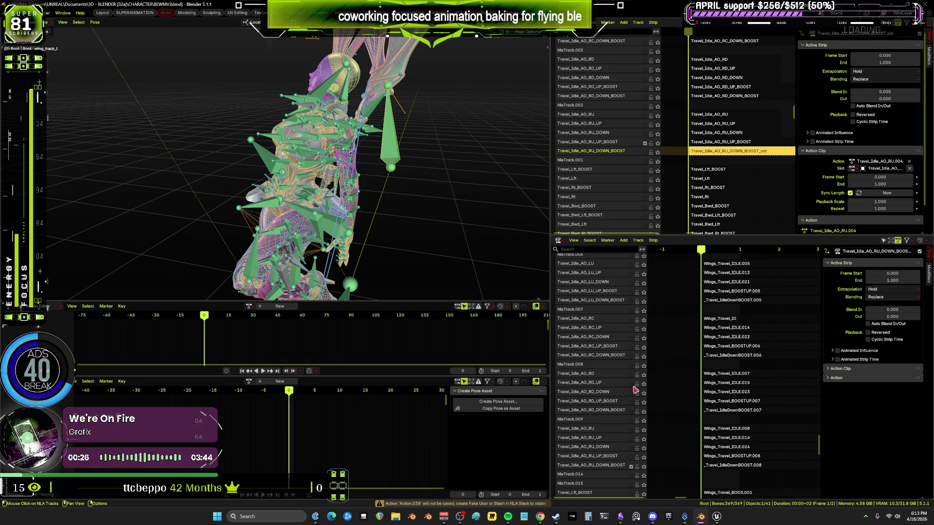
left_click(631, 457)
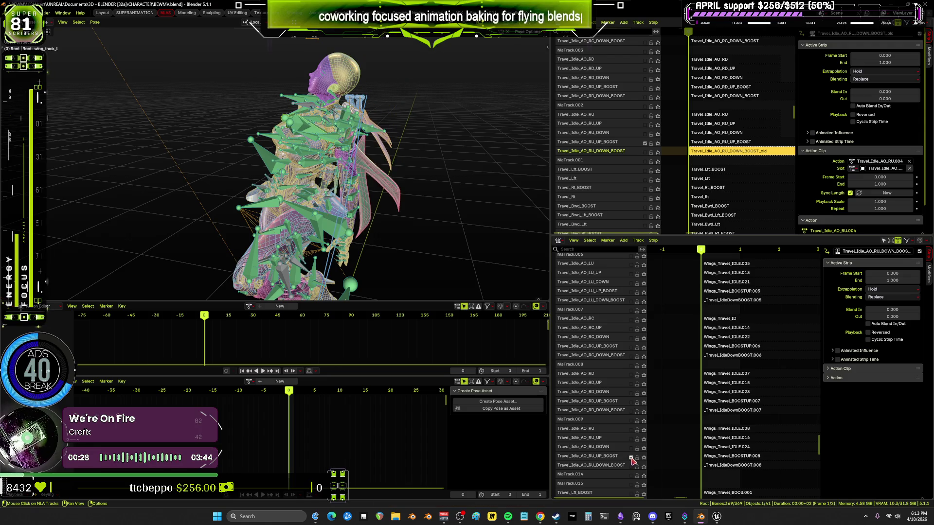
left_click(713, 141)
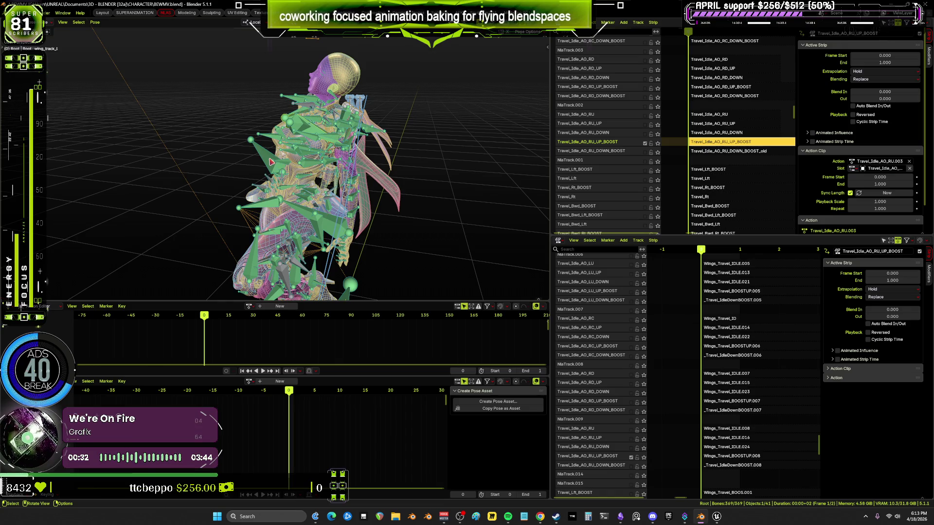
left_click(95, 22)
mouse_move(119, 62)
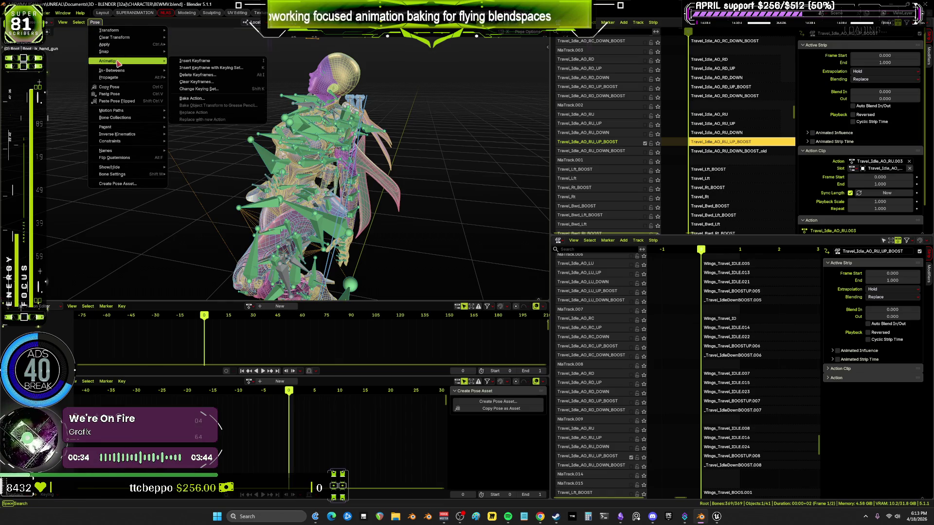
left_click(192, 98)
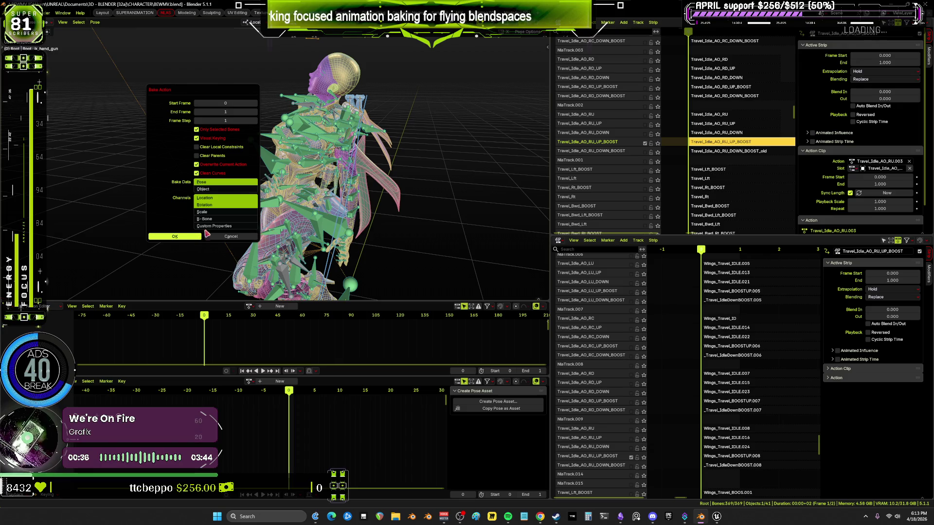
left_click(199, 237)
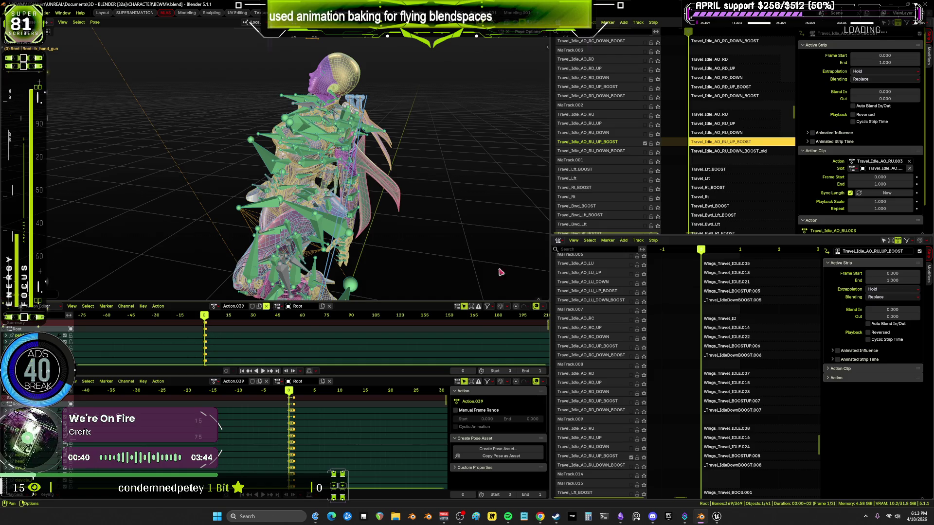
left_click(646, 142)
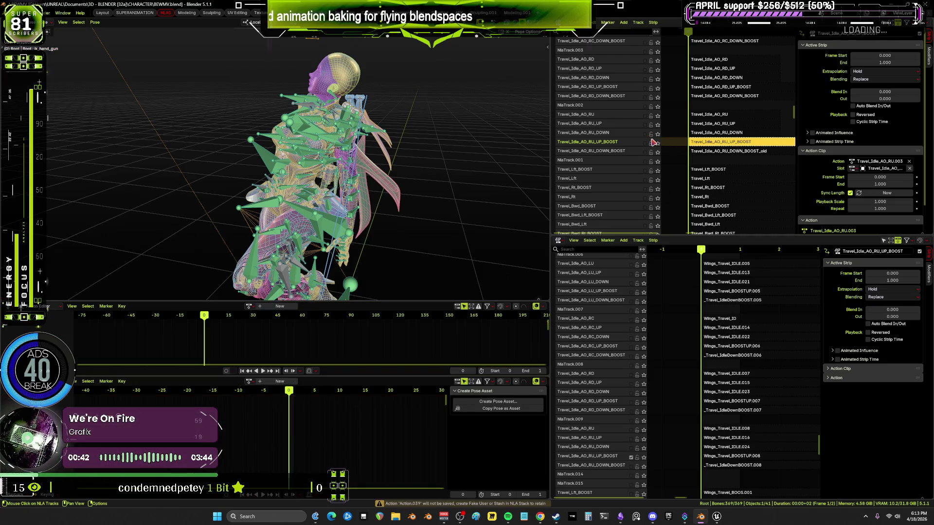
left_click(645, 134)
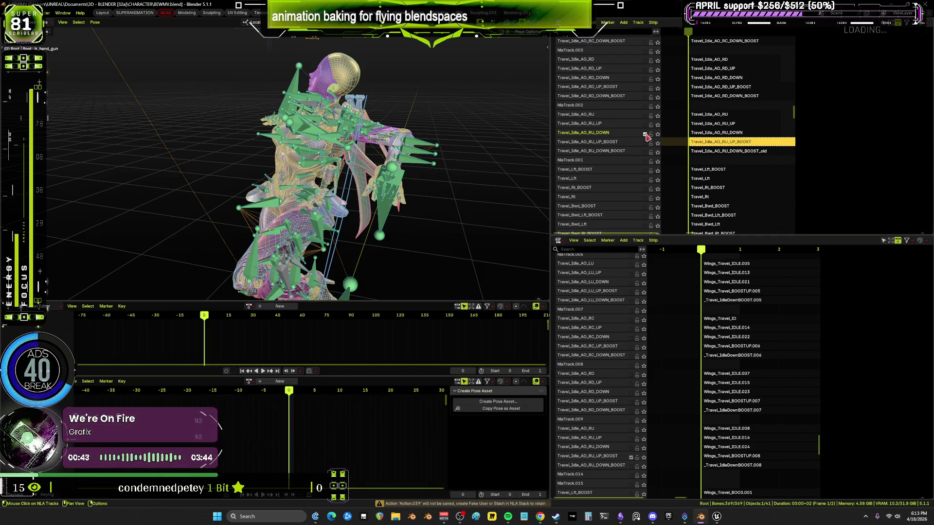
Make the RU_DOWN track active, select its strip, and bake the pose into Action.040.
left_click(636, 448)
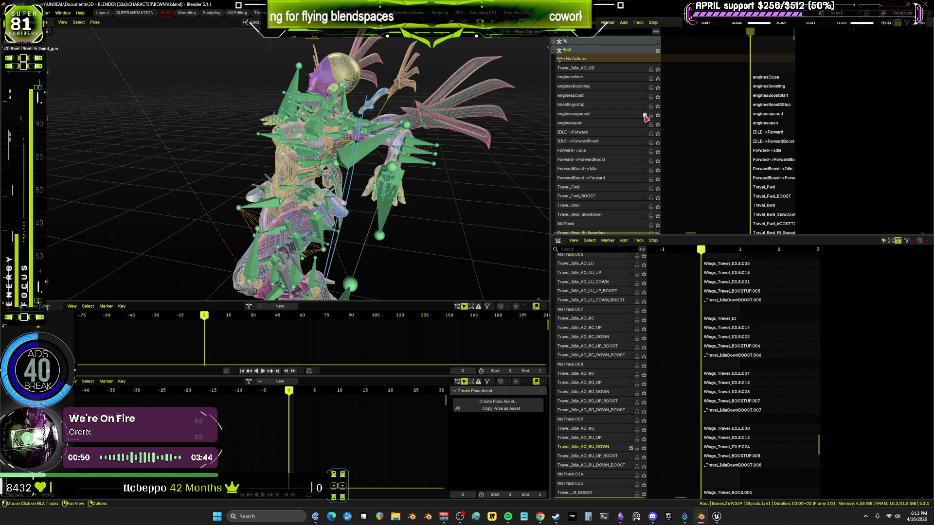
scroll(651, 146, "down", 15)
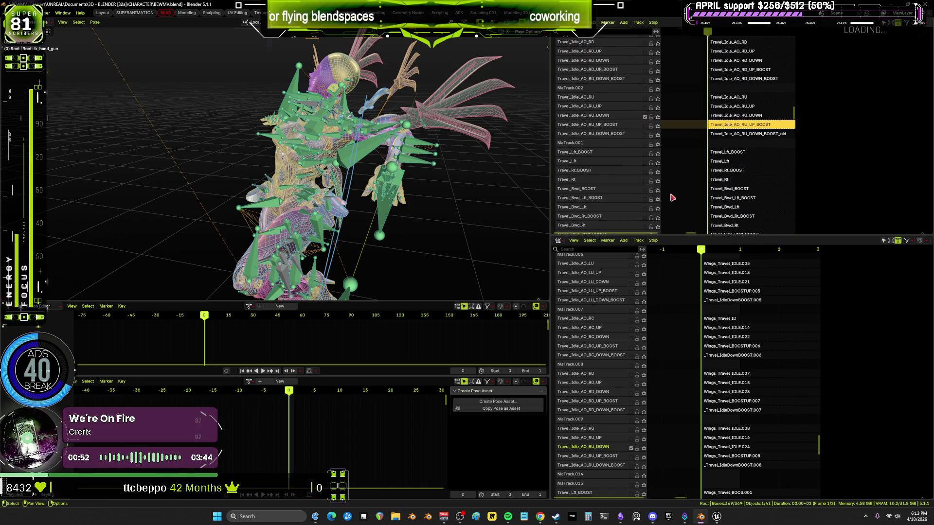
left_click(738, 117)
middle_click_drag(486, 170, 340, 163)
left_click(94, 21)
mouse_move(134, 62)
left_click(196, 100)
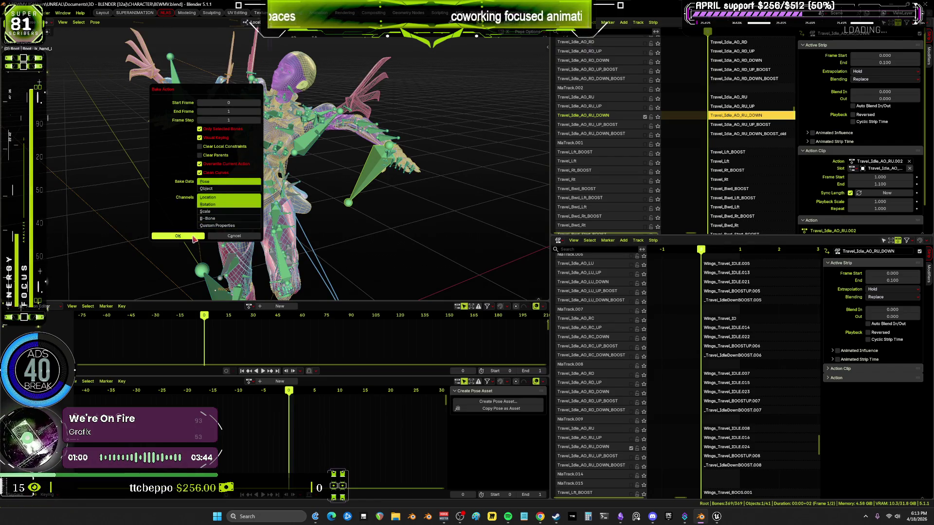
key("Return")
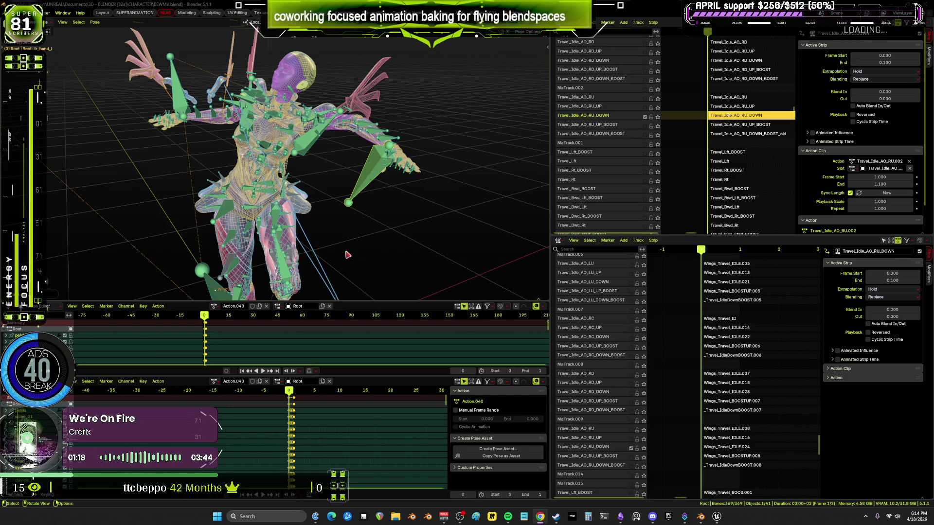
Unlink Action.040, solo Travel_Idle_AO_RU_UP, reframe the track list, and select Travel_Idle_AO_RU.
middle_click_drag(466, 207, 330, 284)
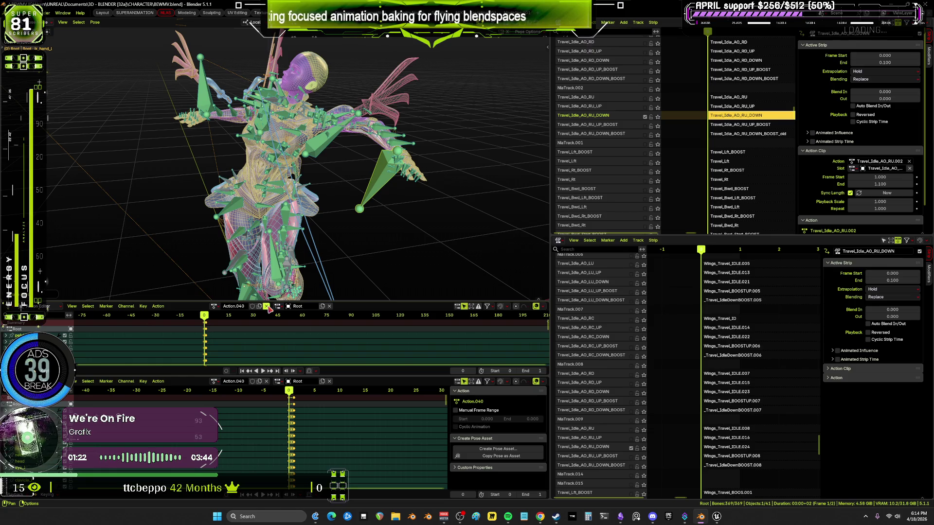
left_click(266, 306)
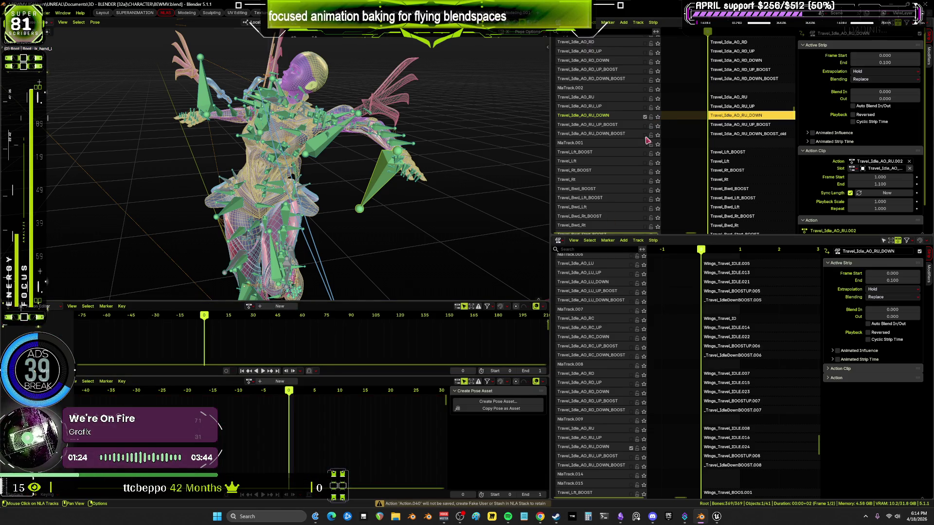
left_click(632, 440)
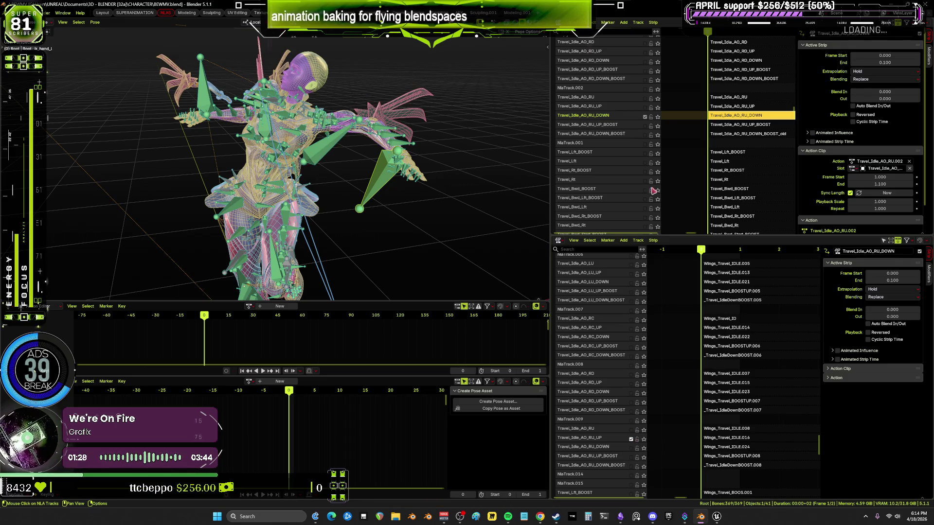
left_click(645, 108)
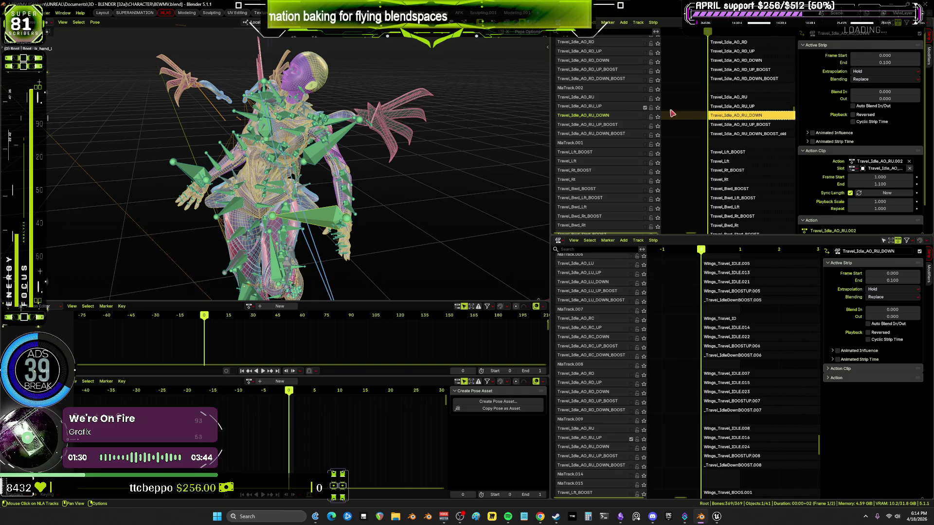
key("Home")
middle_click_drag(676, 226, 718, 236)
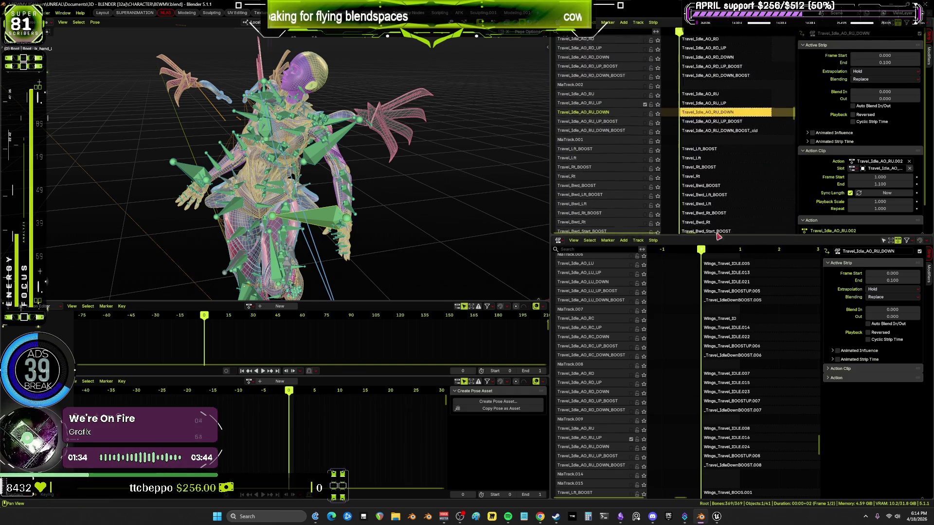
left_click(716, 96)
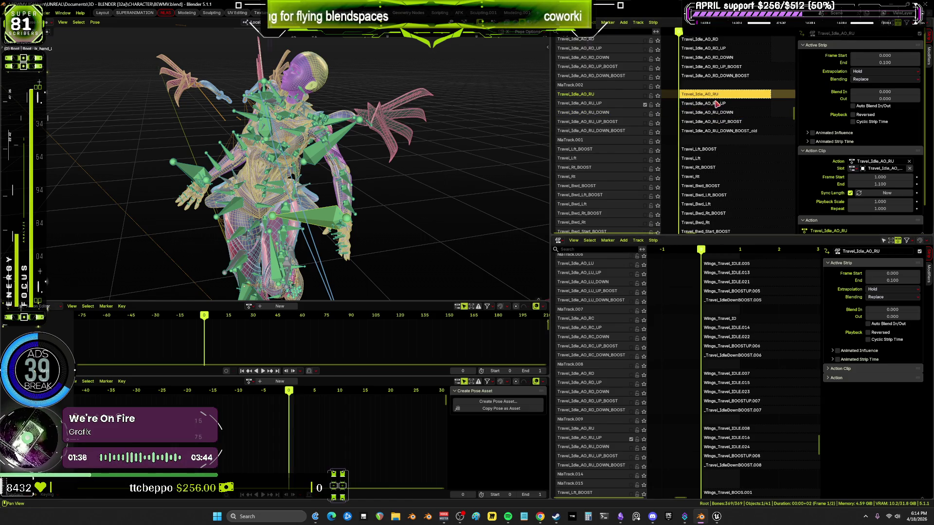
Select the Travel_Idle_AO_RU_UP strip and bake it into a new action.
left_click(716, 104)
left_click(324, 154)
left_click(95, 22)
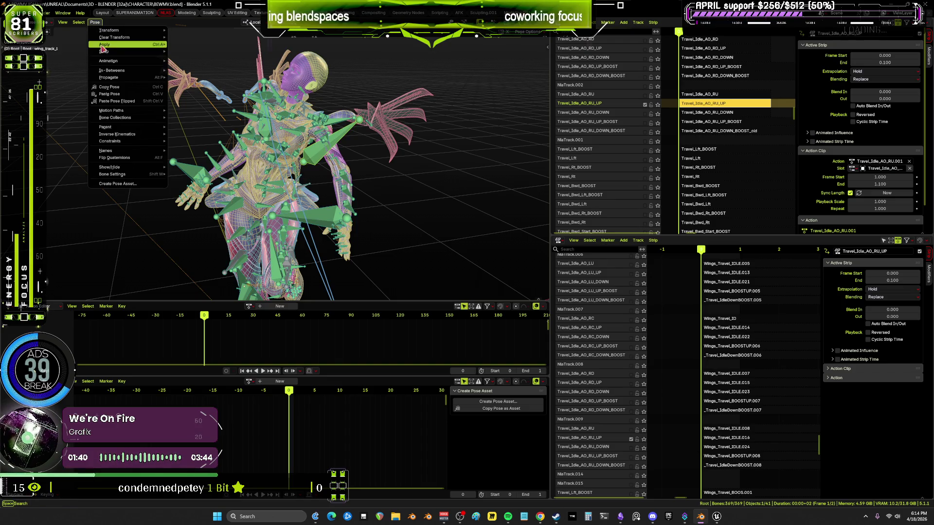
mouse_move(129, 61)
left_click(200, 98)
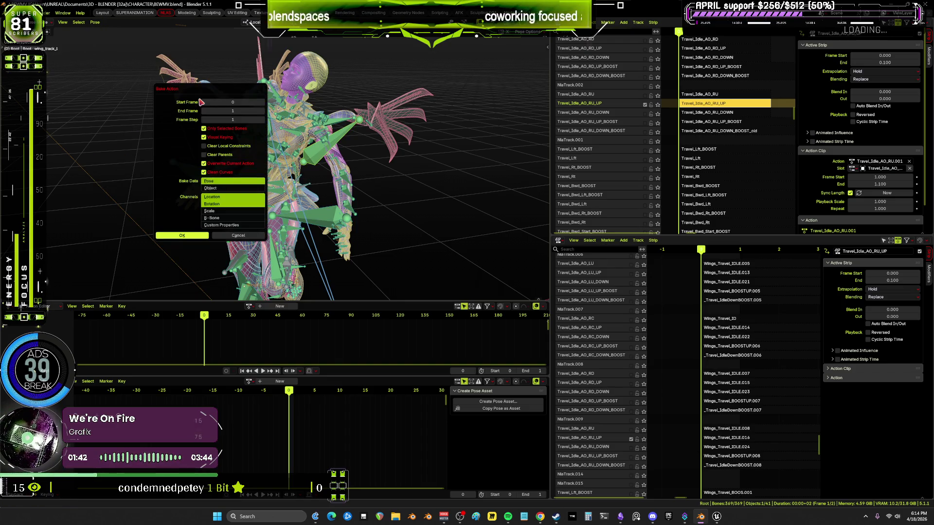
key("Return")
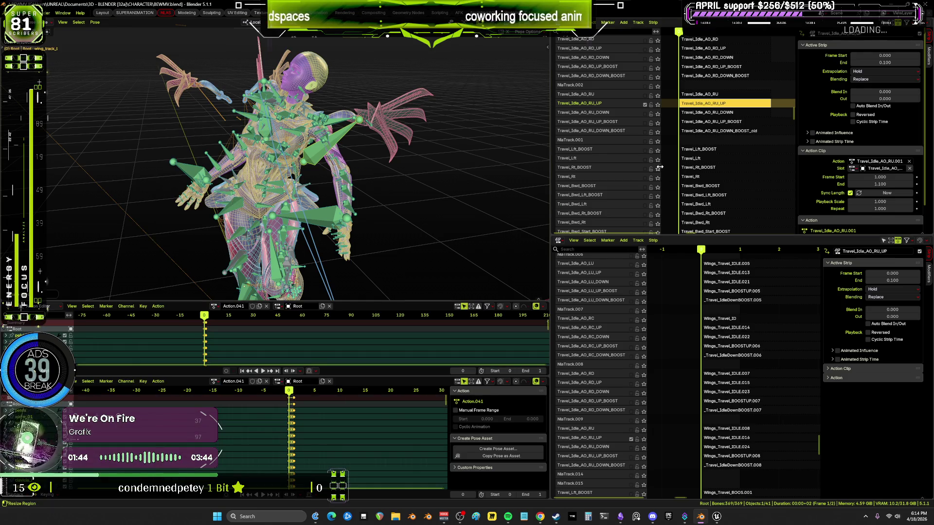
Make Travel_Idle_AO_RU active, bake its pose into Action.041, and unlink it.
left_click(633, 432)
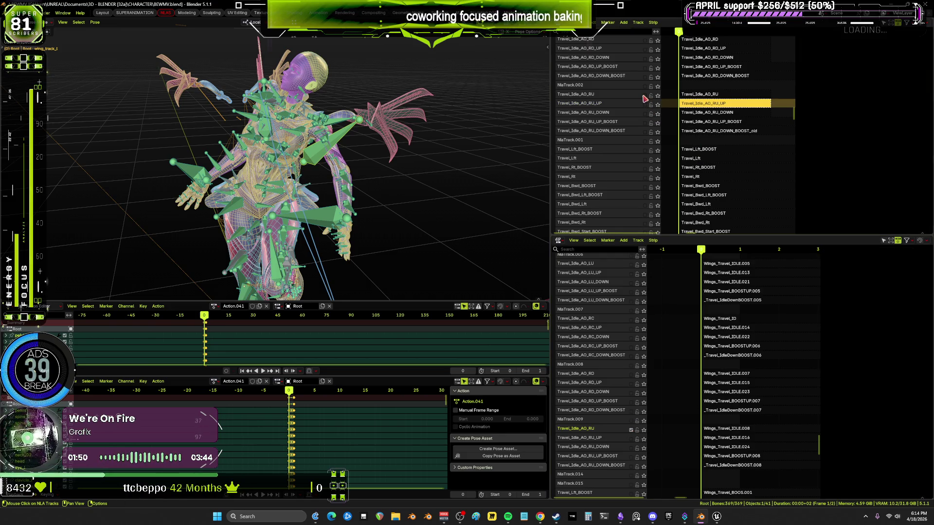
left_click(695, 95)
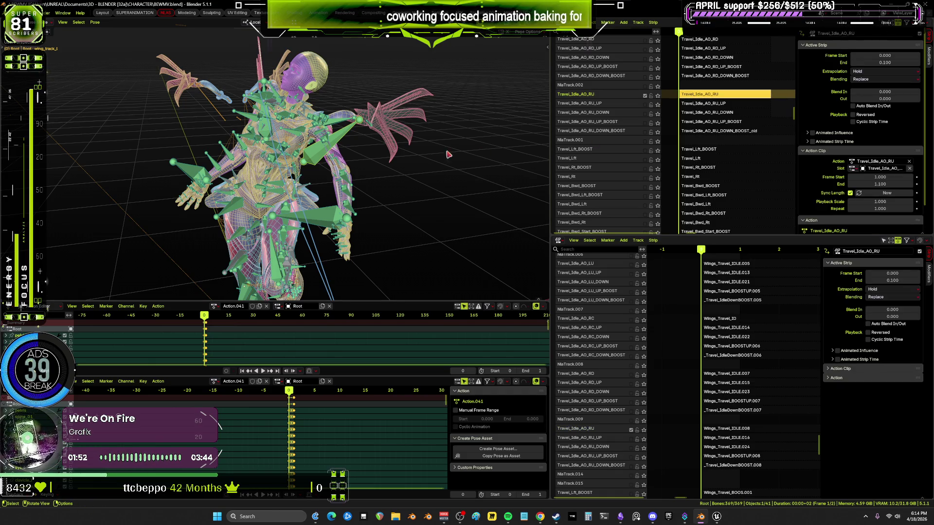
left_click(95, 22)
mouse_move(139, 63)
left_click(199, 99)
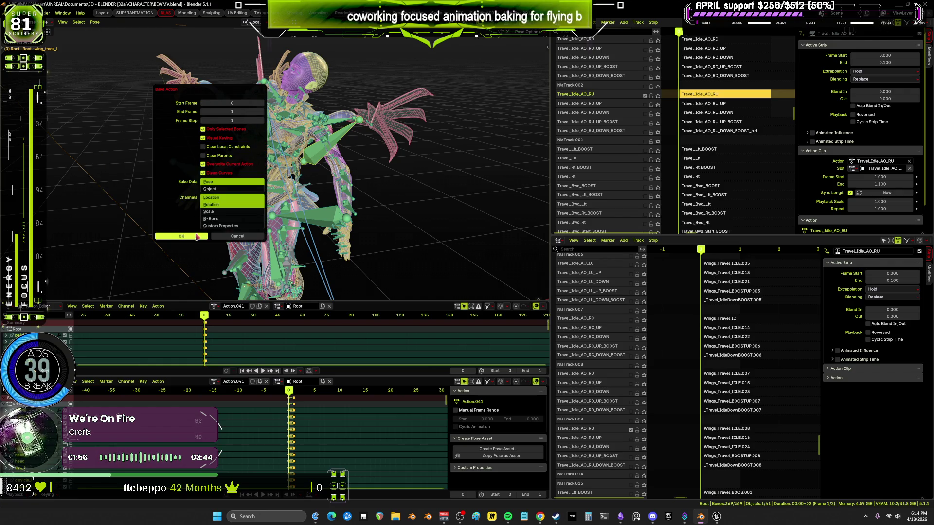
left_click(191, 238)
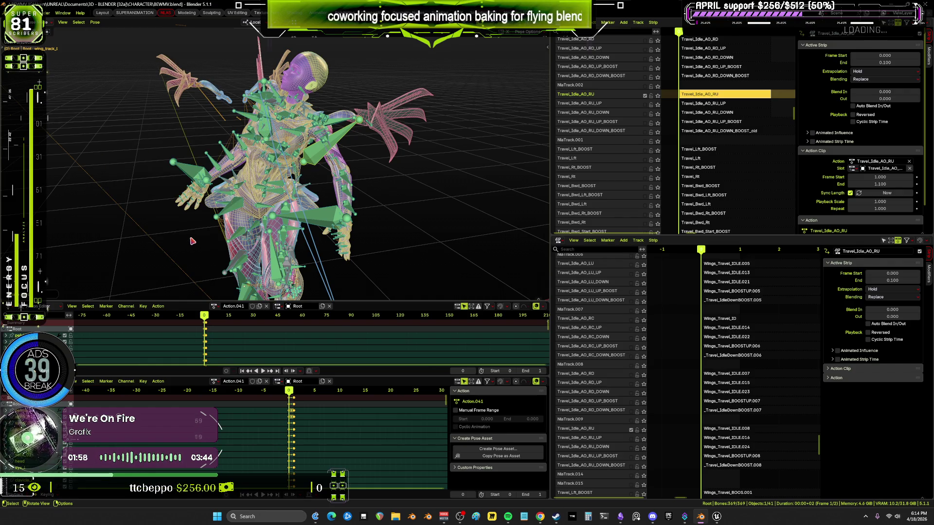
left_click(266, 306)
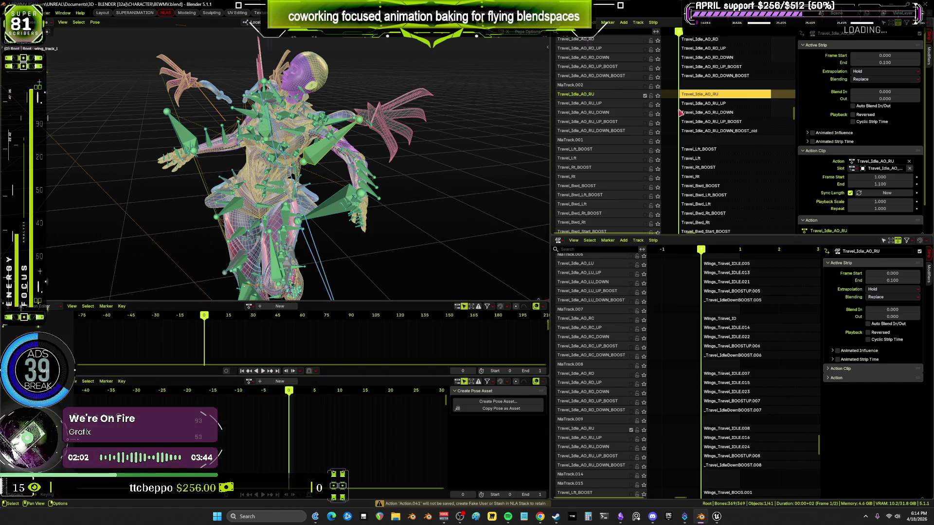
mouse_move(632, 432)
middle_mouse_down()
mouse_move(646, 424)
mouse_move(662, 450)
mouse_move(699, 428)
middle_mouse_up()
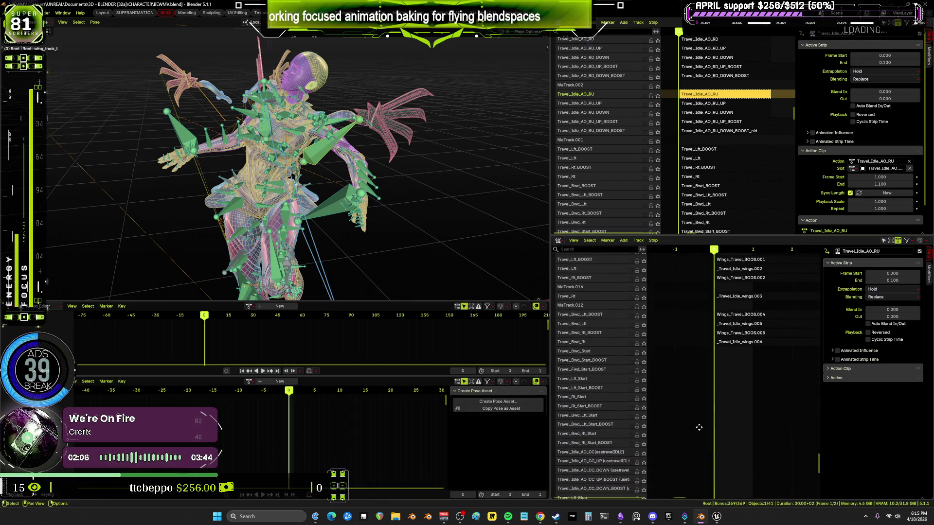
Save BEWMV.blend, scroll the NLA list back to the first tracks, and switch to Unreal Engine.
left_click(11, 12)
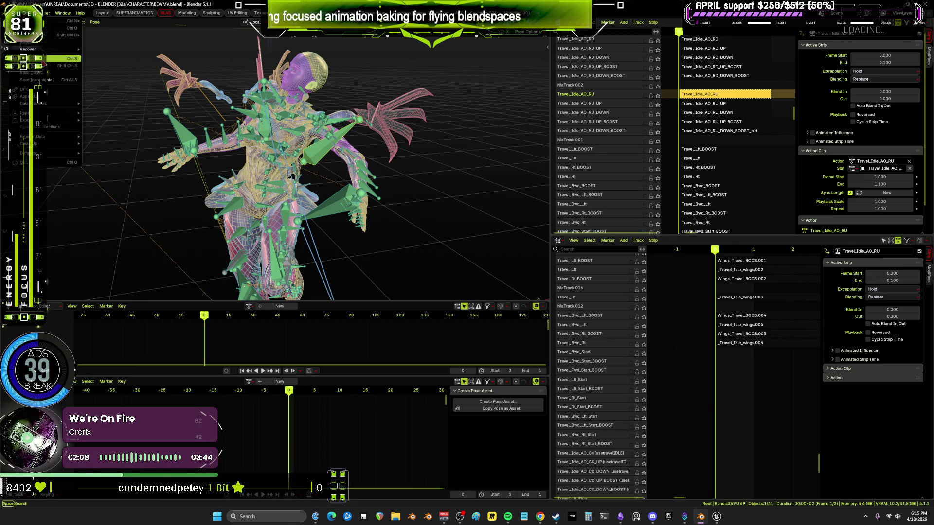
key("ctrl+s")
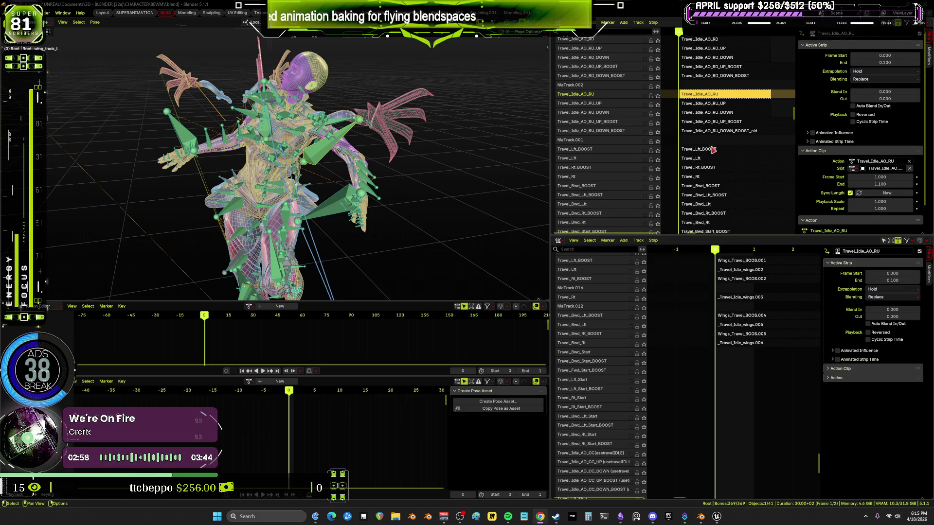
mouse_move(756, 101)
middle_mouse_down()
mouse_move(741, 86)
mouse_move(762, 177)
middle_mouse_up()
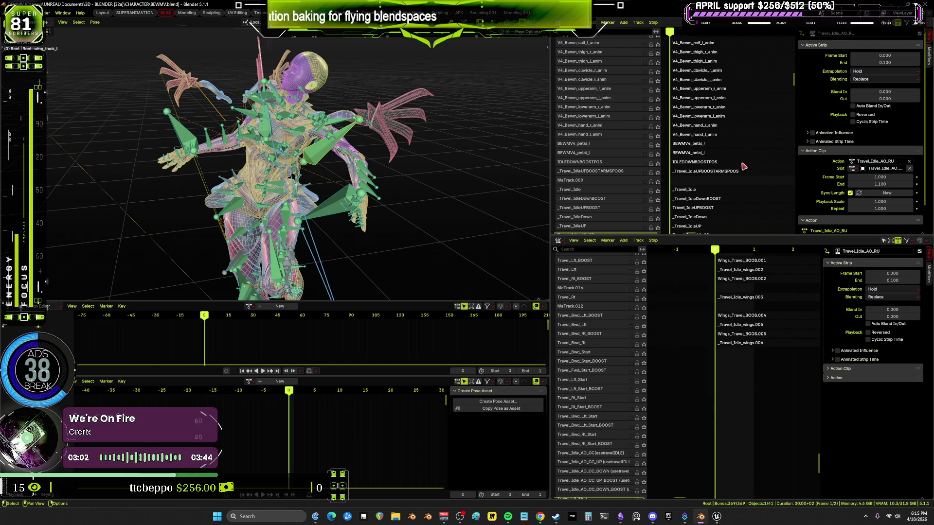
scroll(738, 154, "up", 6)
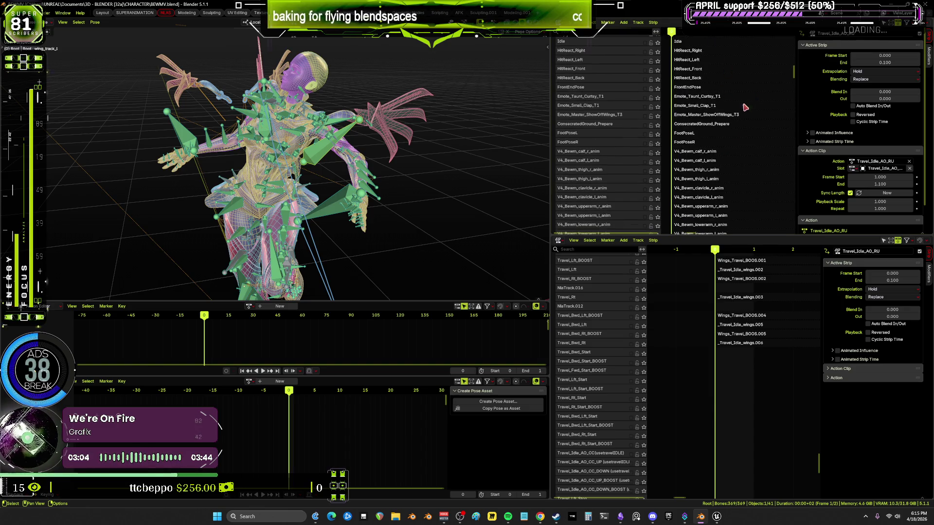
left_click(716, 516)
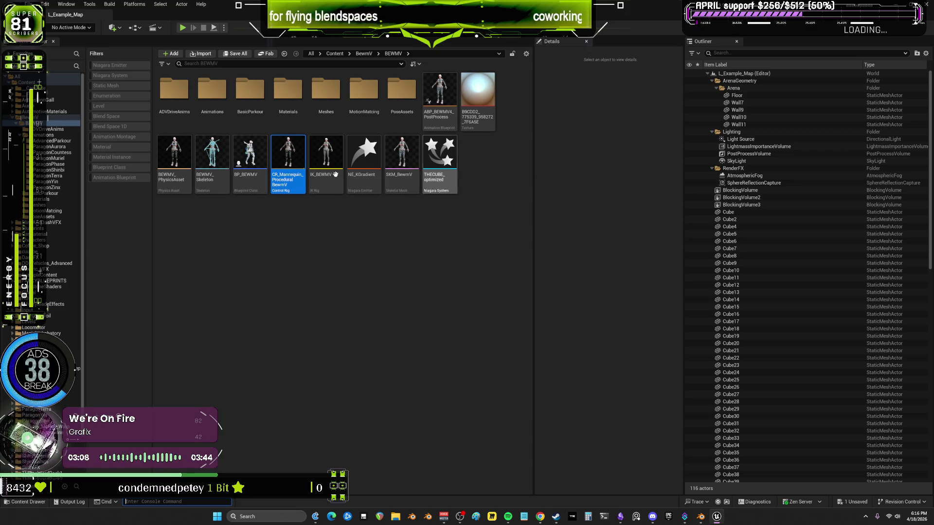
Open the BP_BEWMV Blueprint, show its Viewport, and browse to its anim blueprint asset.
left_click(252, 162)
double_click(252, 161)
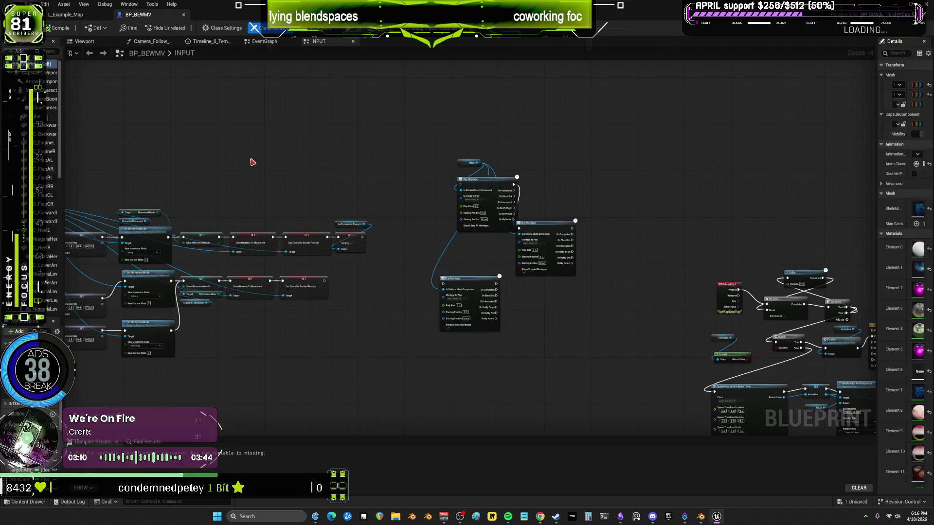
left_click(84, 42)
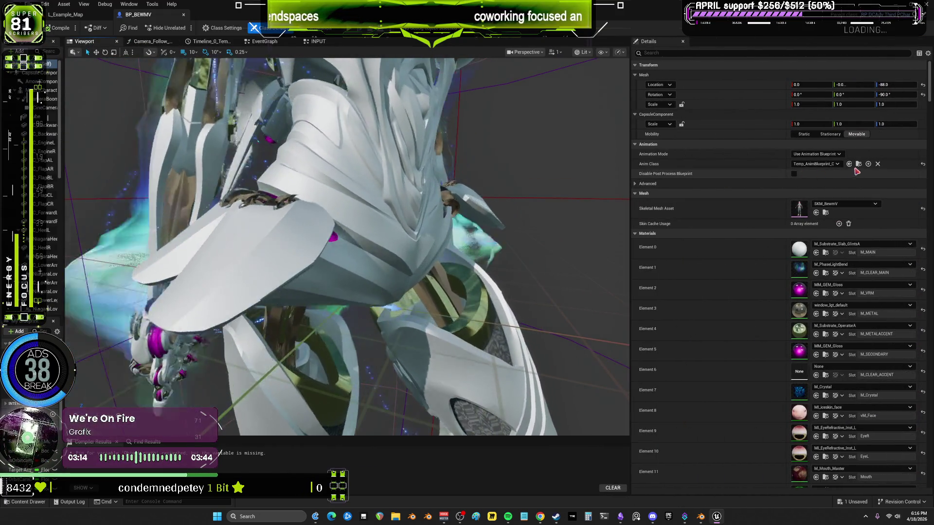
left_click(65, 15)
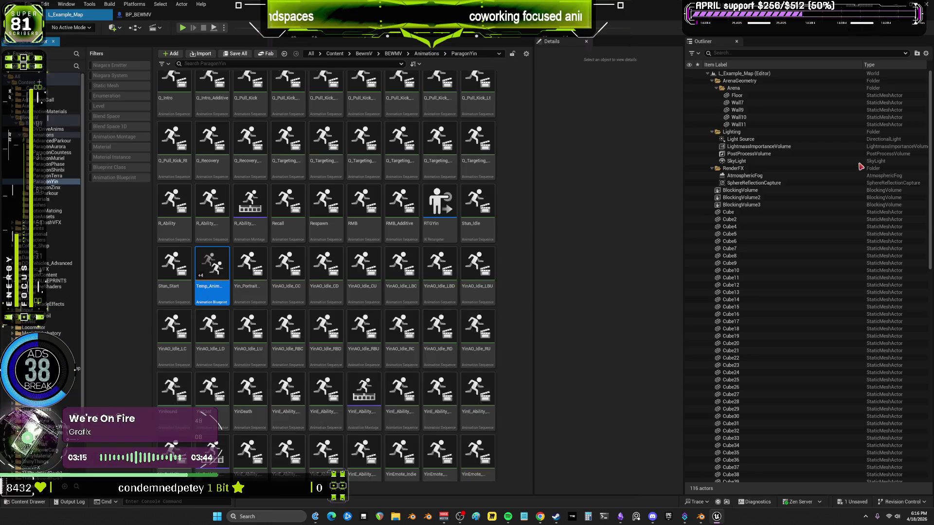
double_click(213, 263)
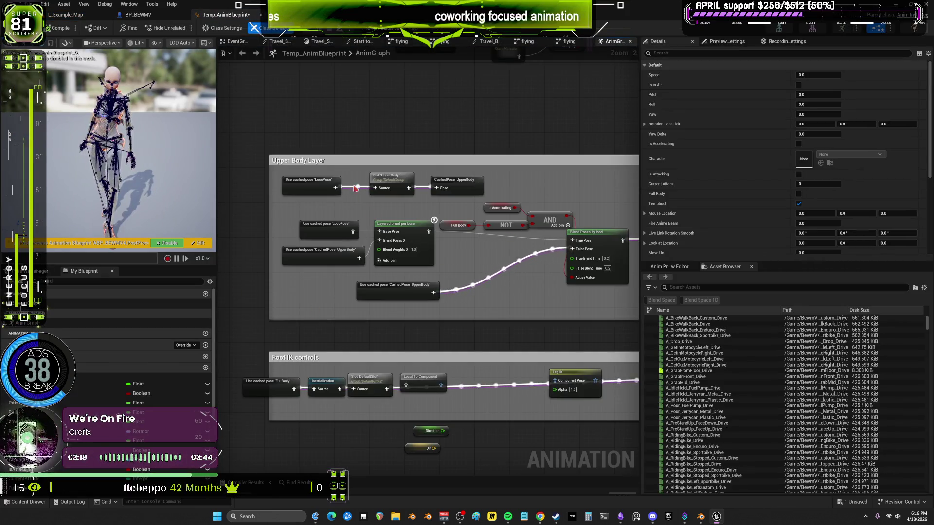
mouse_move(445, 277)
right_mouse_down()
mouse_move(414, 233)
mouse_move(341, 204)
mouse_move(378, 247)
mouse_move(444, 184)
right_mouse_up()
double_click(462, 156)
scroll(278, 252, "up", 8)
right_click_drag(278, 252, 418, 276)
scroll(417, 276, "up", 1)
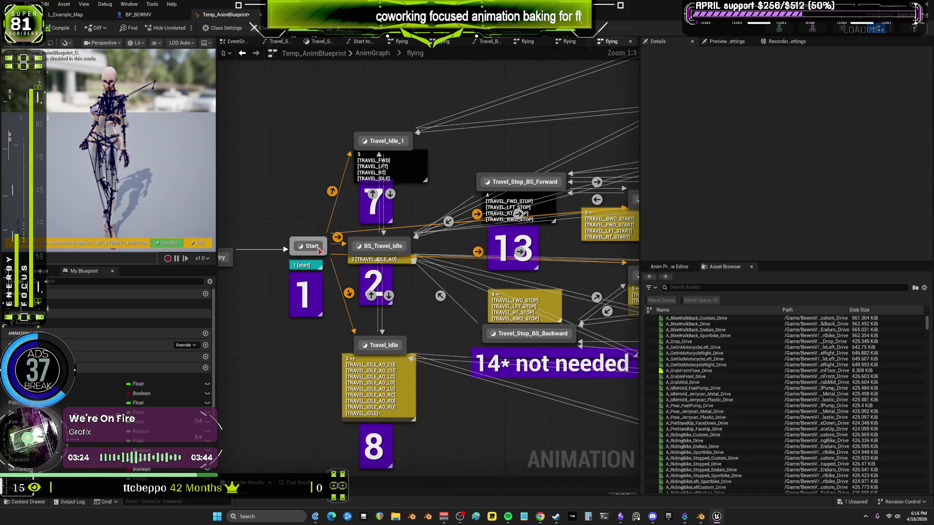
left_click(405, 161)
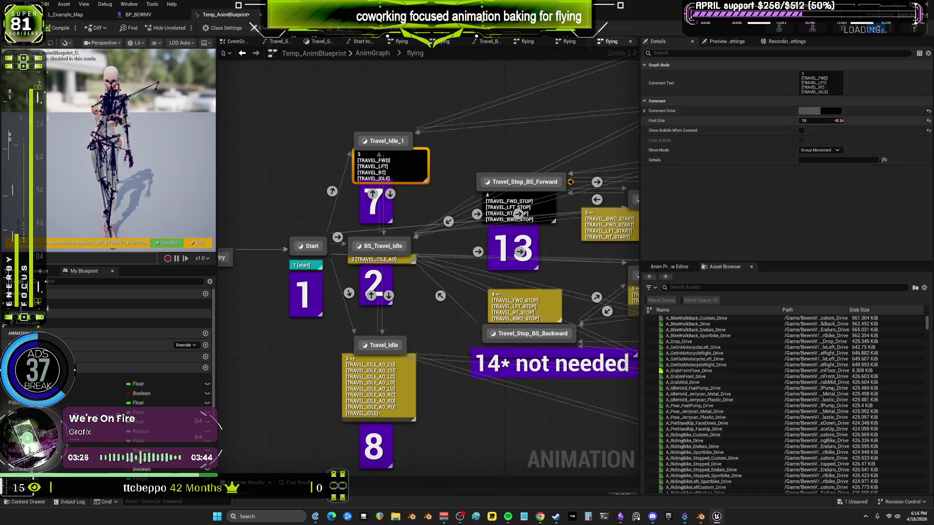
left_click(810, 111)
left_click(688, 196)
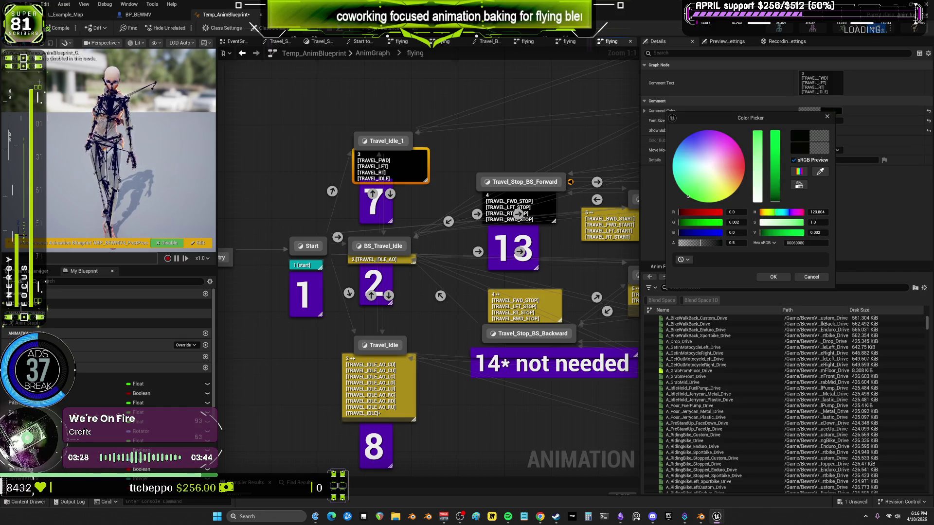
left_click(774, 132)
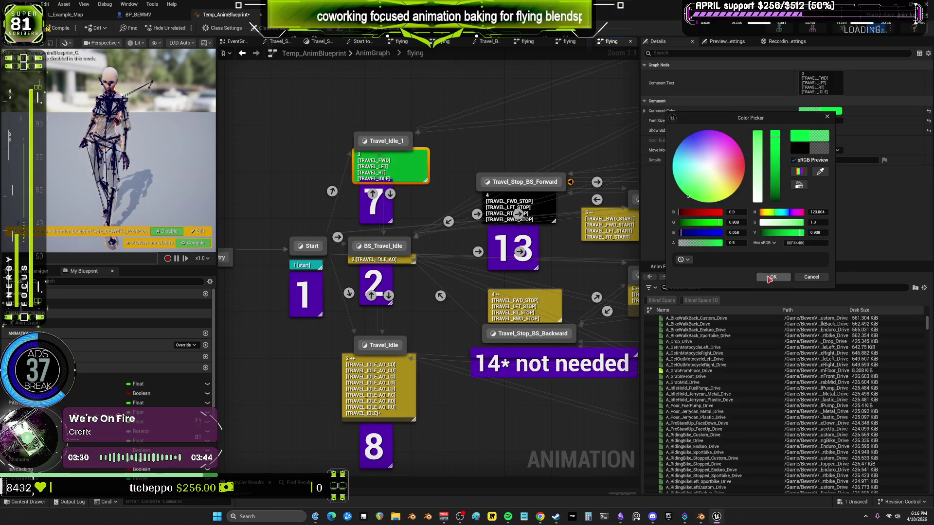
left_click(772, 276)
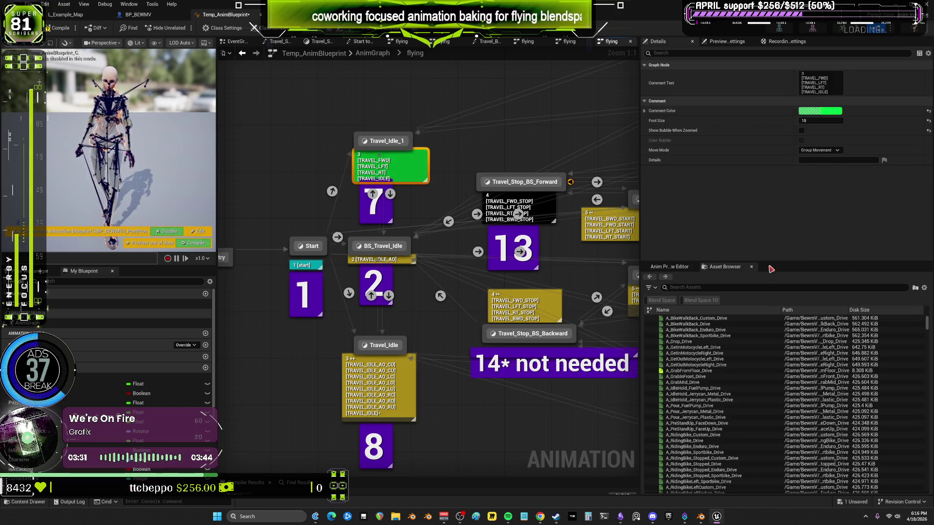
left_click(308, 246)
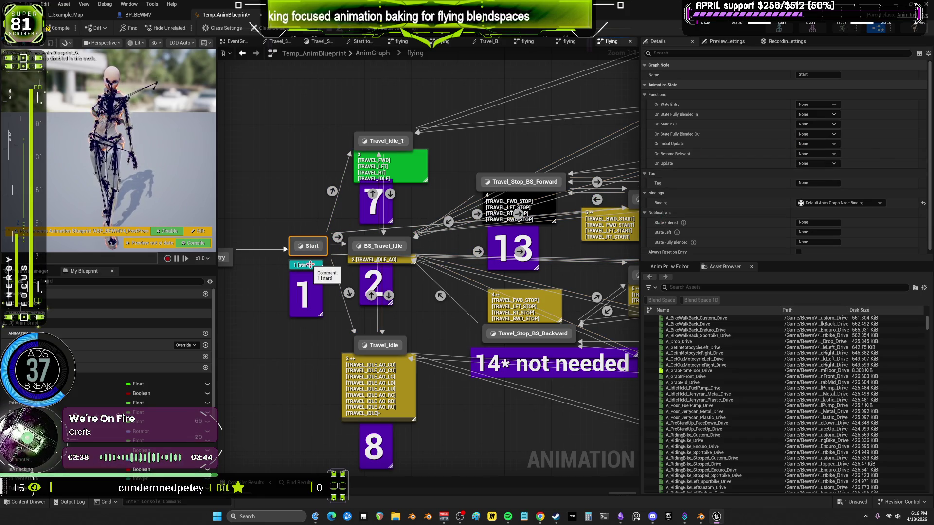
right_click_drag(470, 276, 447, 269)
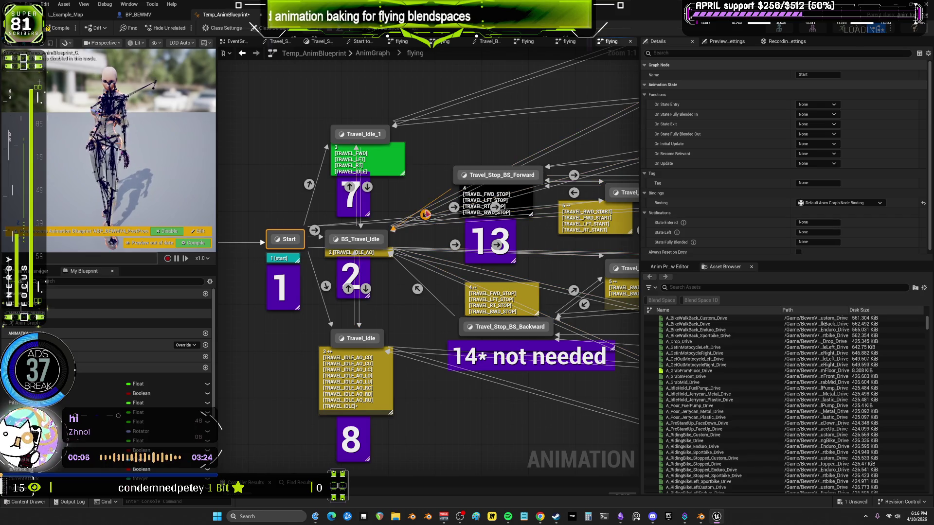
key("ctrl+z")
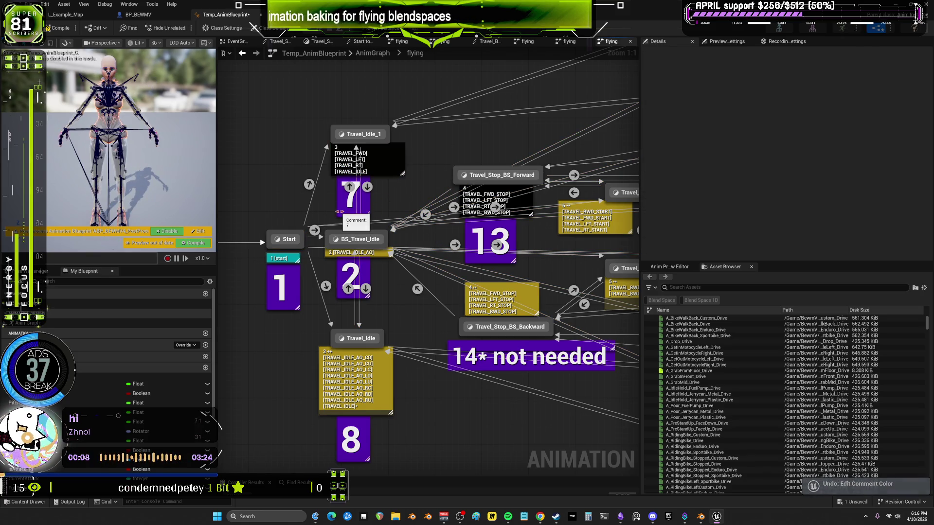
left_click(339, 211)
left_click(289, 304, "shift")
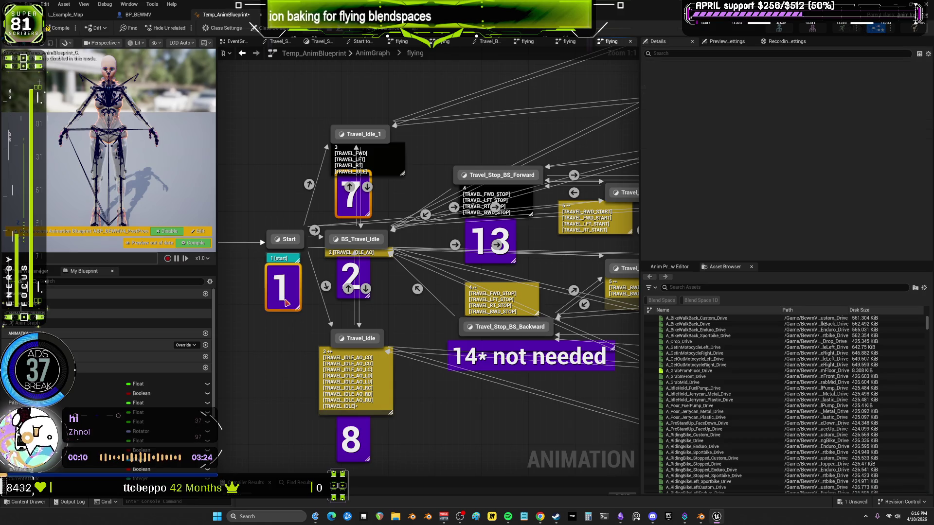
left_click(345, 279, "shift")
left_click(344, 444, "shift")
scroll(440, 408, "down", 3)
mouse_move(584, 292)
right_mouse_down()
mouse_move(428, 326)
mouse_move(240, 397)
right_mouse_up()
scroll(536, 194, "up", 2)
right_click_drag(537, 193, 437, 221)
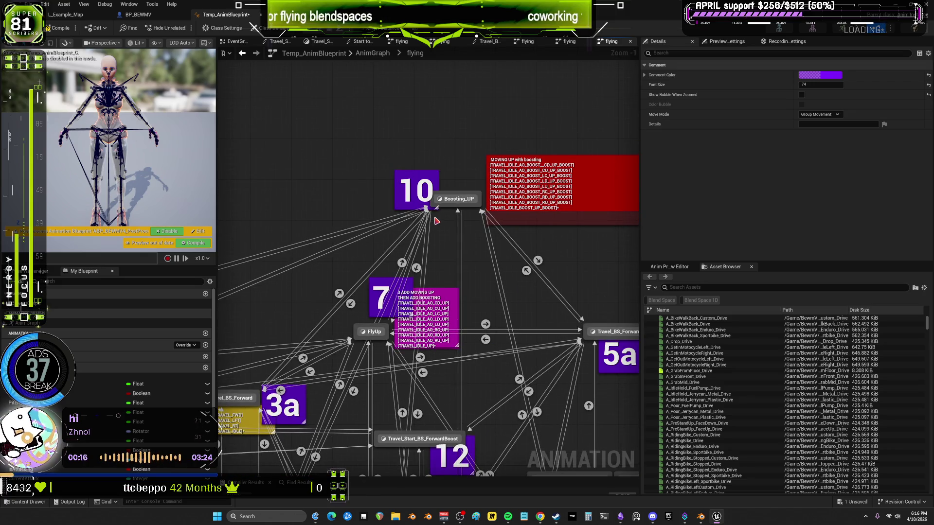
right_click_drag(437, 221, 443, 220)
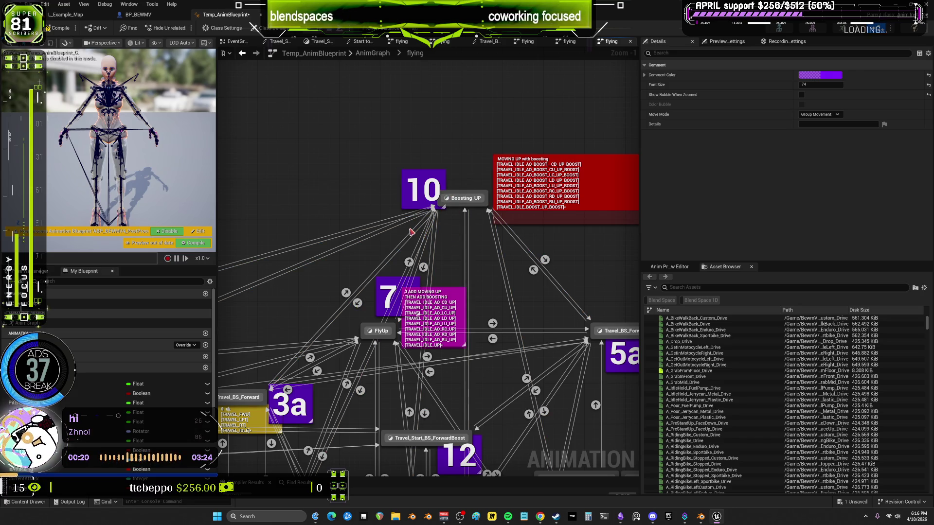
mouse_move(319, 256)
right_mouse_down()
mouse_move(512, 160)
mouse_move(608, 229)
mouse_move(599, 187)
mouse_move(564, 215)
right_mouse_up()
right_click_drag(589, 269, 521, 285)
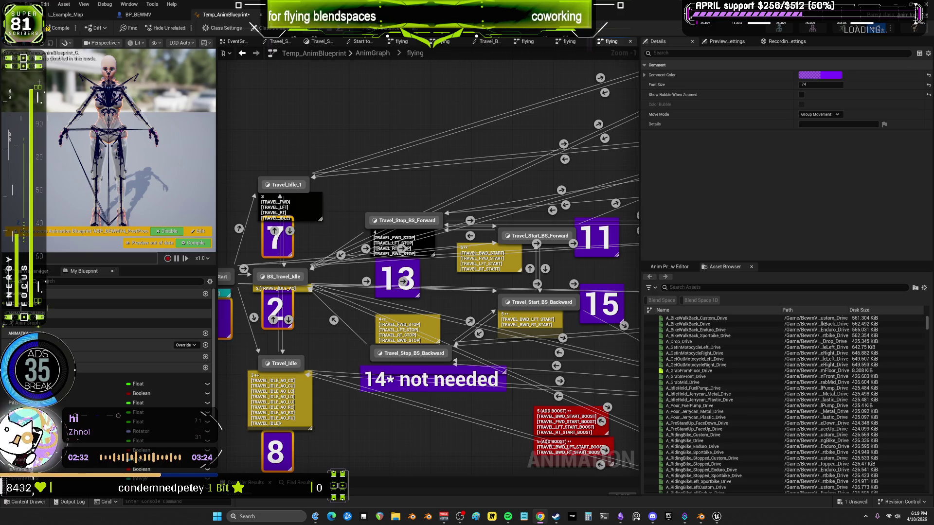
Leave the Unreal anim graph and switch to the BEWMV.blend file in Blender.
left_click(476, 306)
right_click_drag(476, 306, 507, 295)
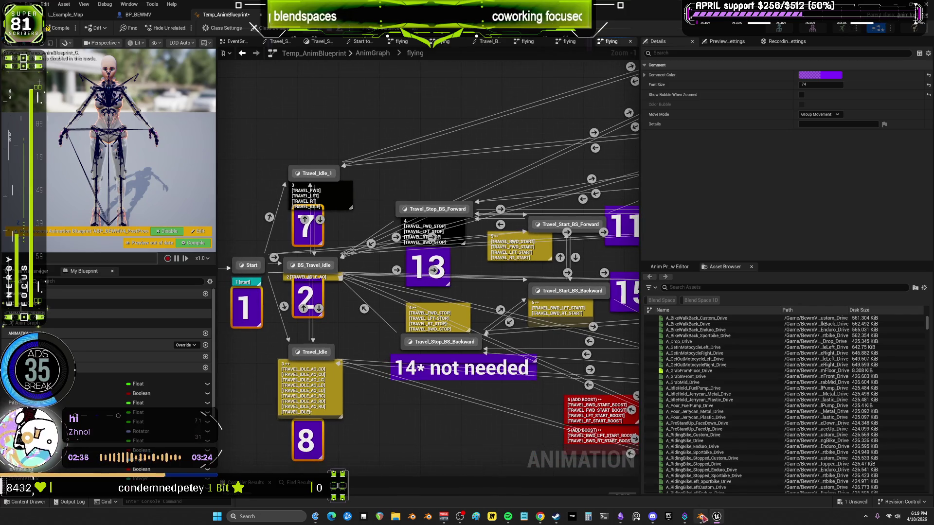
left_click(702, 517)
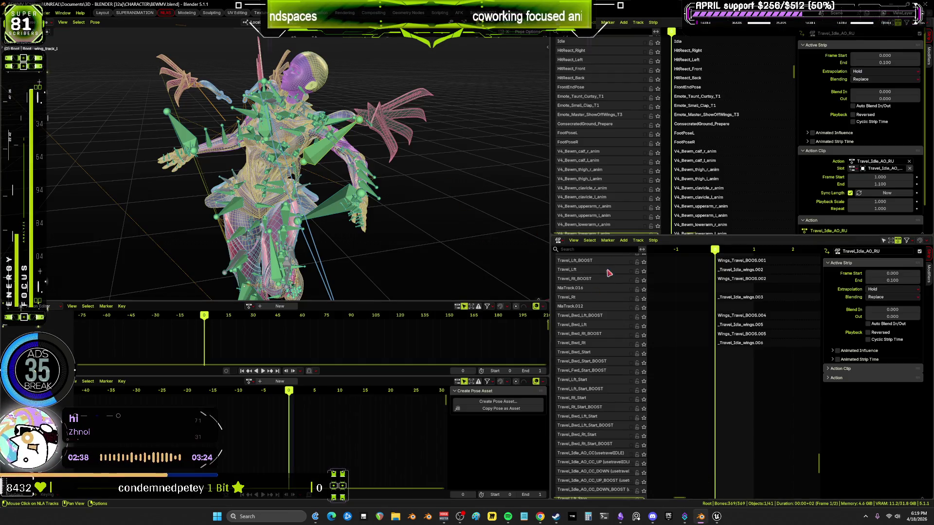
Solo the Travel_Lft NLA track and play it back to preview it on the rig.
left_click_drag(552, 156, 373, 166)
mouse_move(556, 116)
middle_mouse_down()
mouse_move(571, 204)
mouse_move(577, 53)
mouse_move(581, 88)
mouse_move(576, 69)
mouse_move(557, 202)
mouse_move(568, 56)
middle_mouse_up()
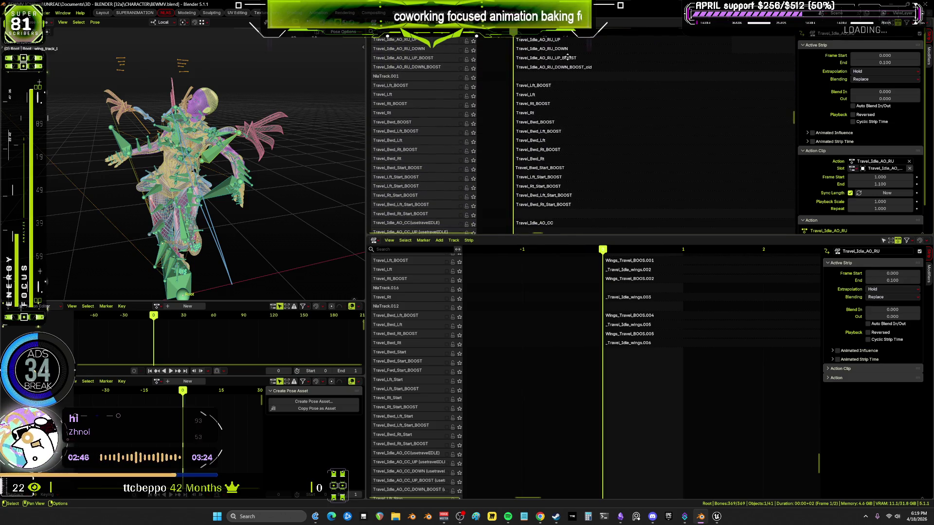
left_click(413, 94)
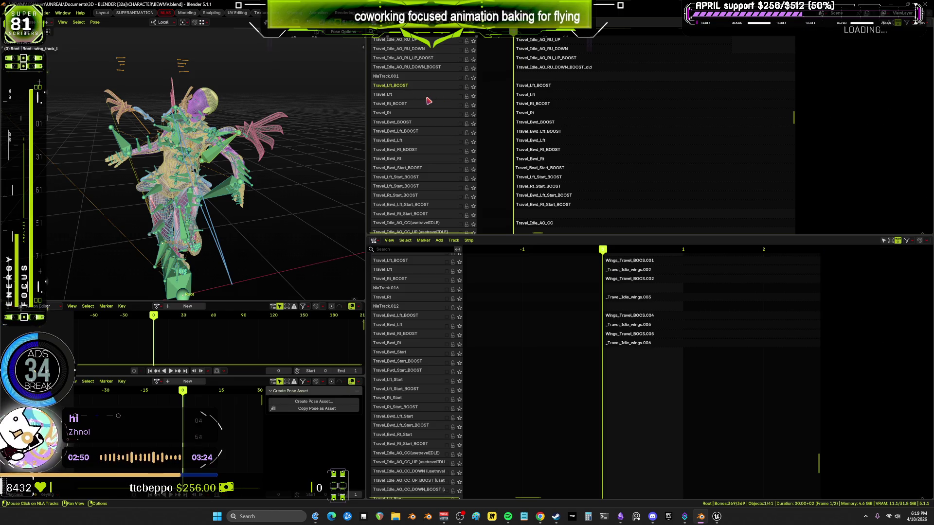
left_click(474, 95)
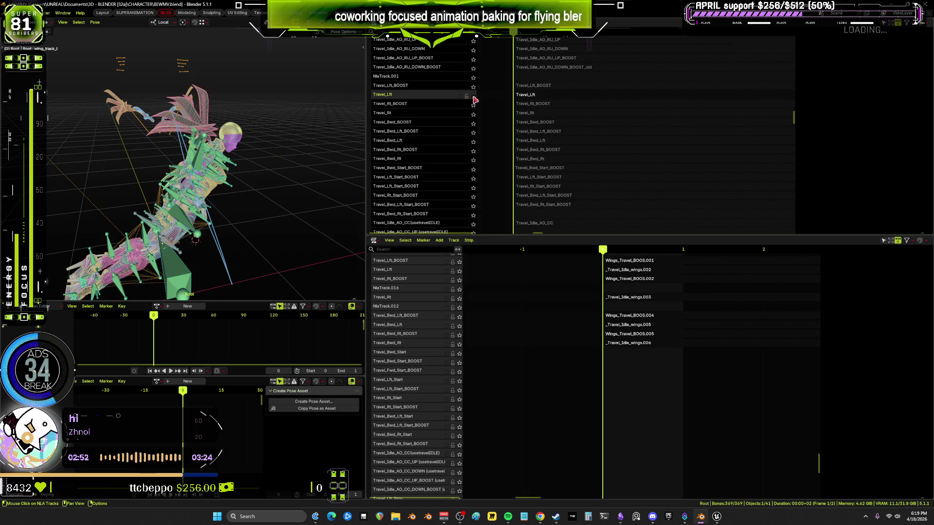
key("space")
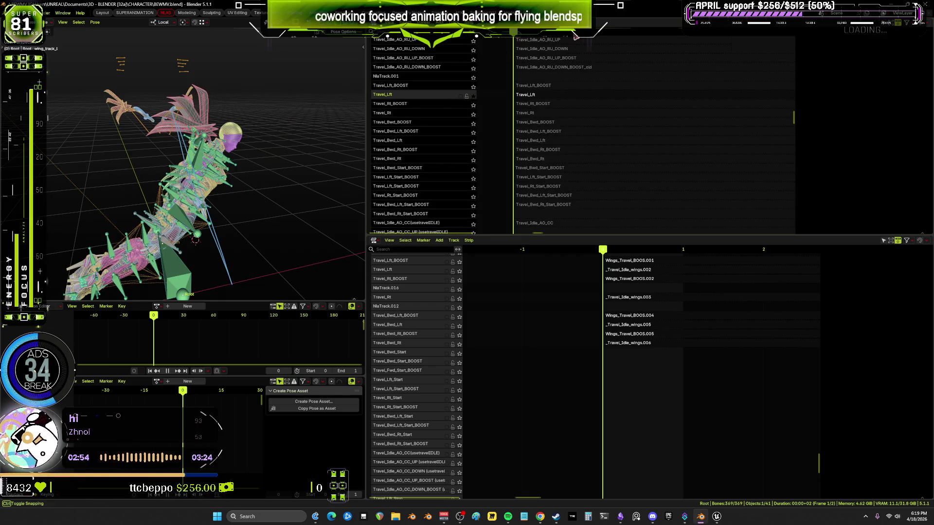
key("space")
Frame the Travel_Lft strip with the sidebar shown and set the scene end frame to 89.
left_click_drag(366, 281, 514, 275)
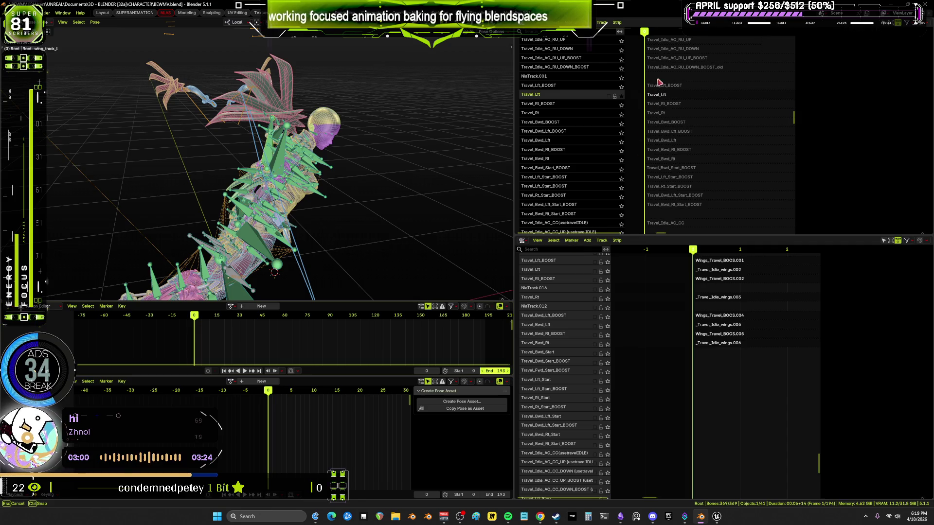
key("Home")
key("KP_Decimal")
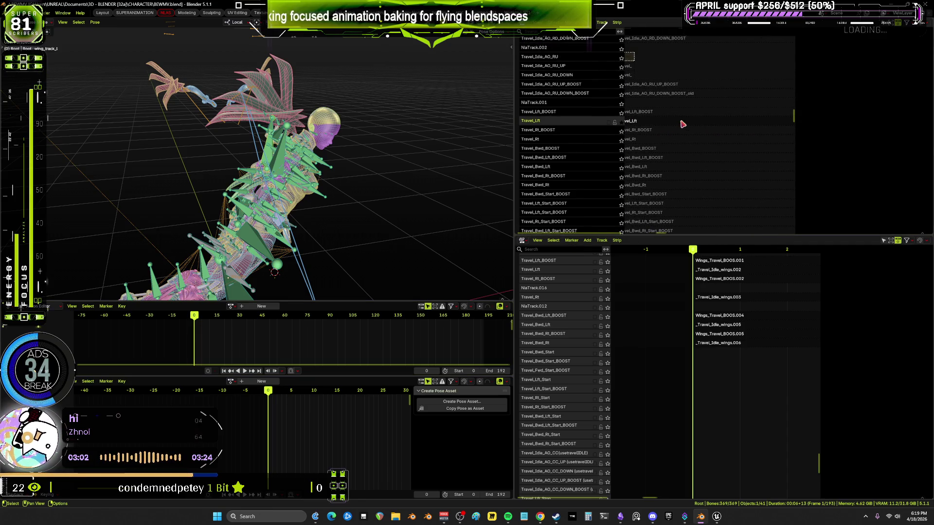
key("n")
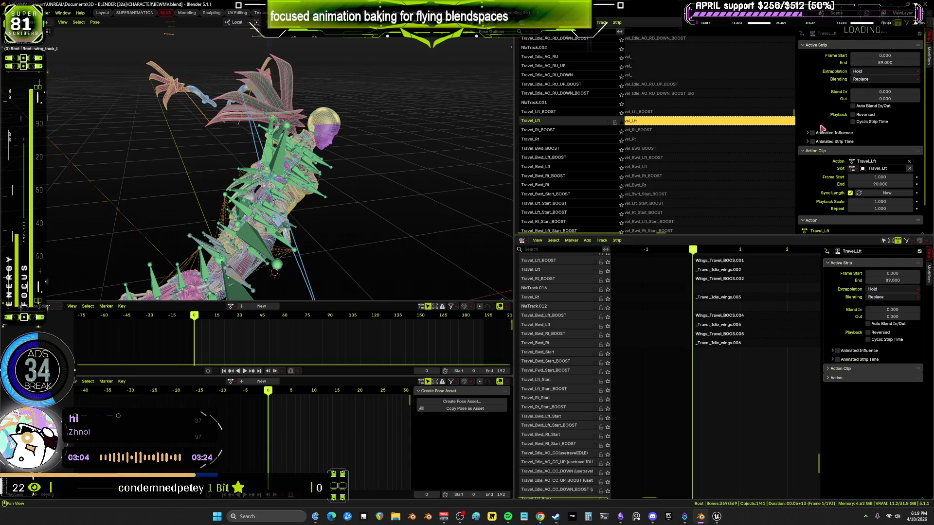
left_click(494, 371)
type("89")
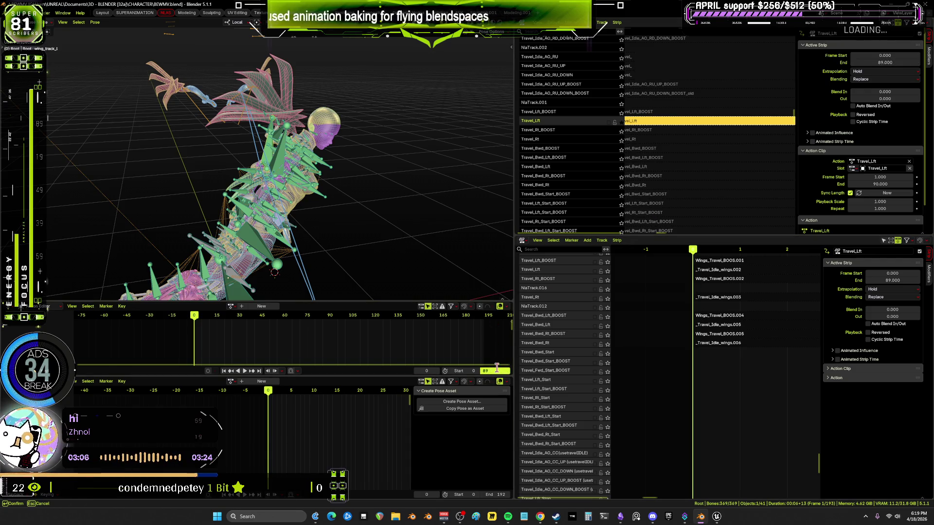
key("Return")
scroll(645, 130, "left", 3, "ctrl")
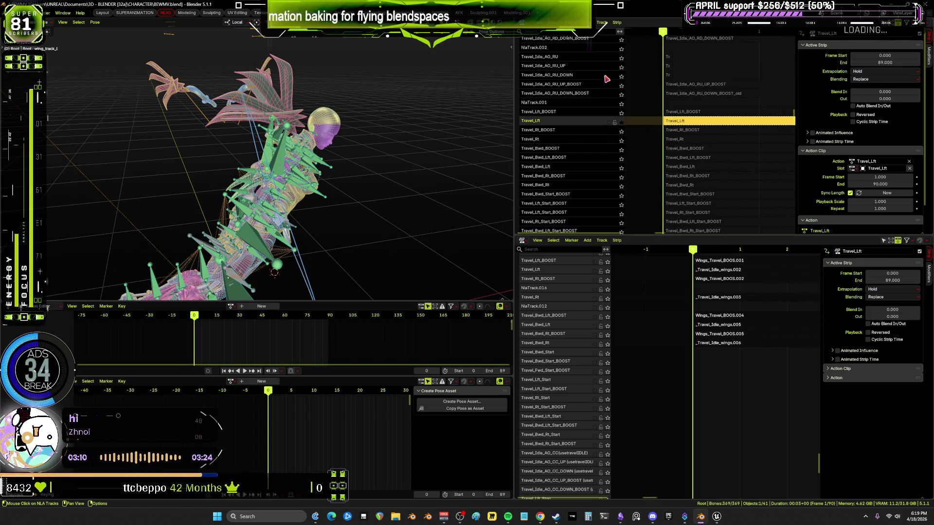
scroll(607, 78, "up", 15)
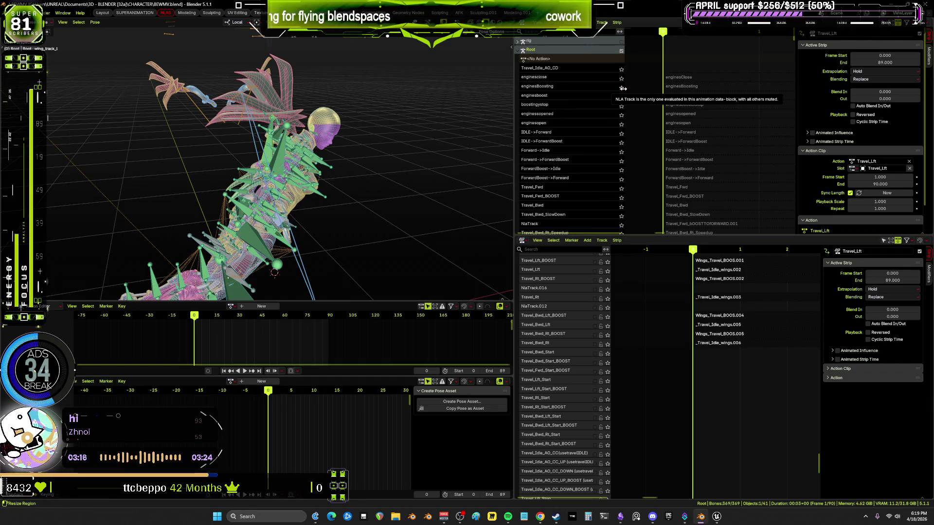
left_click(620, 115)
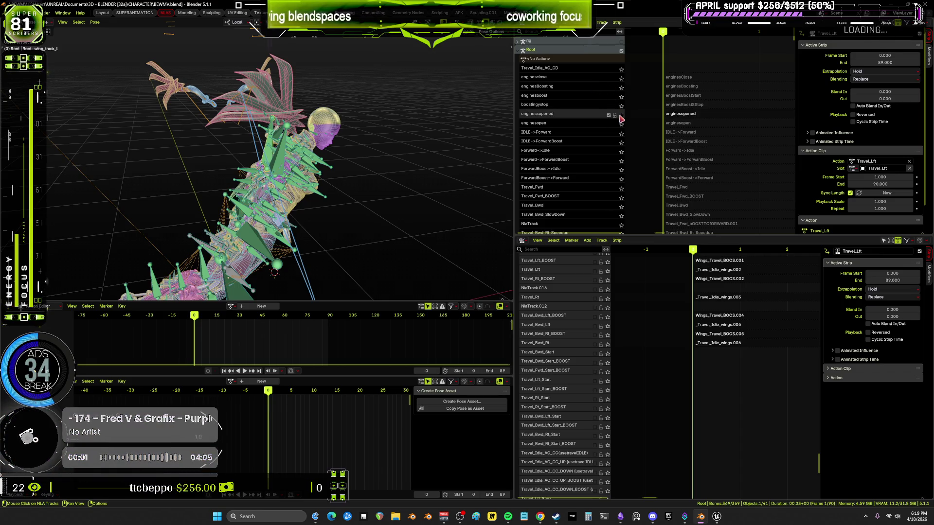
Extend the enginesopened strip to end at frame 103.8 and enable Cyclic Strip Time.
left_click(710, 113)
key("Home")
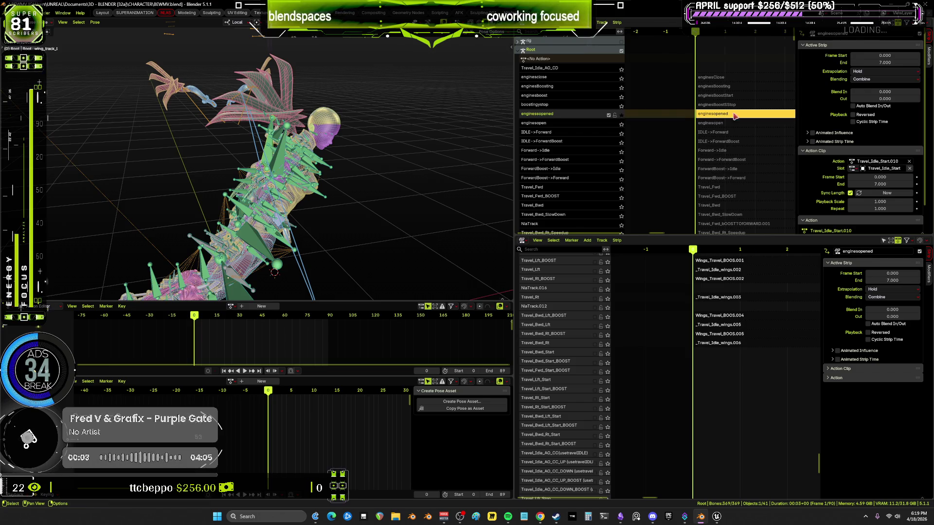
right_click(704, 116)
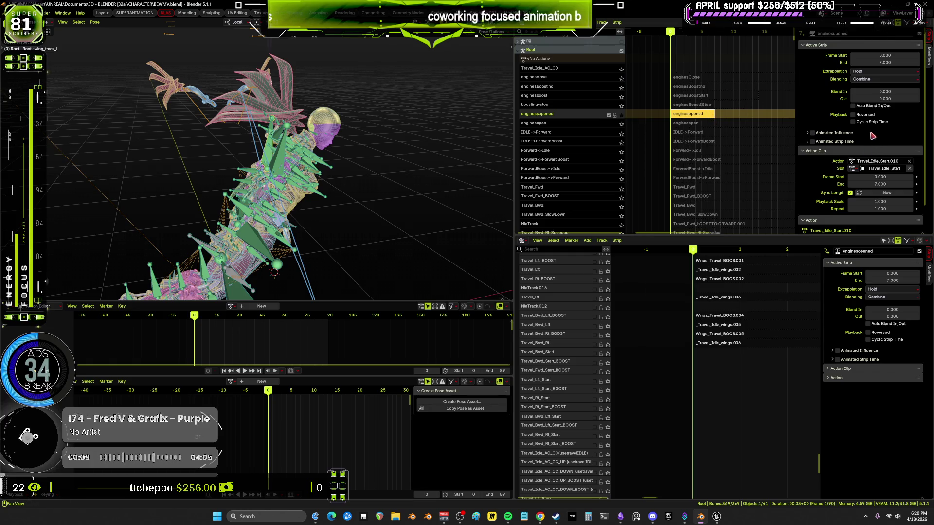
scroll(717, 156, "down", 5)
mouse_move(885, 63)
left_mouse_down()
mouse_move(927, 62)
mouse_move(871, 63)
left_mouse_up()
left_click_drag(723, 133, 720, 134)
middle_click_drag(710, 160, 697, 161, "ctrl")
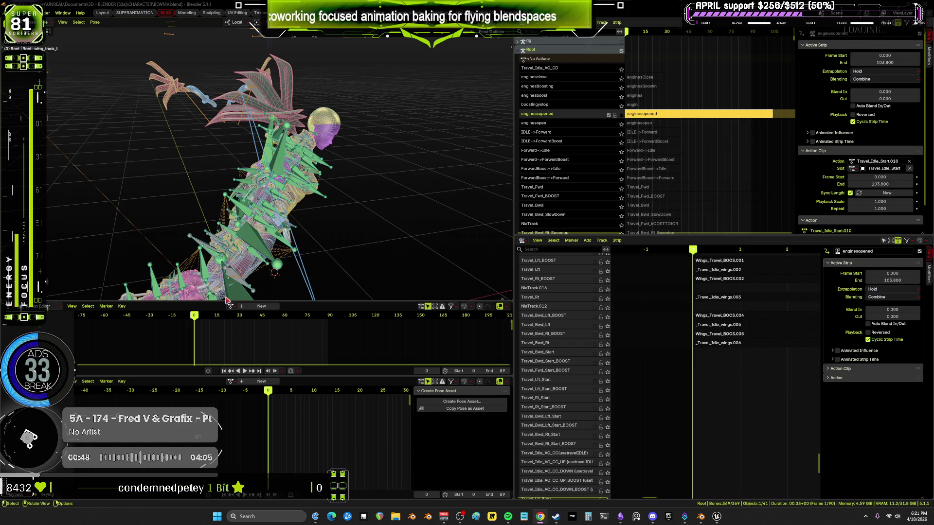
left_click(620, 516)
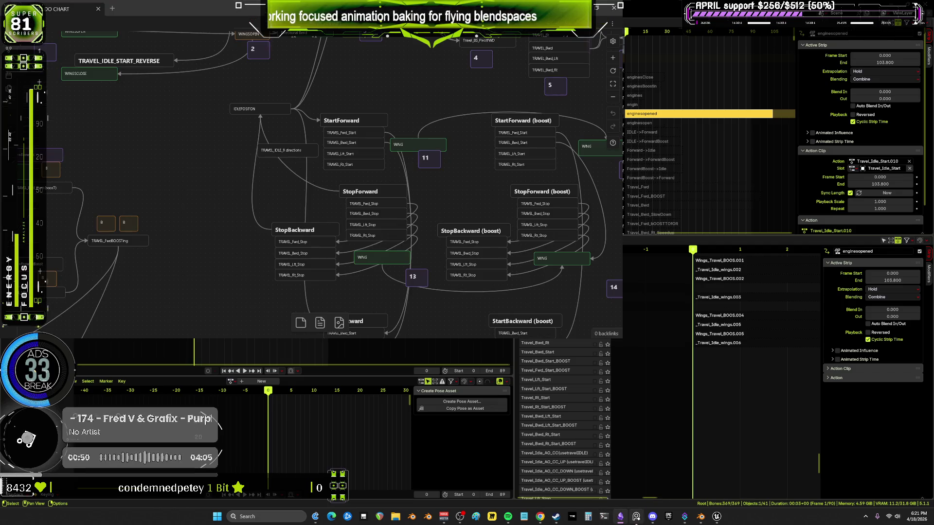
key("super+Up")
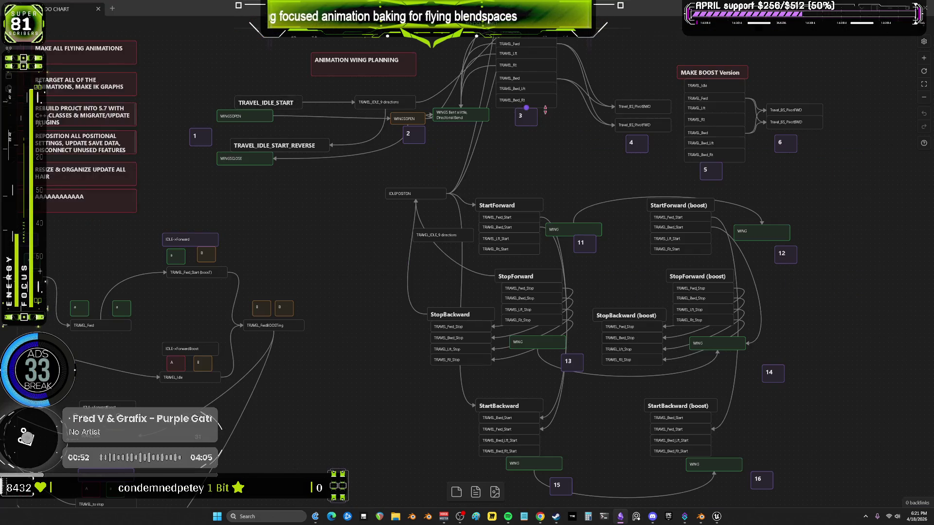
left_click_drag(440, 224, 495, 282)
left_click_drag(644, 184, 572, 347)
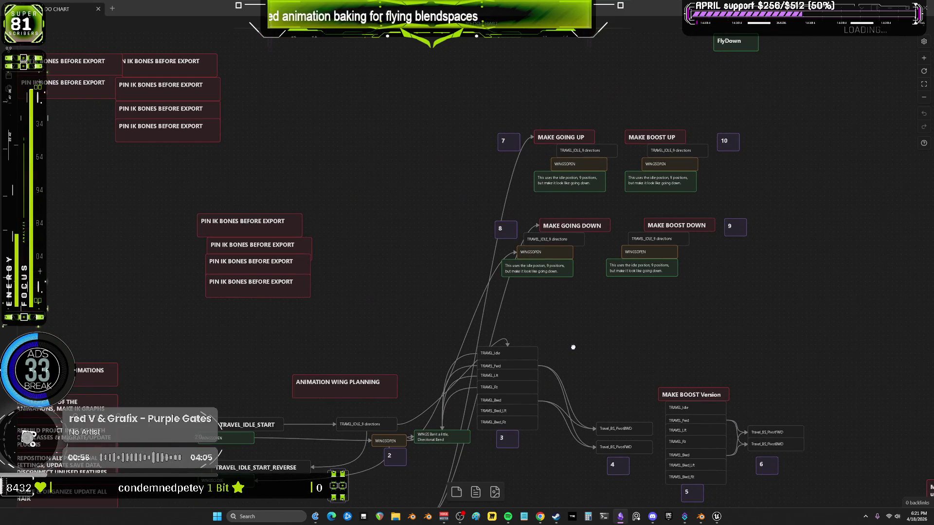
scroll(568, 321, "up", 3)
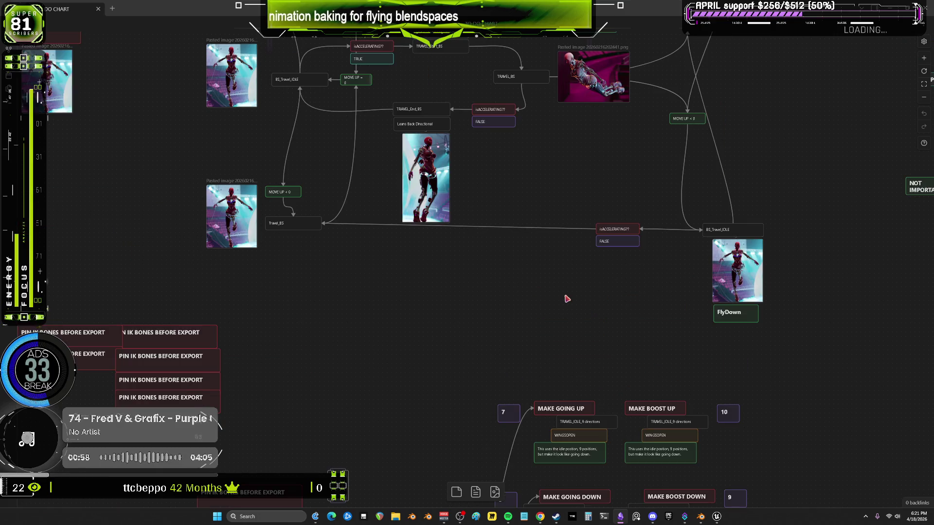
scroll(568, 306, "down", 9)
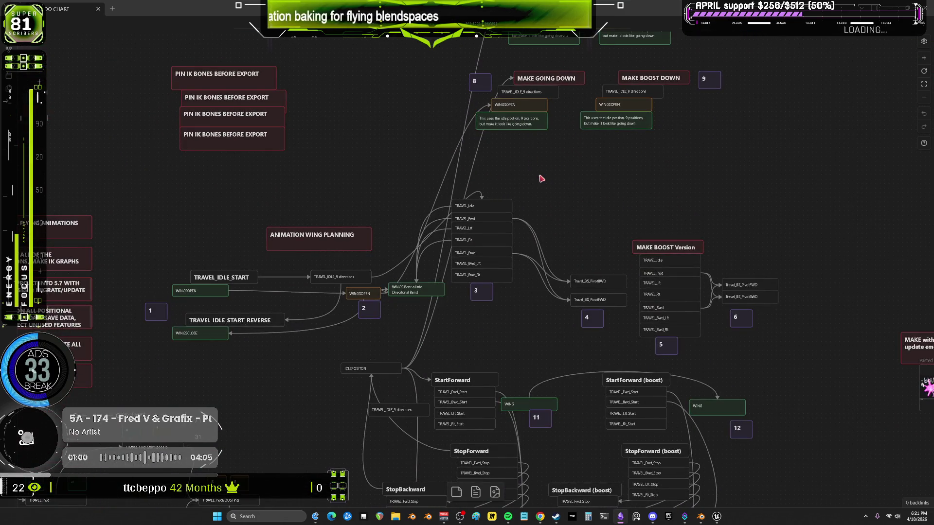
left_click_drag(521, 186, 498, 275)
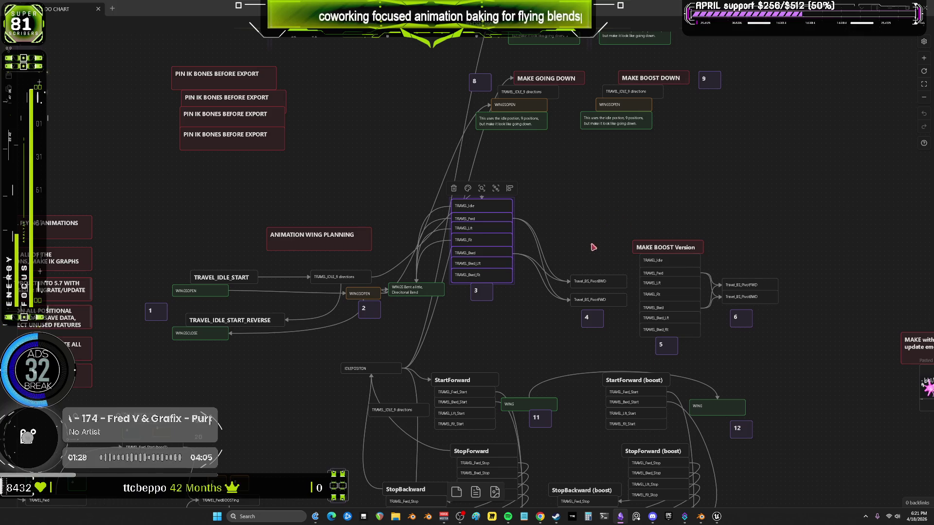
scroll(593, 247, "up", 2)
scroll(593, 247, "right", 2)
scroll(548, 242, "up", 1)
scroll(548, 243, "right", 1)
scroll(559, 275, "left", 3)
scroll(559, 276, "down", 1)
mouse_move(608, 260)
left_mouse_down()
mouse_move(546, 272)
mouse_move(610, 290)
mouse_move(592, 273)
mouse_move(505, 307)
mouse_move(382, 282)
mouse_move(297, 313)
mouse_move(228, 308)
mouse_move(213, 338)
mouse_move(219, 366)
mouse_move(281, 381)
left_mouse_up()
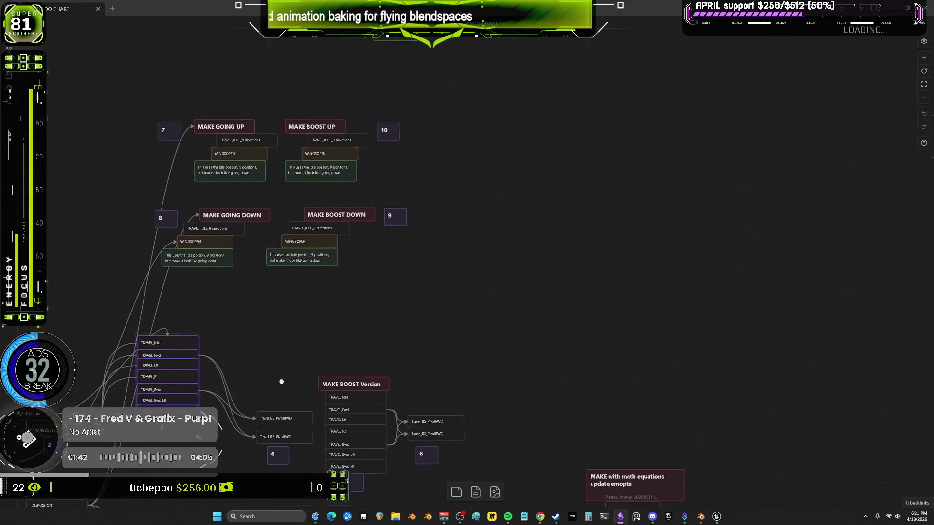
mouse_move(461, 414)
left_mouse_down()
mouse_move(599, 442)
mouse_move(705, 428)
mouse_move(786, 376)
mouse_move(800, 278)
mouse_move(687, 237)
mouse_move(461, 209)
mouse_move(428, 100)
mouse_move(582, 261)
mouse_move(694, 326)
mouse_move(502, 299)
mouse_move(544, 316)
mouse_move(564, 341)
mouse_move(671, 334)
mouse_move(671, 261)
mouse_move(640, 220)
mouse_move(629, 184)
mouse_move(651, 180)
mouse_move(605, 210)
mouse_move(615, 243)
mouse_move(590, 234)
mouse_move(729, 169)
mouse_move(765, 218)
mouse_move(677, 300)
mouse_move(651, 272)
mouse_move(690, 297)
mouse_move(622, 243)
mouse_move(633, 252)
mouse_move(676, 204)
mouse_move(702, 224)
mouse_move(788, 214)
mouse_move(671, 301)
mouse_move(559, 265)
mouse_move(708, 316)
mouse_move(742, 274)
mouse_move(734, 306)
mouse_move(589, 252)
mouse_move(595, 277)
mouse_move(559, 211)
mouse_move(596, 268)
mouse_move(710, 287)
mouse_move(654, 314)
mouse_move(676, 287)
mouse_move(725, 269)
mouse_move(751, 285)
mouse_move(608, 285)
mouse_move(488, 271)
mouse_move(398, 228)
mouse_move(460, 207)
mouse_move(665, 212)
mouse_move(707, 170)
mouse_move(637, 160)
mouse_move(575, 58)
left_mouse_up()
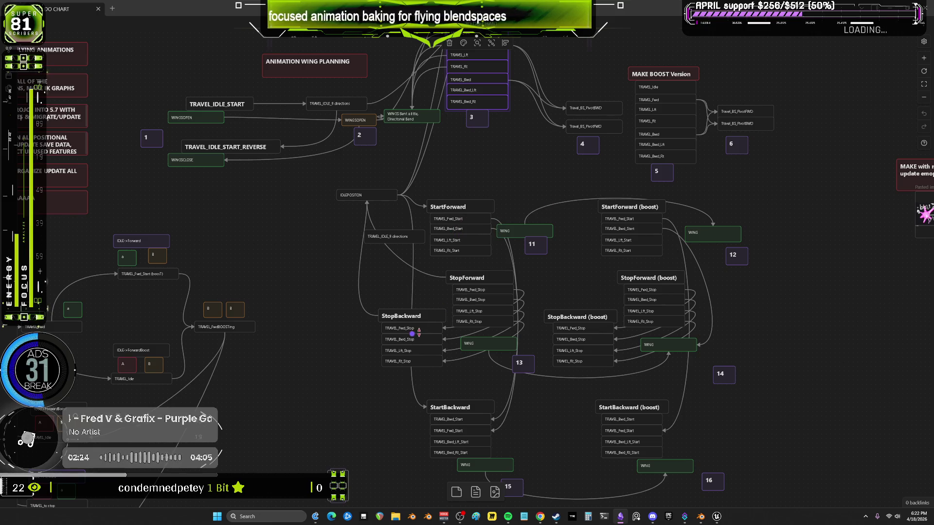
scroll(501, 362, "down", 1)
left_click_drag(501, 362, 471, 370)
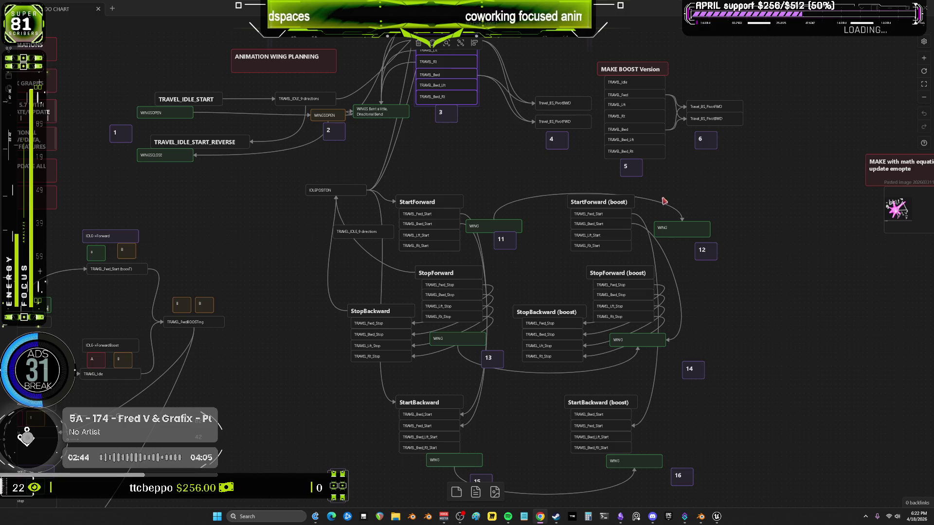
mouse_move(535, 221)
middle_mouse_down()
mouse_move(535, 446)
mouse_move(526, 199)
mouse_move(485, 196)
mouse_move(492, 184)
mouse_move(562, 197)
middle_mouse_up()
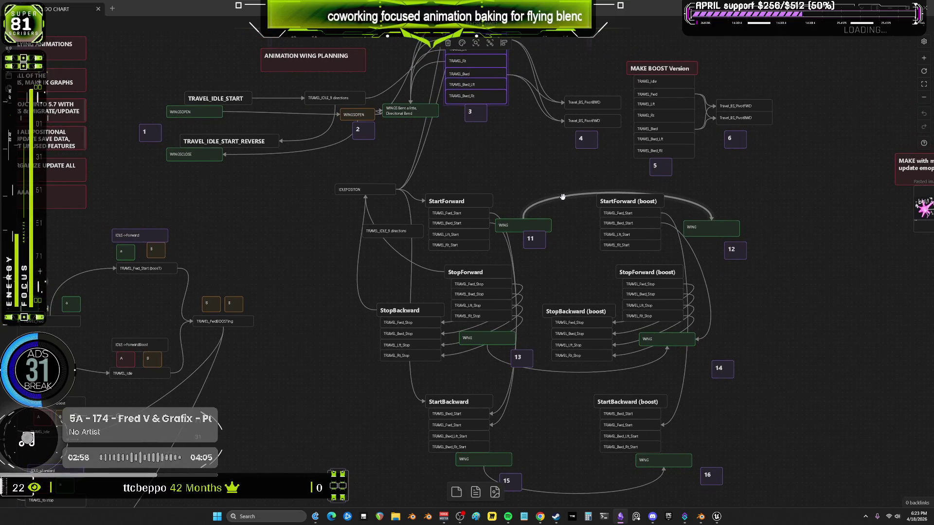
key("alt+Tab")
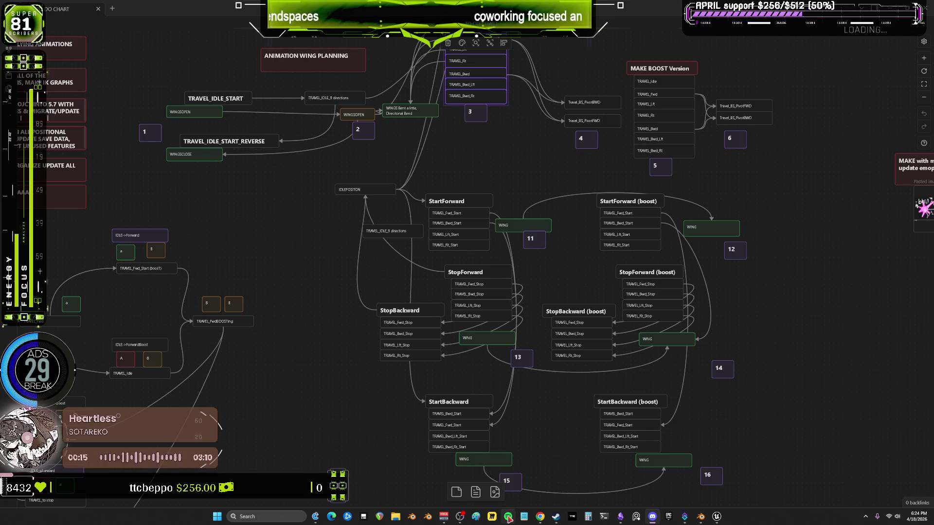
Skip Spotify to the next track and launch Aimlabs from the Steam library.
mouse_move(508, 516)
left_click(524, 496)
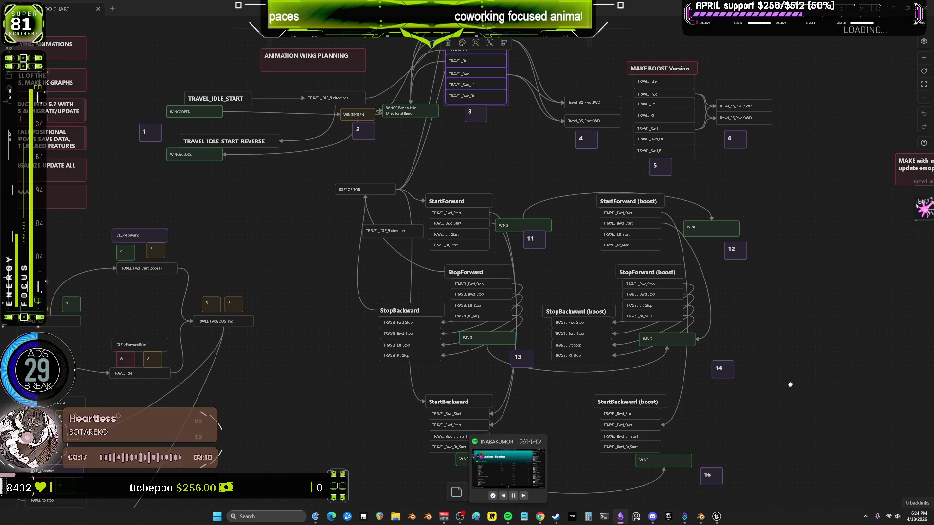
left_click(556, 517)
left_click(263, 168)
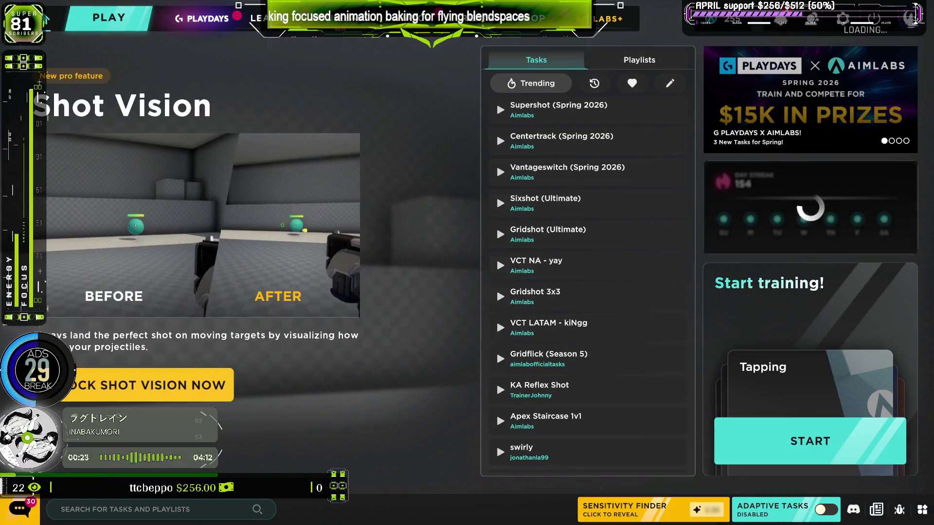
Choose Gridshot (Ultimate) from the Flicking training tasks and start it.
left_click(109, 17)
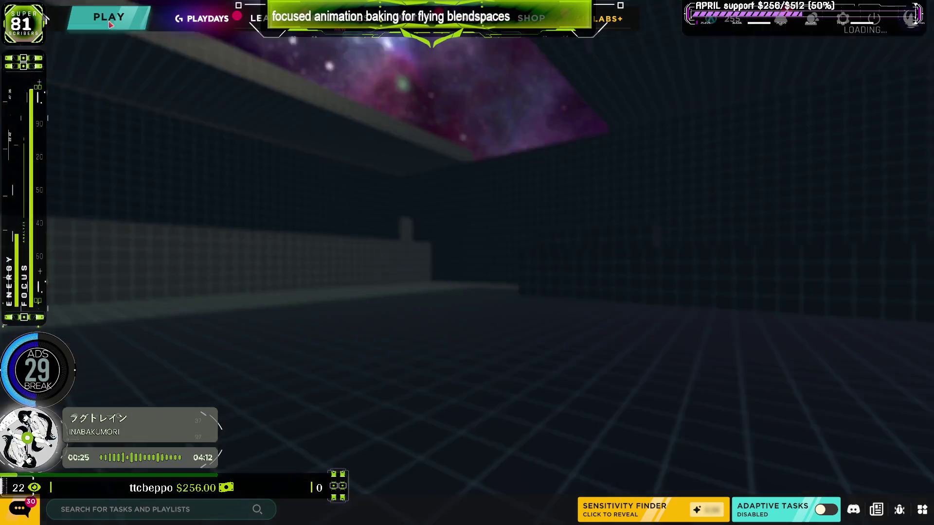
left_click(98, 168)
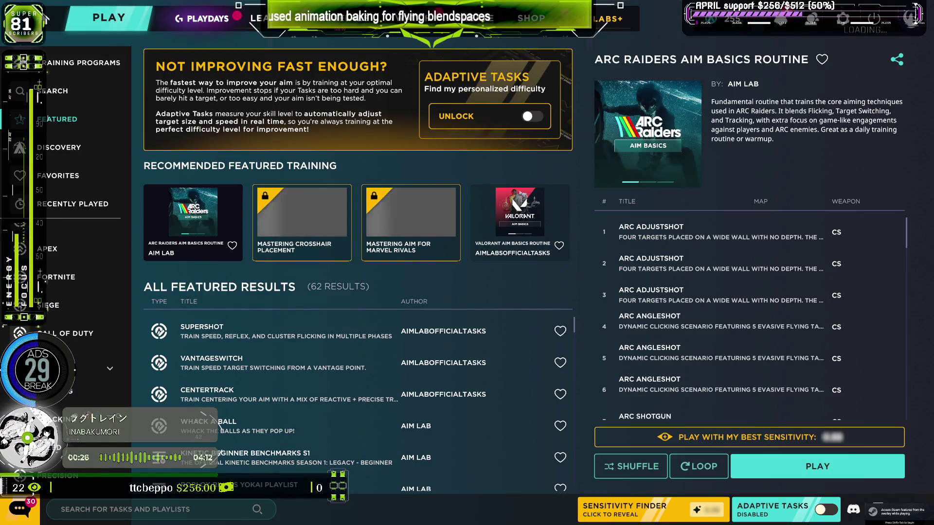
left_click(48, 446)
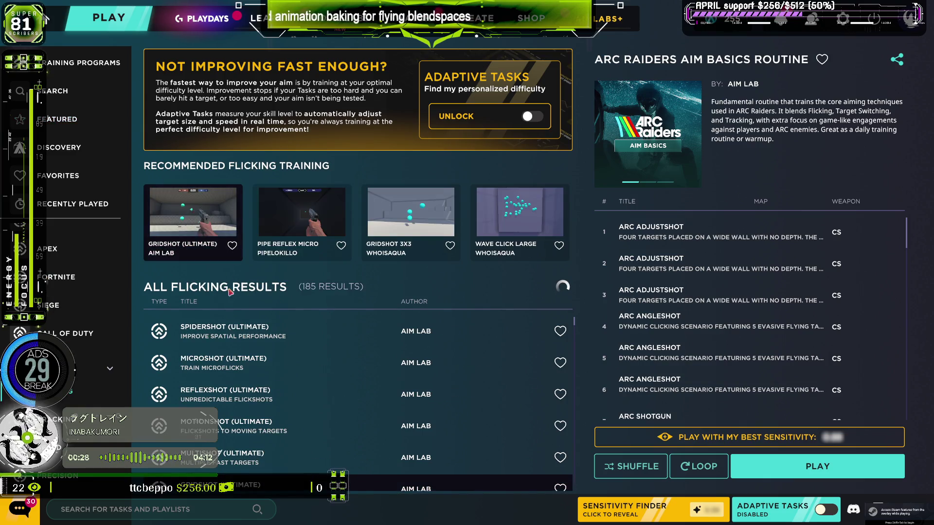
left_click(212, 224)
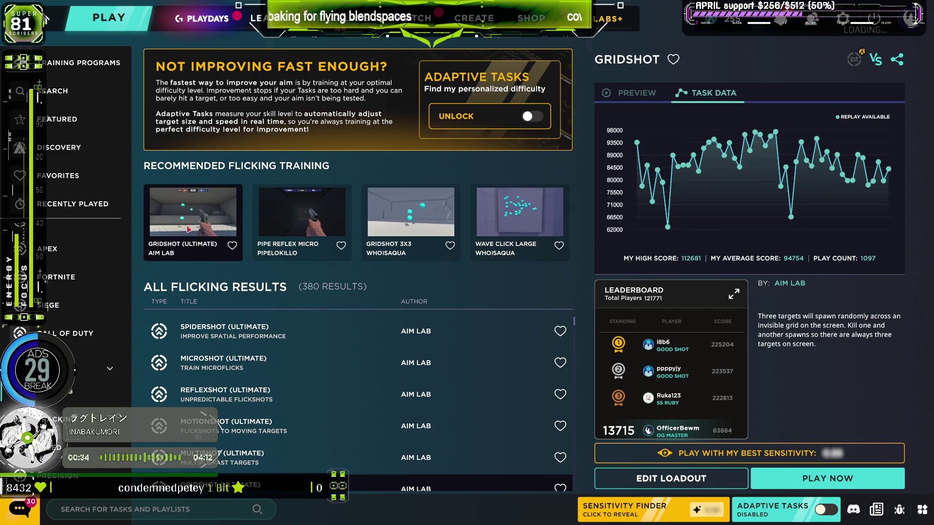
left_click(190, 228)
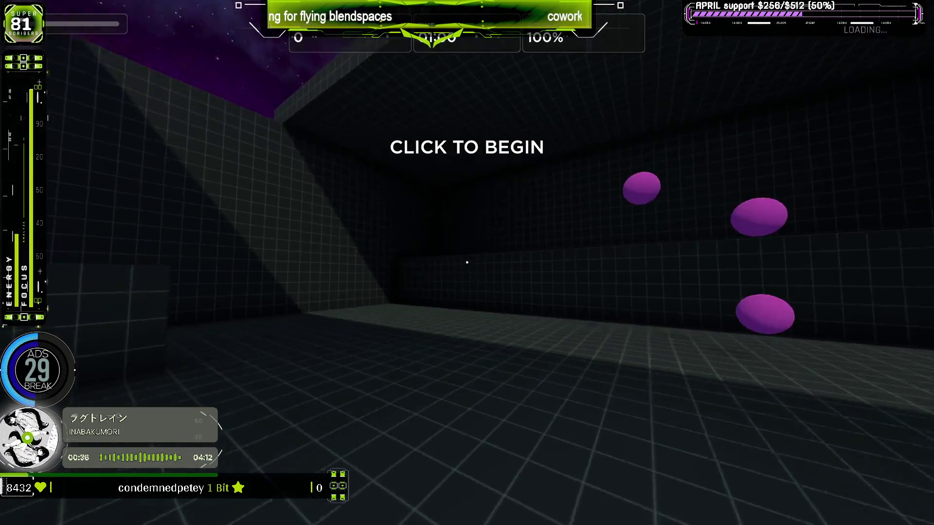
Play Gridshot to 46227 points at 96% accuracy, then pause and choose Restart.
left_click(466, 263)
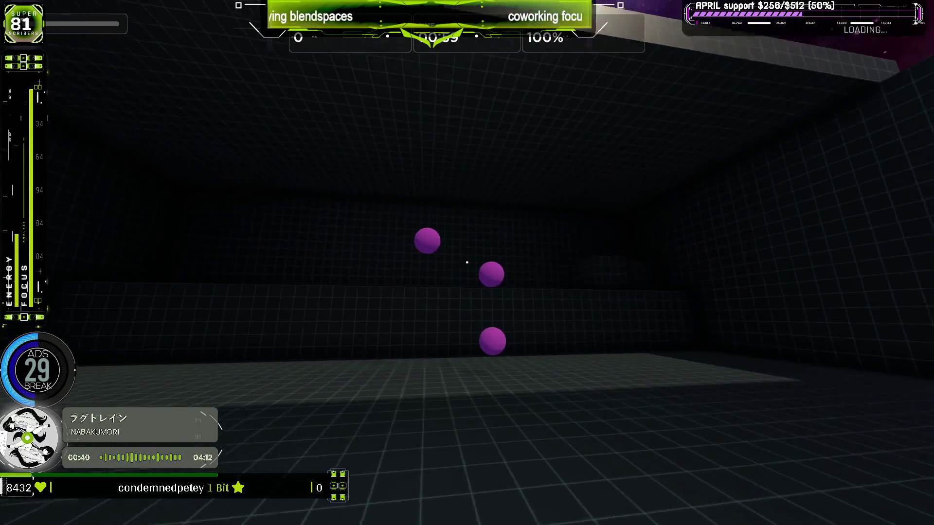
left_click(467, 263)
left_click(467, 263)
left_click(466, 263)
left_click(467, 263)
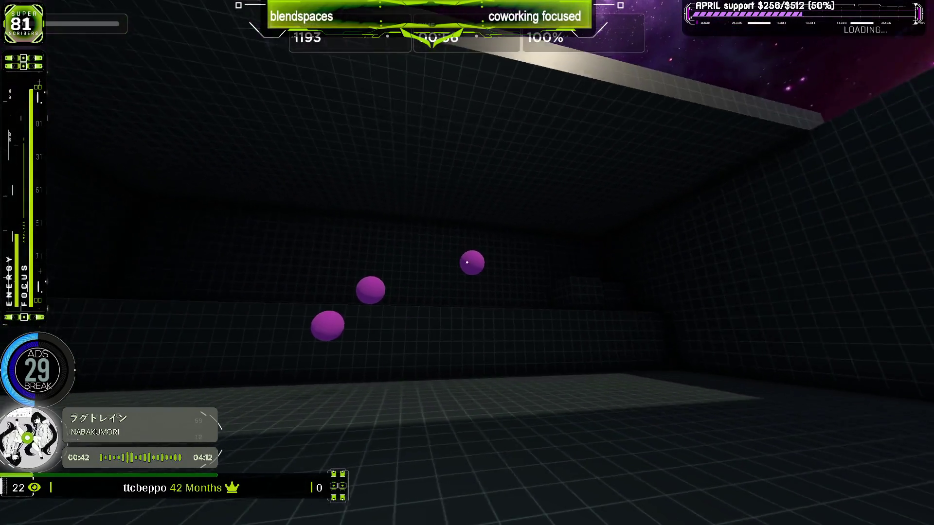
left_click(467, 262)
left_click(466, 263)
left_click(467, 262)
left_click(467, 263)
left_click(467, 263)
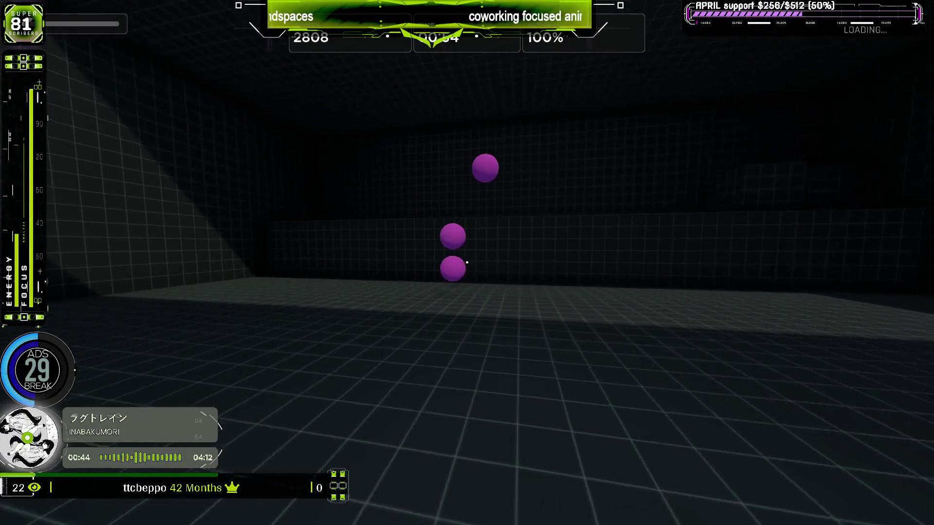
left_click(467, 262)
left_click(466, 263)
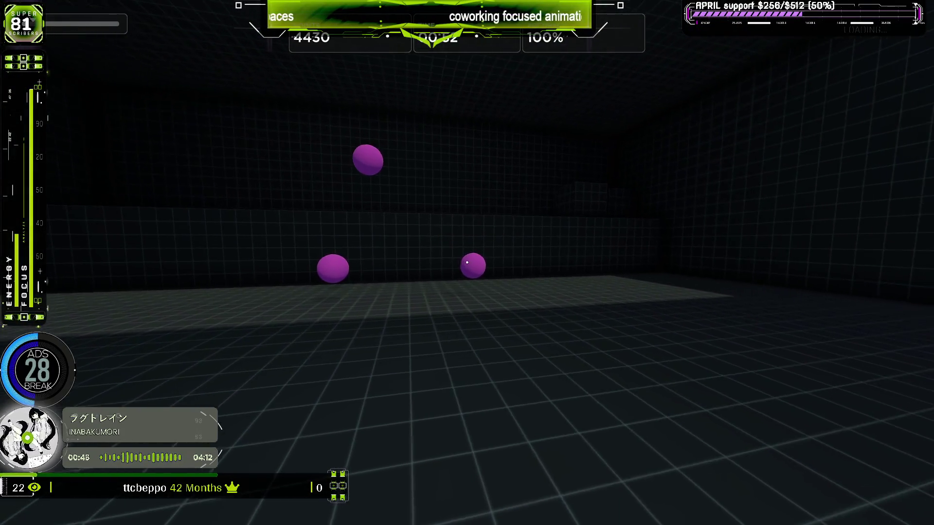
left_click(467, 262)
left_click(467, 263)
left_click(466, 263)
left_click(467, 262)
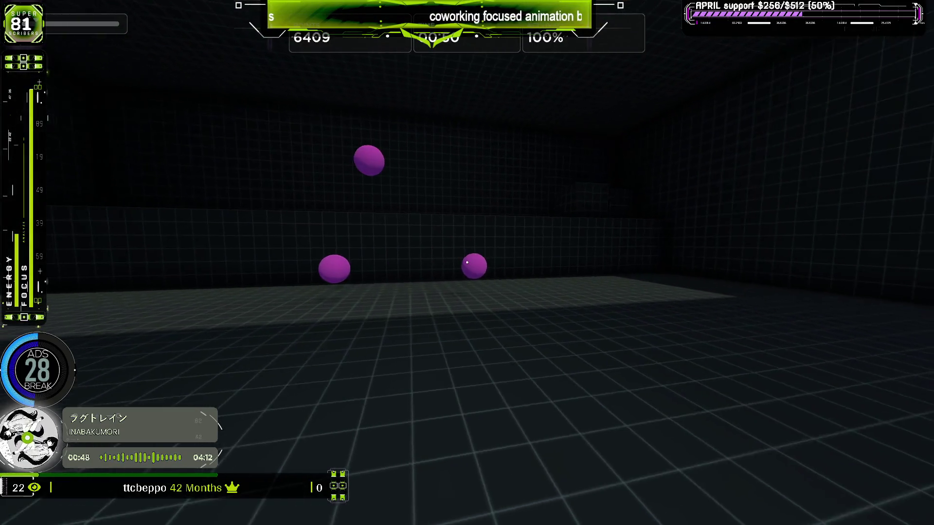
left_click(467, 262)
left_click(467, 263)
left_click(467, 262)
left_click(467, 263)
left_click(467, 262)
left_click(467, 263)
left_click(467, 262)
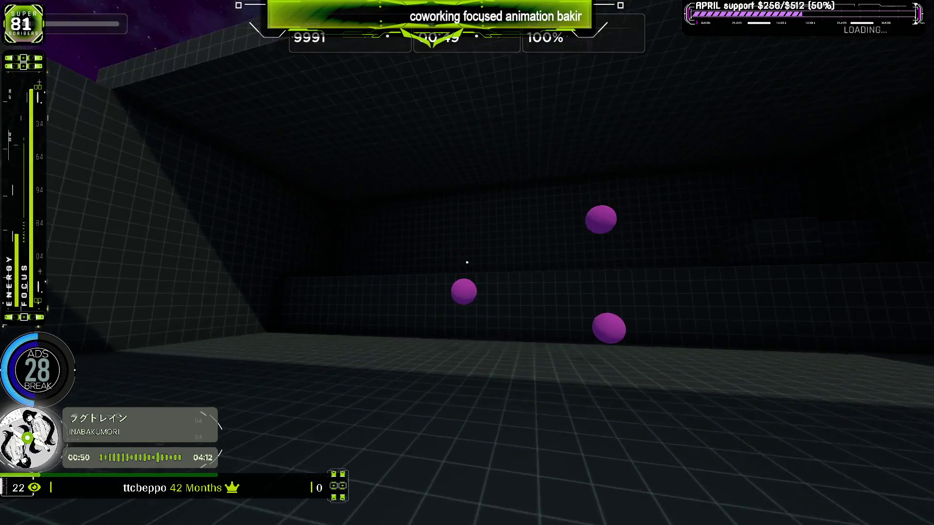
left_click(467, 263)
left_click(467, 262)
left_click(467, 263)
left_click(467, 263)
left_click(466, 263)
left_click(467, 263)
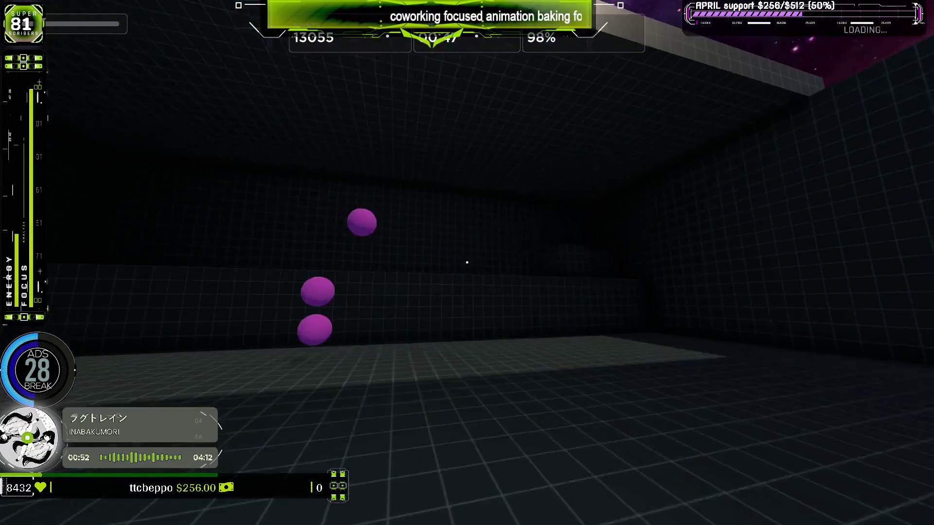
left_click(467, 263)
left_click(467, 263)
left_click(467, 263)
left_click(467, 263)
left_click(467, 262)
left_click(467, 263)
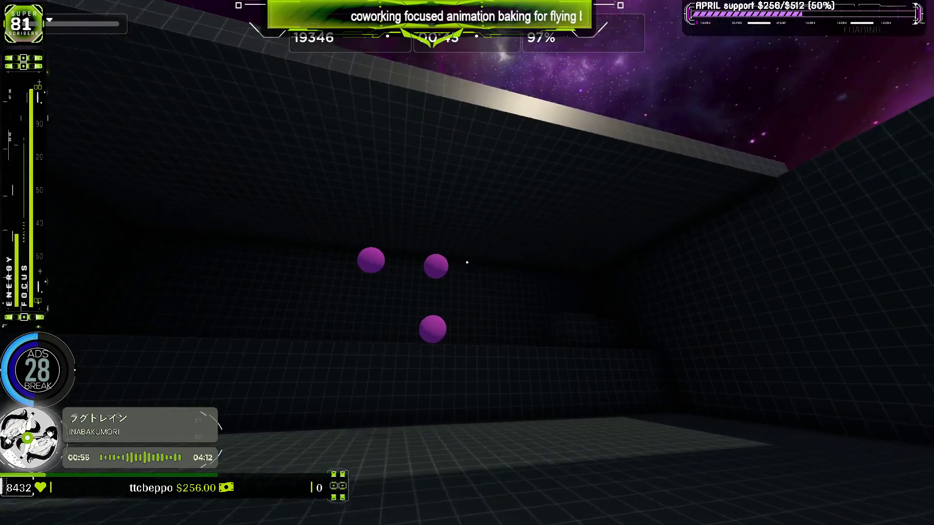
left_click(467, 262)
left_click(467, 263)
left_click(467, 262)
left_click(467, 263)
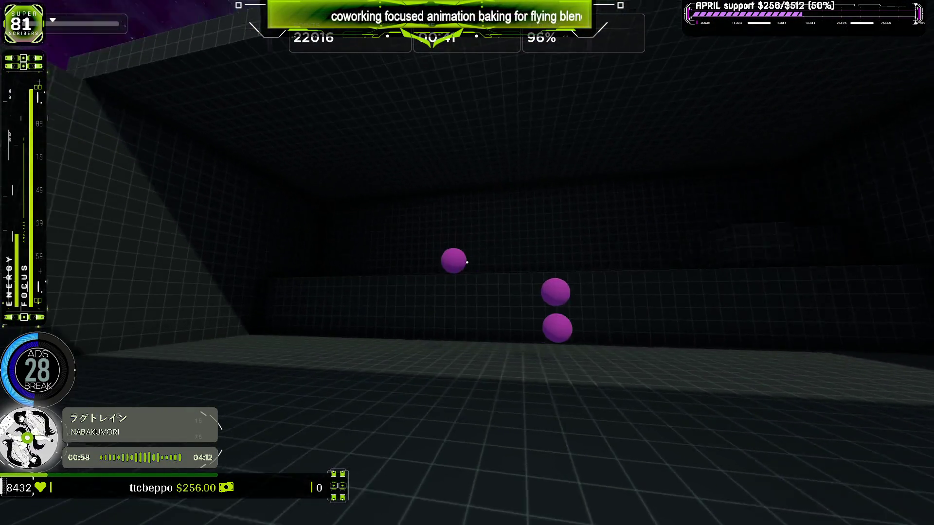
left_click(467, 263)
left_click(466, 262)
left_click(467, 263)
left_click(467, 262)
left_click(467, 262)
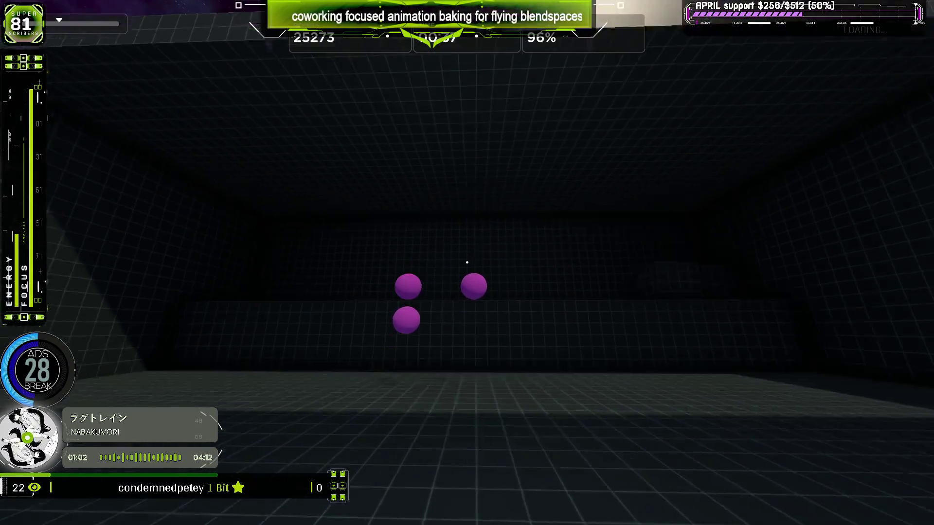
left_click(467, 262)
left_click(467, 263)
left_click(467, 263)
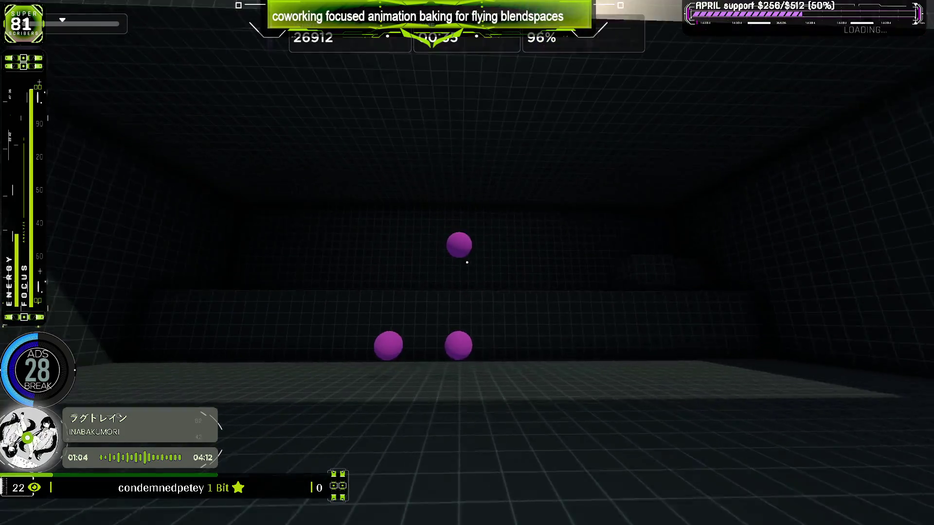
left_click(467, 263)
left_click(467, 262)
left_click(466, 263)
left_click(467, 262)
left_click(467, 262)
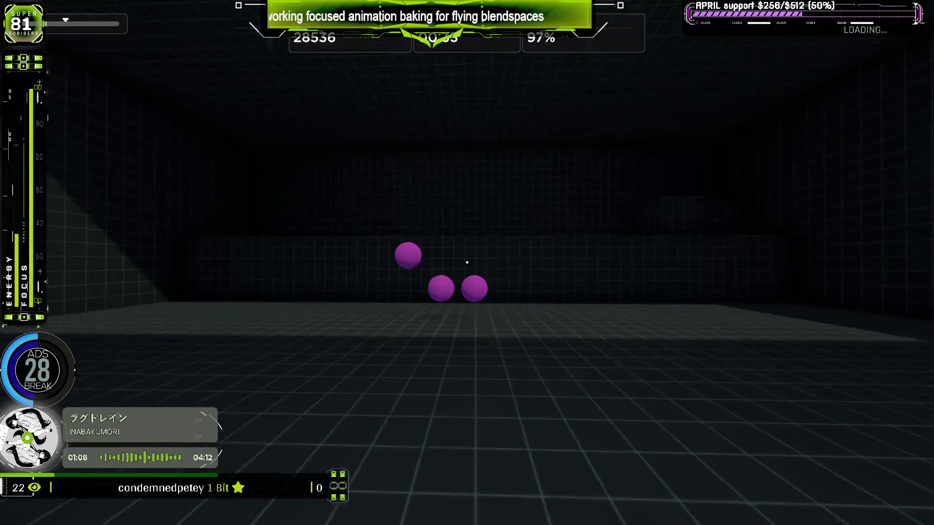
left_click(467, 263)
left_click(467, 262)
left_click(467, 263)
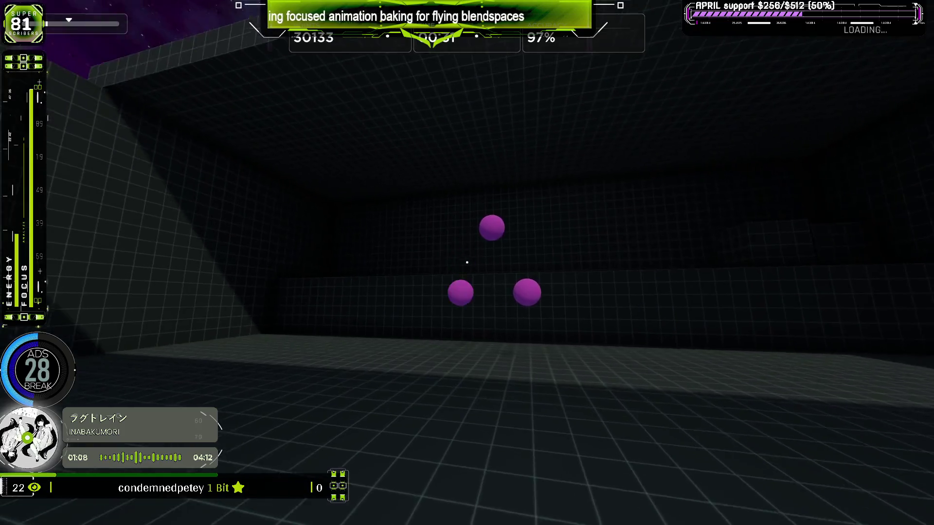
left_click(466, 262)
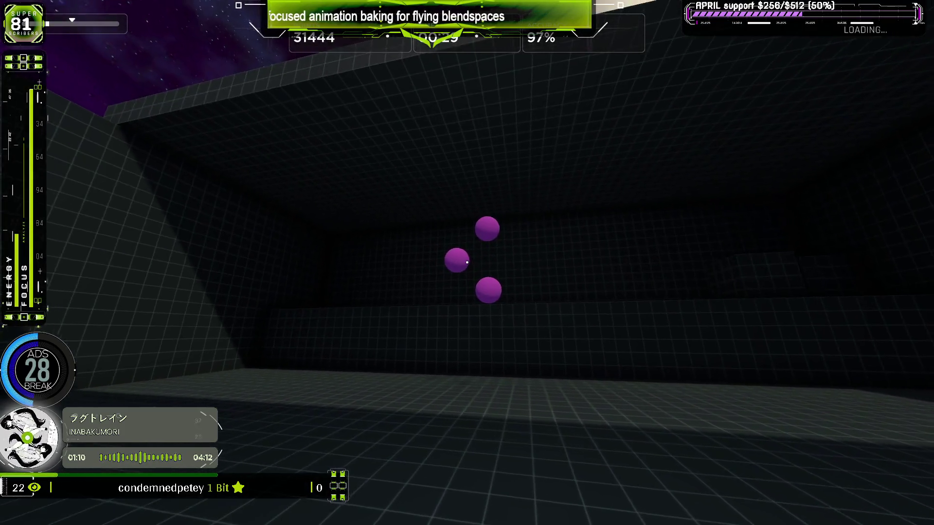
left_click(466, 262)
left_click(467, 263)
left_click(466, 262)
left_click(467, 263)
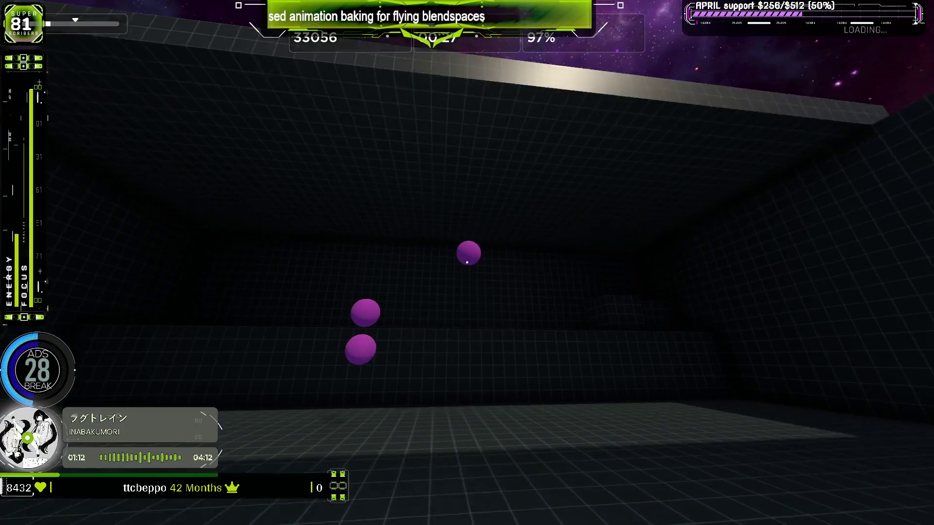
left_click(467, 263)
left_click(466, 262)
left_click(466, 262)
left_click(467, 263)
left_click(467, 263)
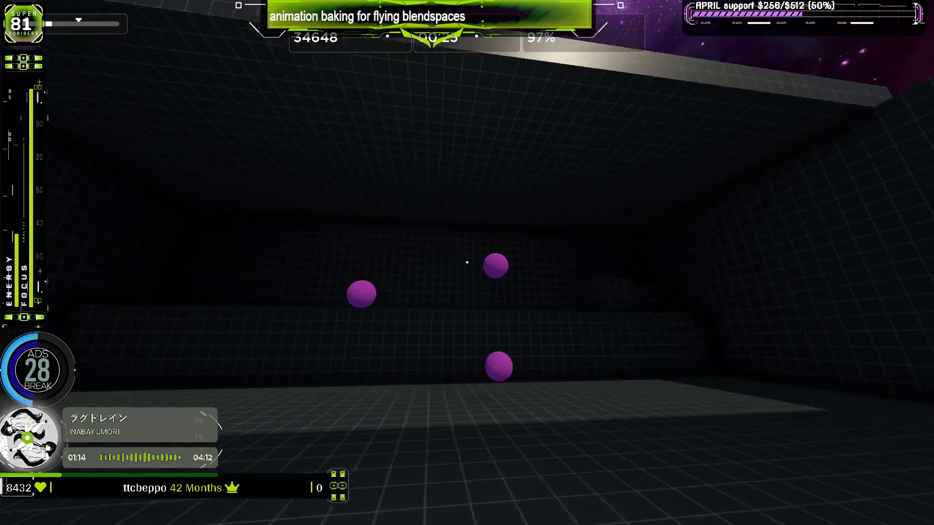
left_click(467, 263)
left_click(467, 262)
left_click(467, 262)
left_click(467, 263)
left_click(467, 262)
left_click(467, 263)
left_click(467, 262)
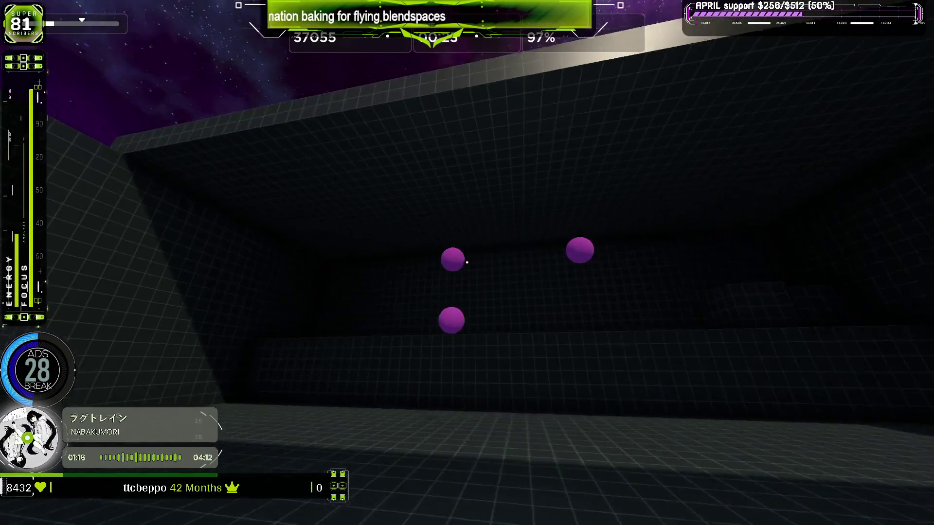
left_click(467, 262)
left_click(467, 263)
left_click(467, 262)
left_click(467, 263)
left_click(467, 263)
left_click(466, 263)
left_click(467, 262)
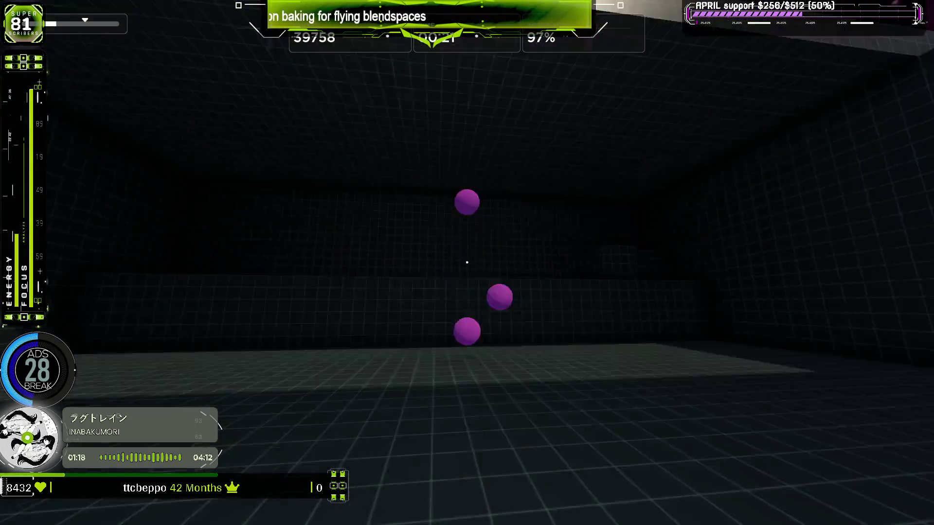
left_click(467, 263)
left_click(467, 262)
left_click(467, 263)
left_click(467, 263)
left_click(467, 262)
left_click(467, 262)
left_click(467, 263)
left_click(467, 263)
left_click(466, 262)
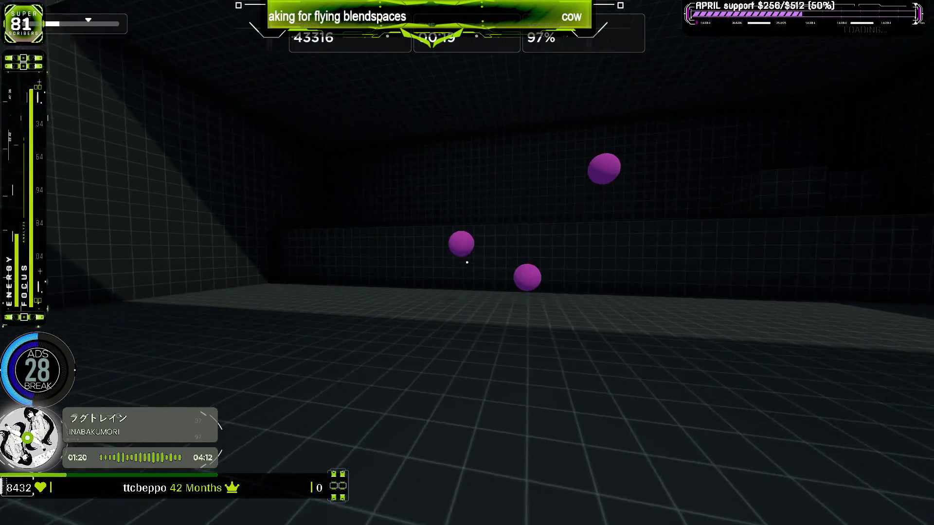
left_click(466, 263)
left_click(467, 263)
left_click(466, 262)
left_click(466, 263)
left_click(466, 263)
left_click(466, 262)
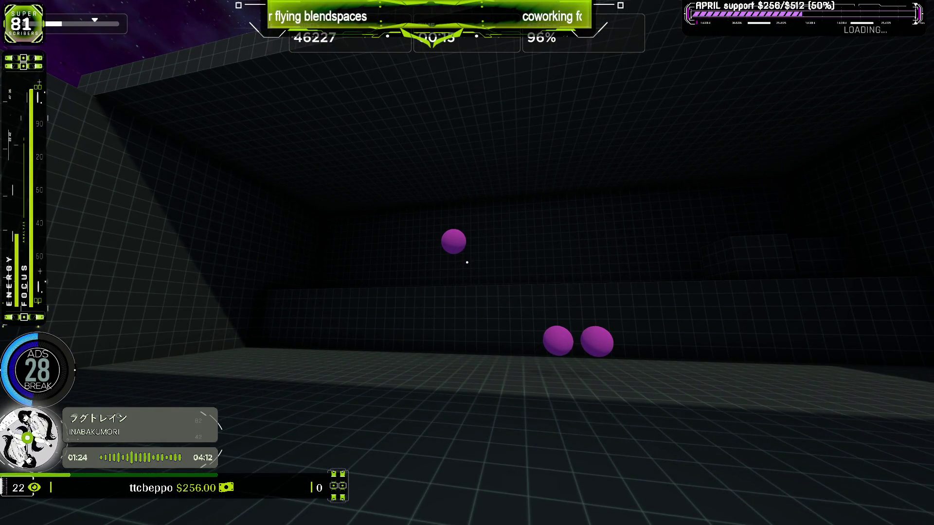
key("Escape")
left_click(482, 355)
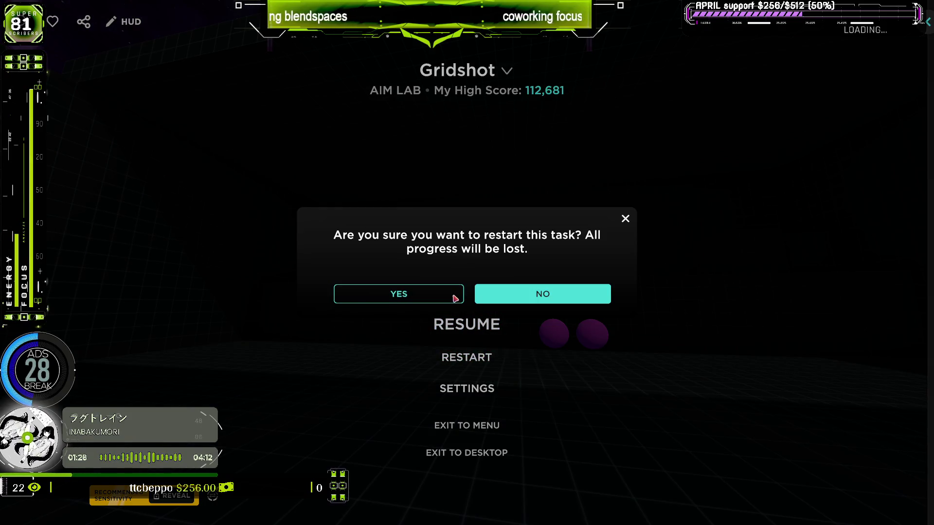
Confirm the Gridshot restart, start the run and shoot the respawning purple spheres.
left_click(399, 294)
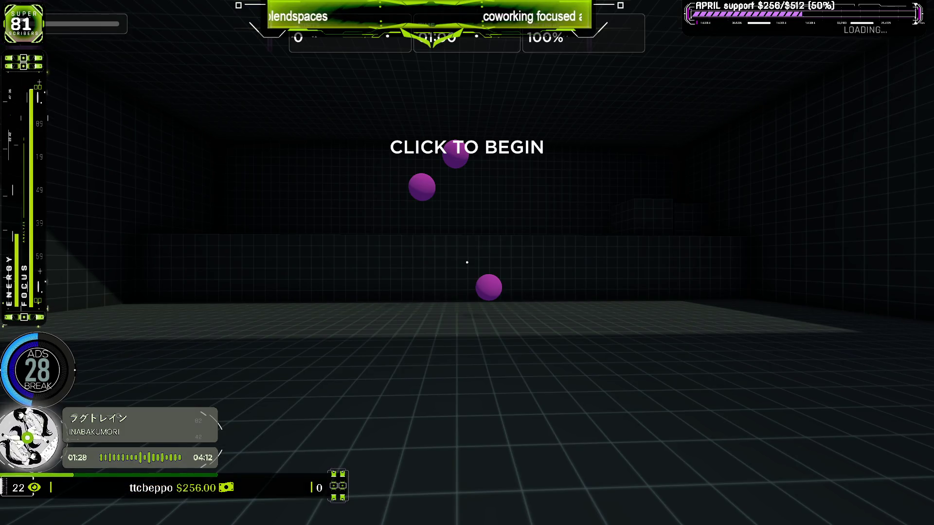
left_click(467, 263)
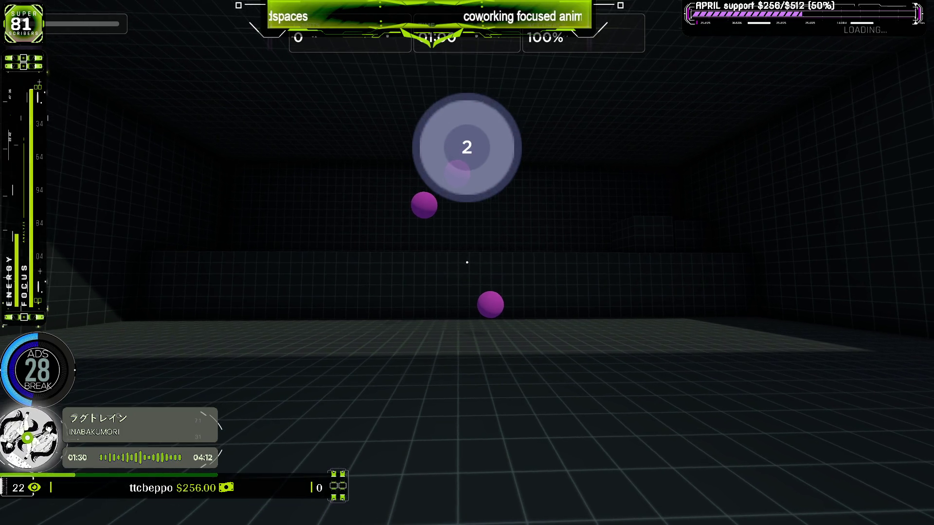
left_click(467, 263)
left_click(467, 262)
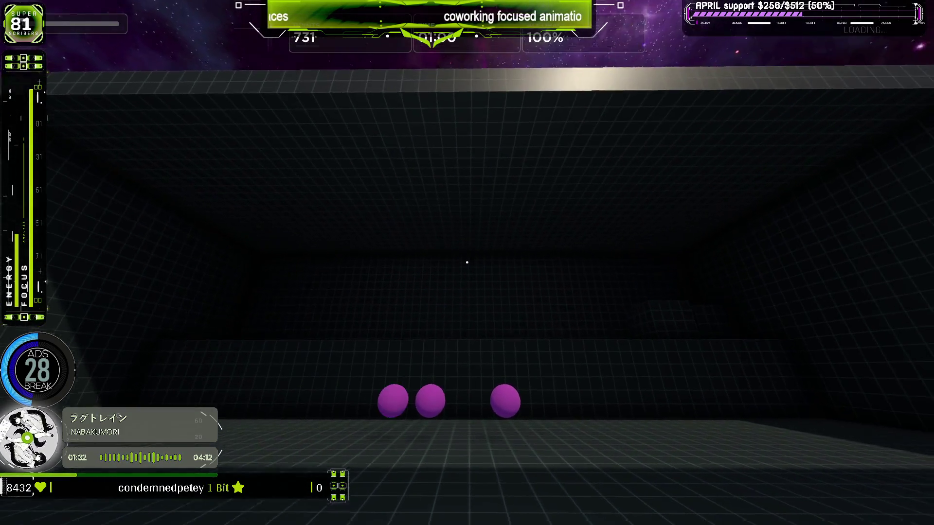
left_click(467, 263)
left_click(467, 263)
left_click(466, 263)
left_click(467, 263)
left_click(467, 262)
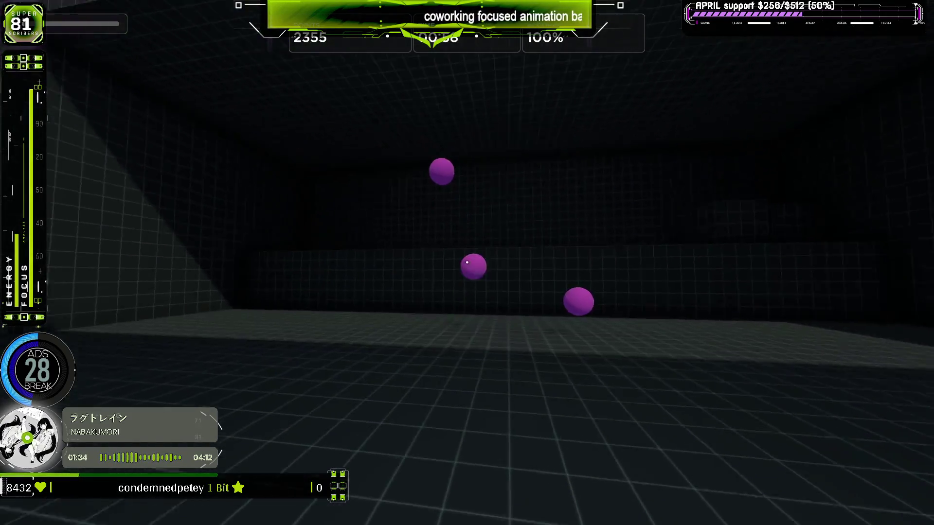
left_click(467, 263)
left_click(466, 262)
left_click(467, 263)
left_click(466, 262)
left_click(466, 262)
left_click(467, 262)
left_click(467, 262)
left_click(467, 262)
left_click(467, 262)
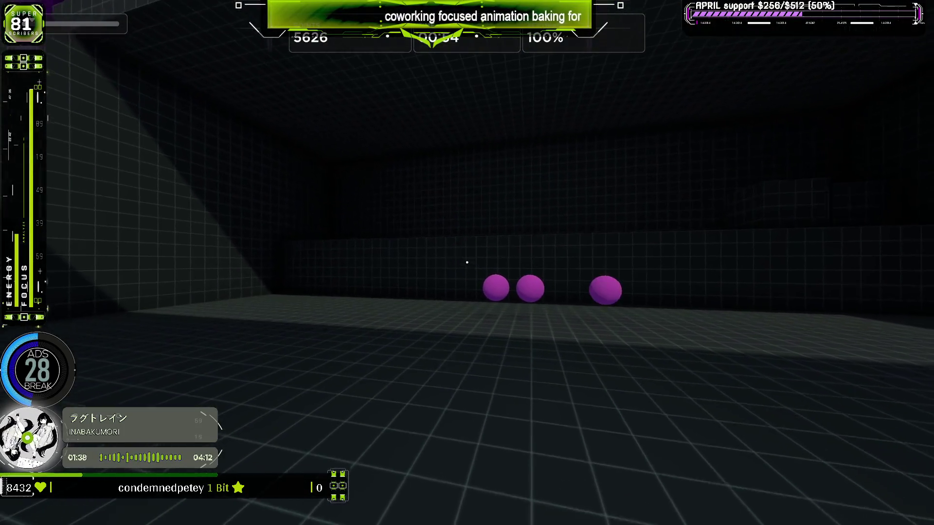
left_click(467, 262)
left_click(466, 263)
left_click(467, 262)
left_click(467, 263)
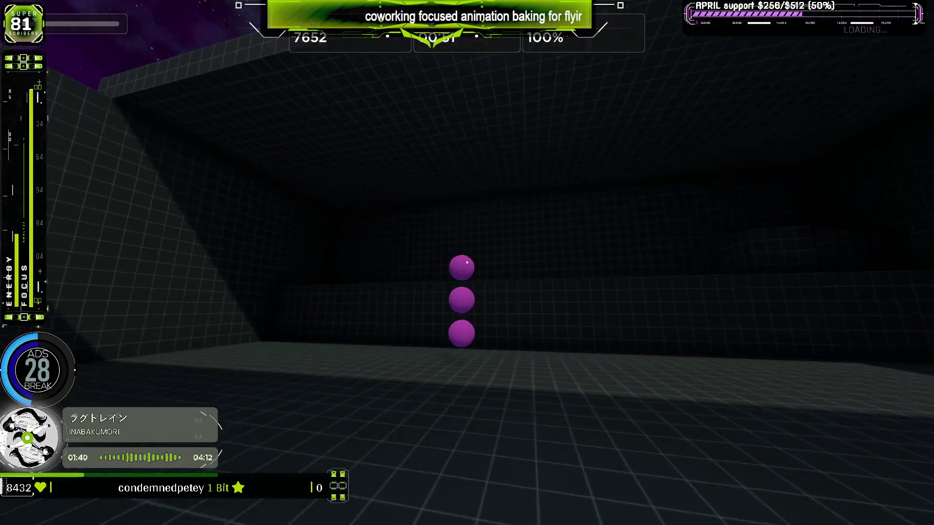
left_click(467, 263)
left_click(466, 262)
left_click(467, 262)
left_click(467, 263)
left_click(466, 262)
left_click(467, 263)
left_click(466, 263)
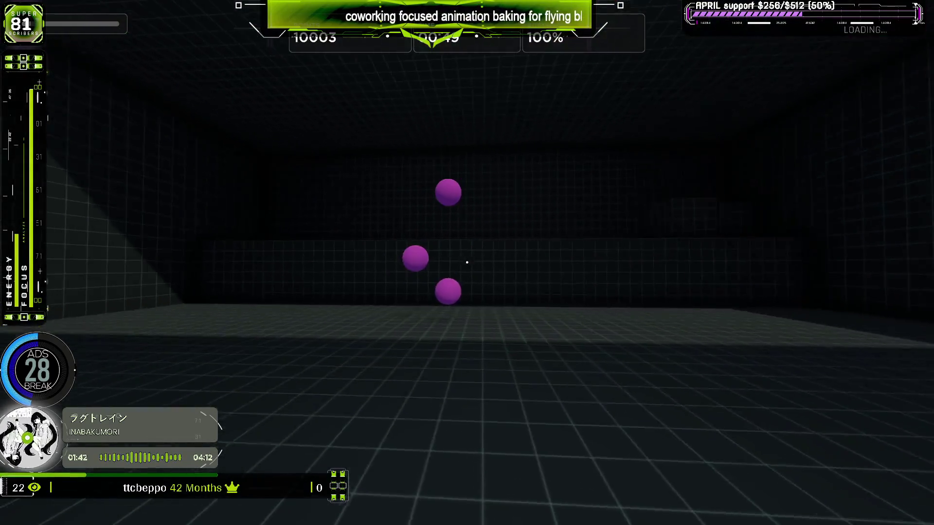
left_click(467, 263)
left_click(467, 263)
left_click(467, 262)
left_click(467, 263)
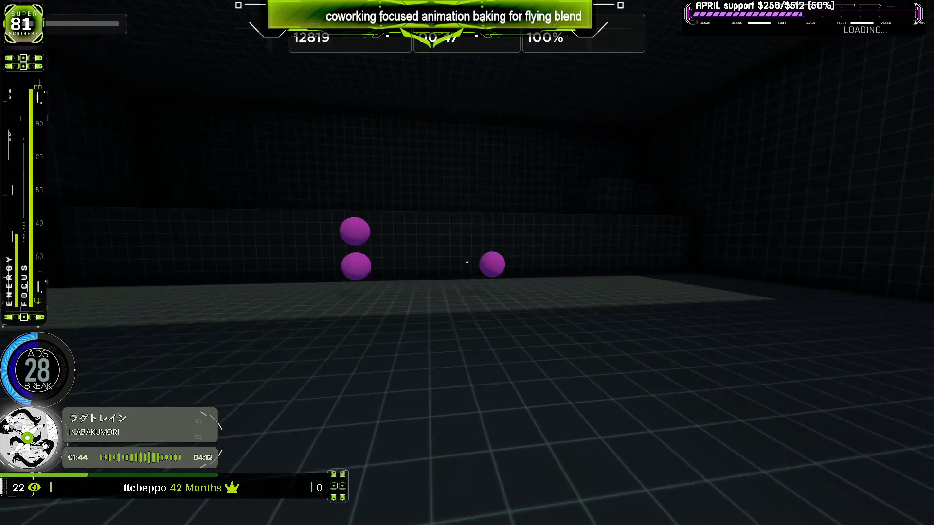
left_click(467, 263)
left_click(467, 262)
left_click(467, 262)
left_click(467, 263)
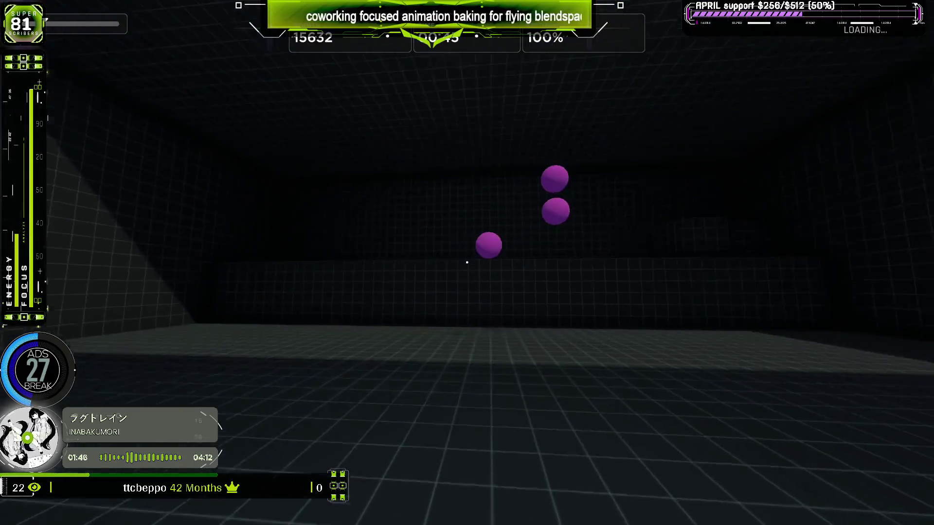
left_click(467, 263)
left_click(467, 262)
left_click(466, 262)
left_click(467, 263)
left_click(467, 262)
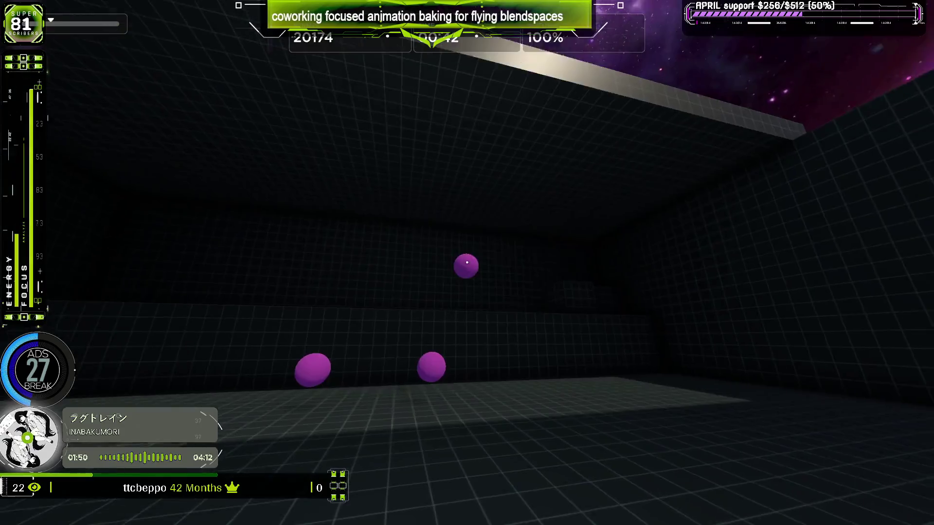
left_click(467, 263)
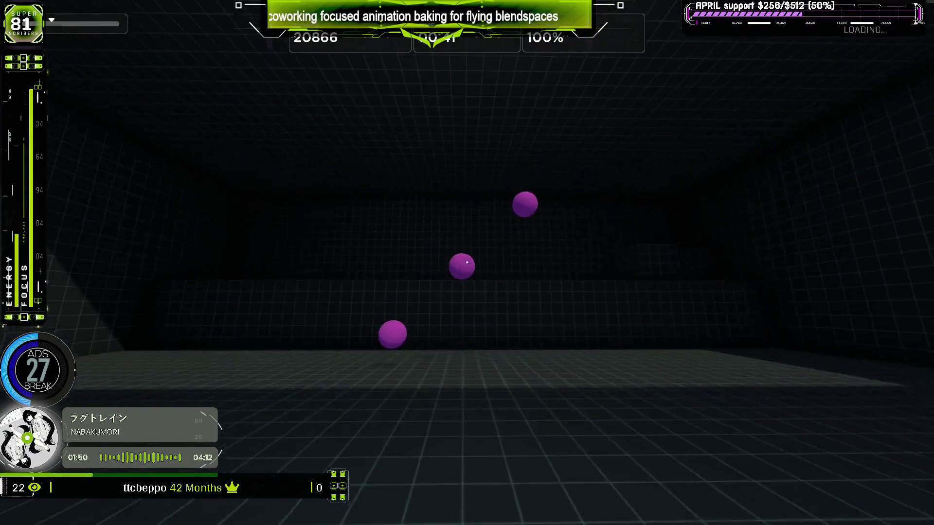
left_click(467, 262)
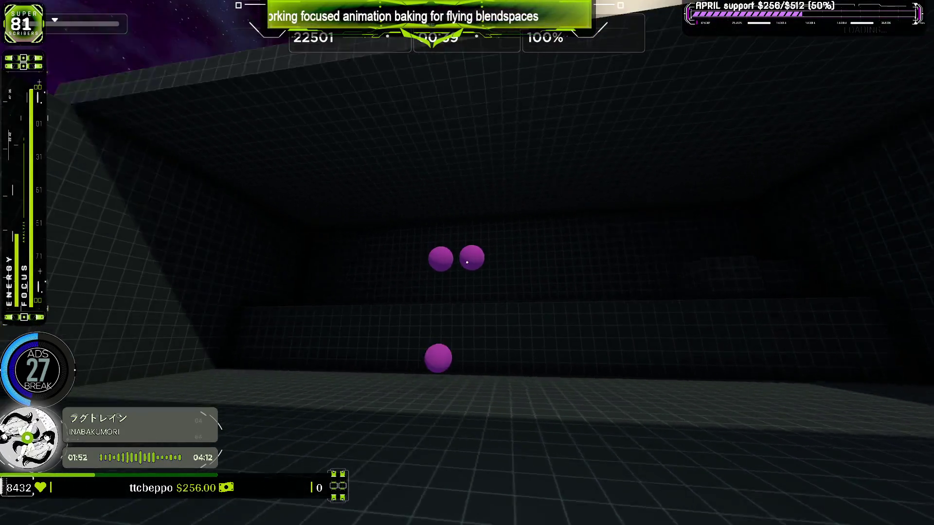
left_click(467, 262)
left_click(466, 262)
left_click(467, 262)
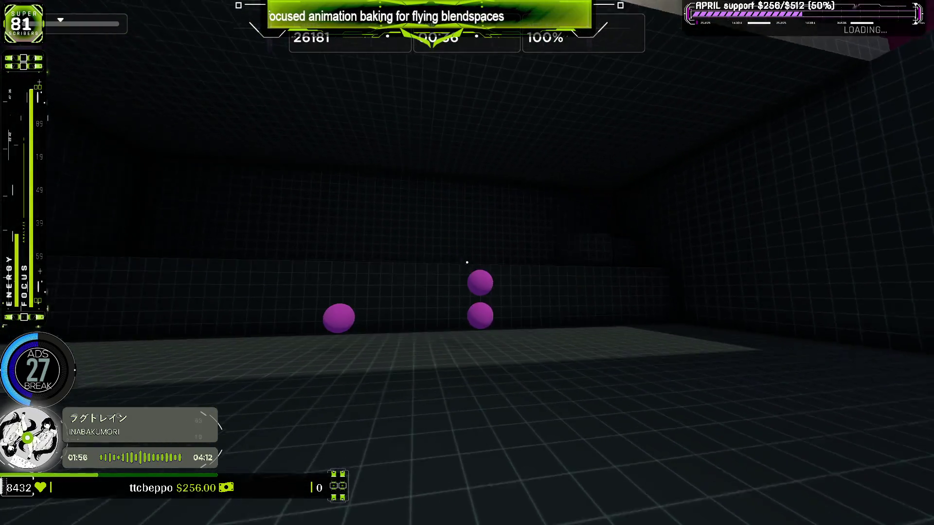
left_click(467, 262)
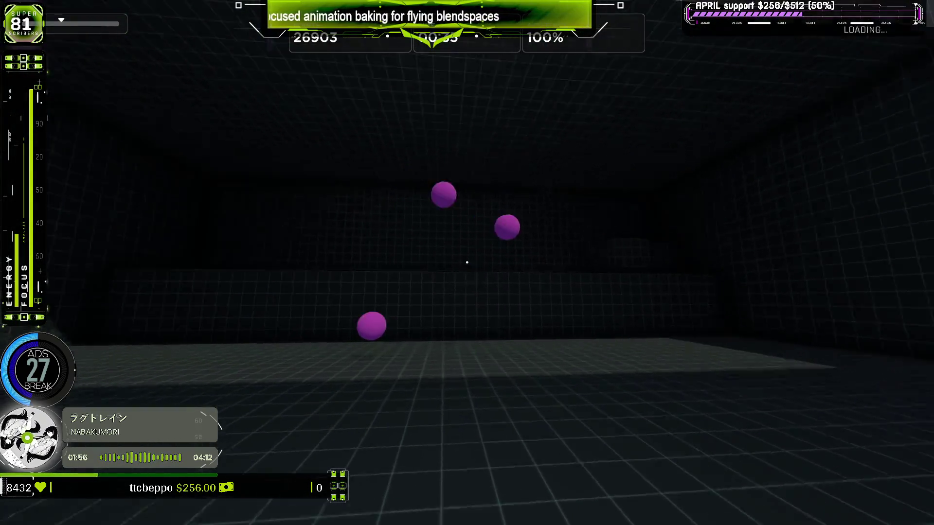
left_click(467, 262)
left_click(467, 262)
left_click(467, 263)
left_click(467, 263)
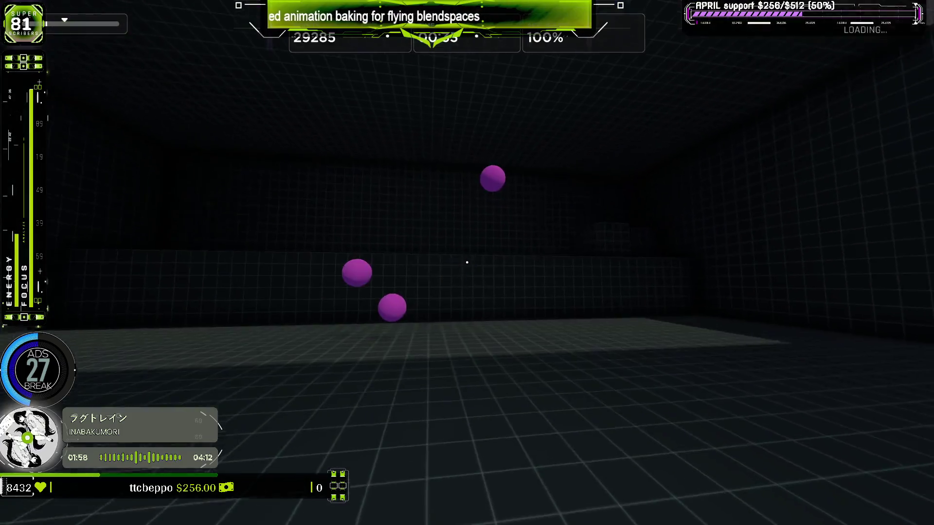
left_click(467, 263)
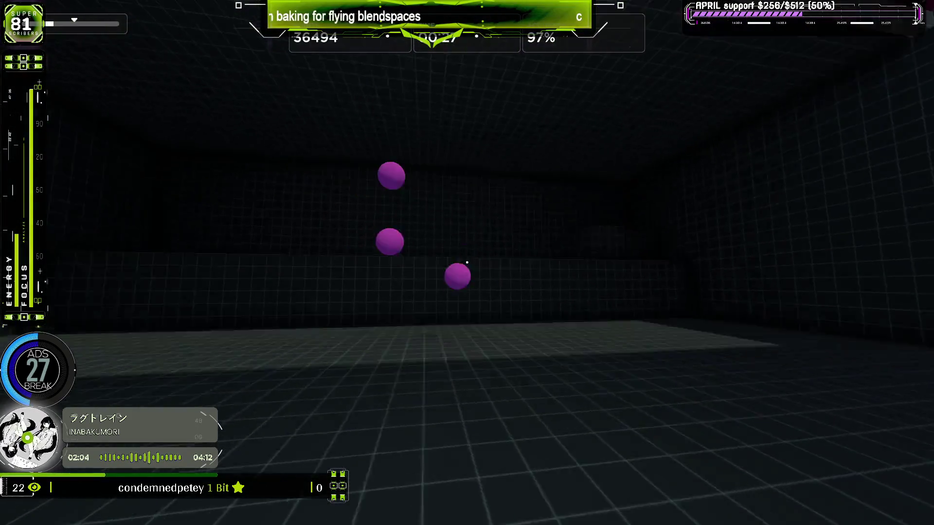
Keep hitting purple spheres to reach 49274 points at 89% accuracy, then pause.
left_click(467, 262)
left_click(467, 263)
left_click(467, 262)
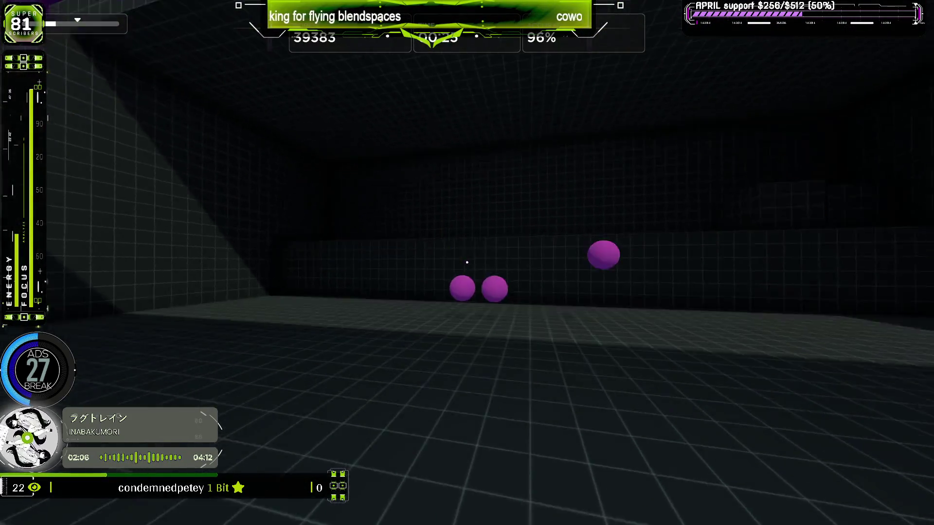
left_click(467, 262)
left_click(466, 263)
left_click(467, 263)
left_click(467, 263)
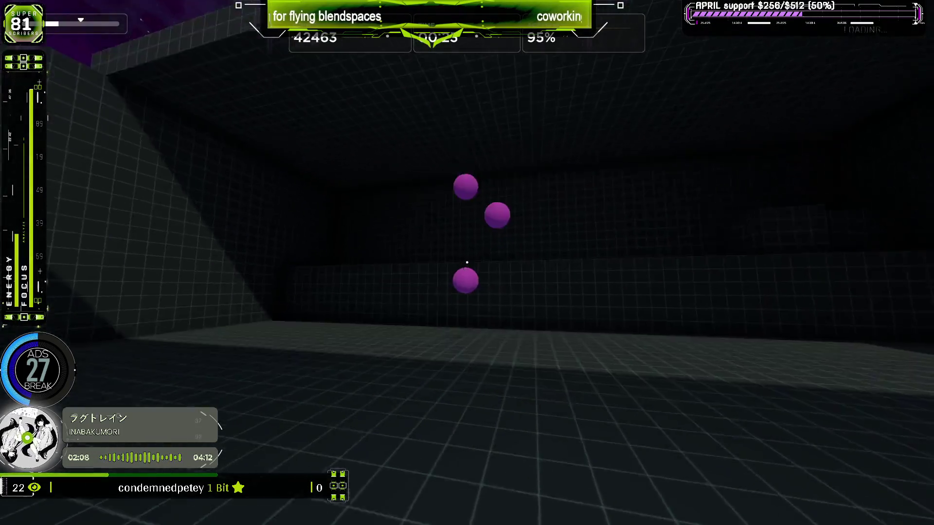
left_click(467, 262)
left_click(467, 263)
left_click(467, 263)
left_click(467, 262)
left_click(467, 263)
left_click(467, 263)
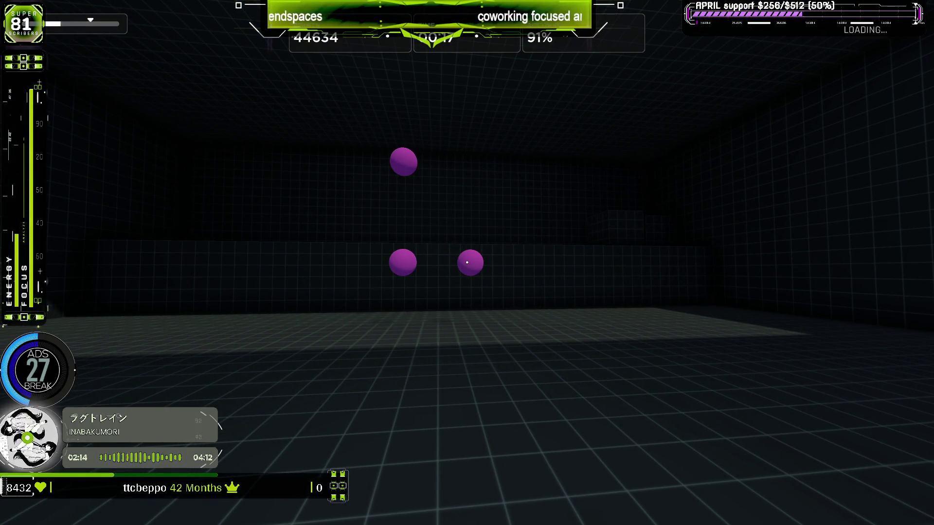
left_click(467, 262)
left_click(467, 262)
left_click(467, 263)
left_click(467, 263)
left_click(467, 263)
left_click(467, 263)
left_click(467, 262)
left_click(467, 263)
left_click(467, 262)
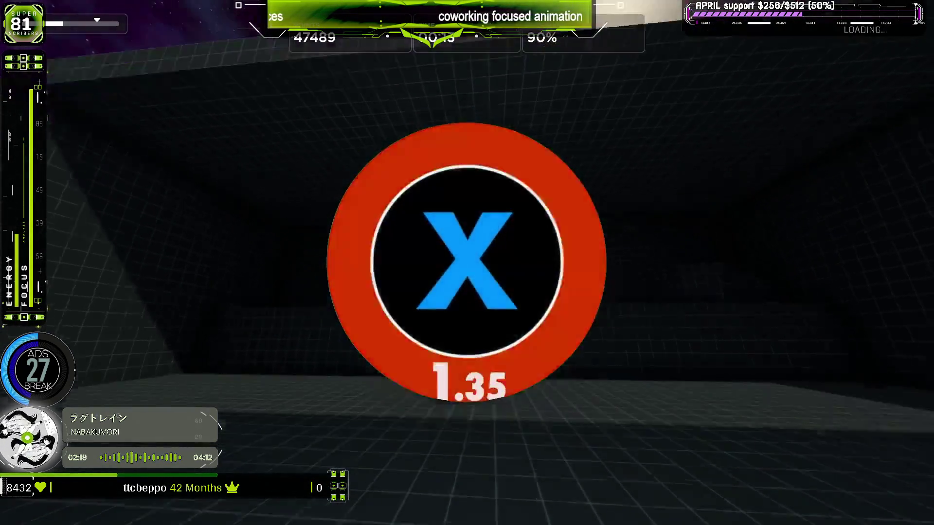
left_click(467, 262)
left_click(466, 263)
left_click(466, 263)
left_click(467, 263)
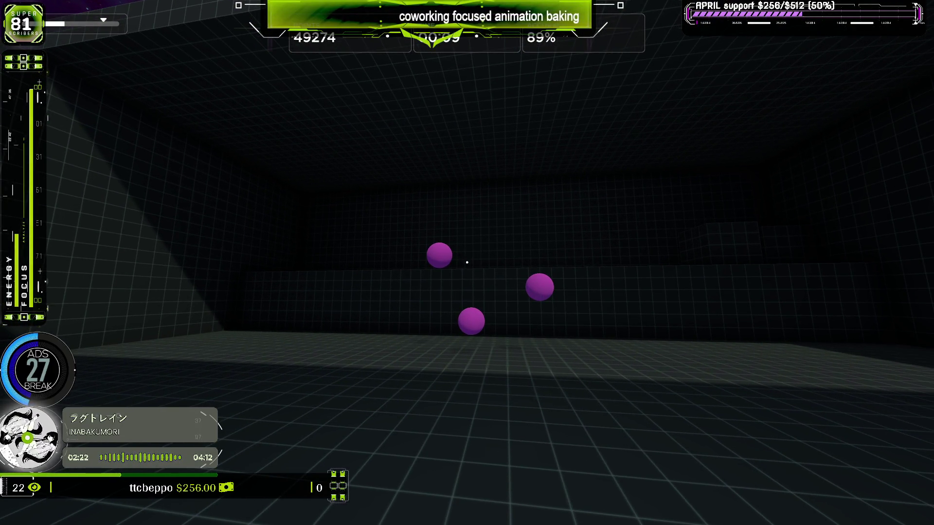
key("Escape")
Restart the Gridshot run, then pause it and resume it.
left_click(492, 359)
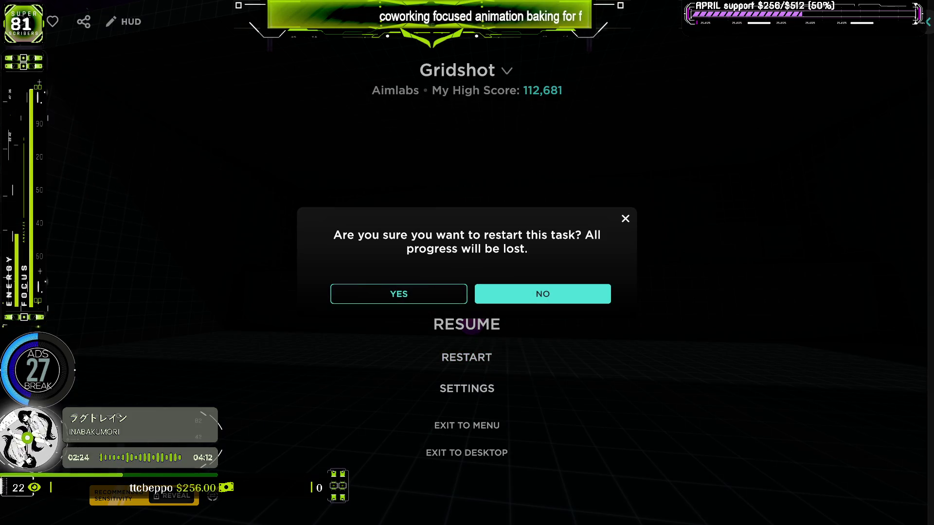
left_click(399, 294)
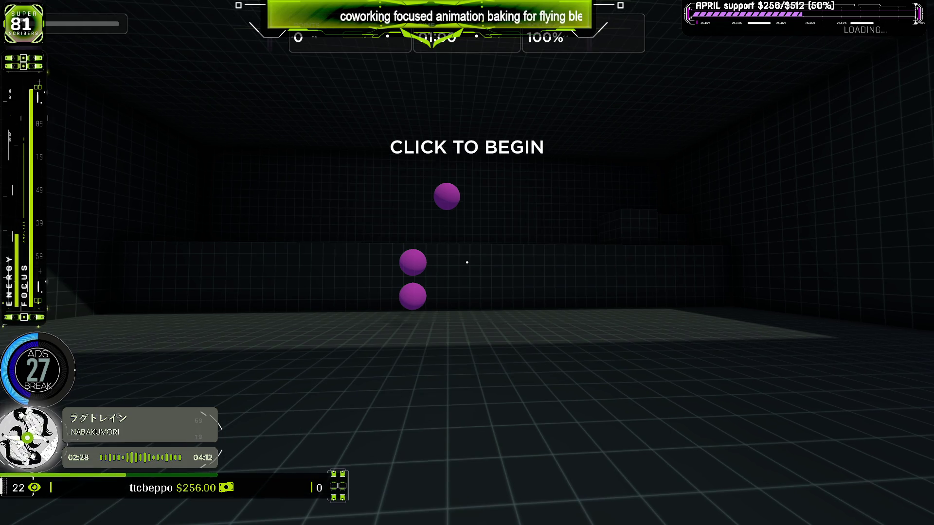
key("Escape")
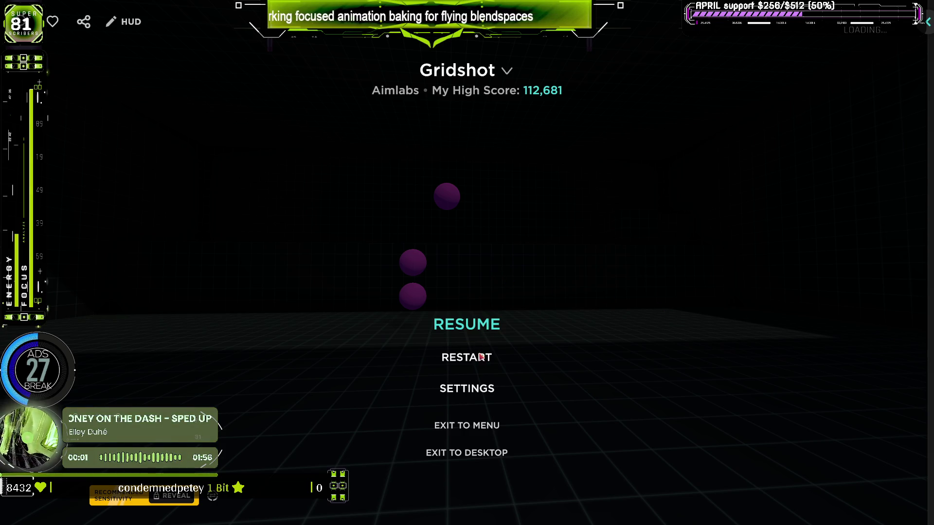
left_click(482, 327)
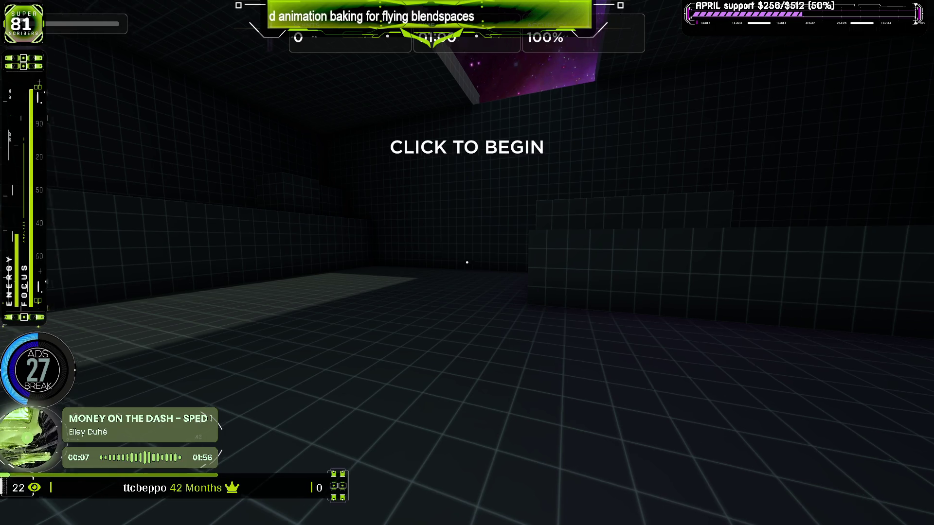
Raise the hipfire field of view from 90 to 104, then restart Gridshot's countdown.
key("Escape")
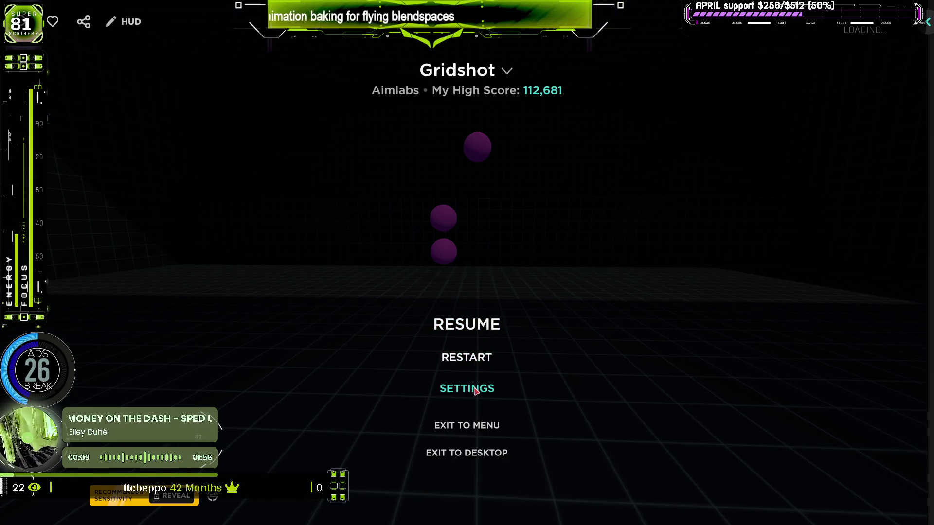
left_click(474, 389)
left_click(311, 226)
type("104")
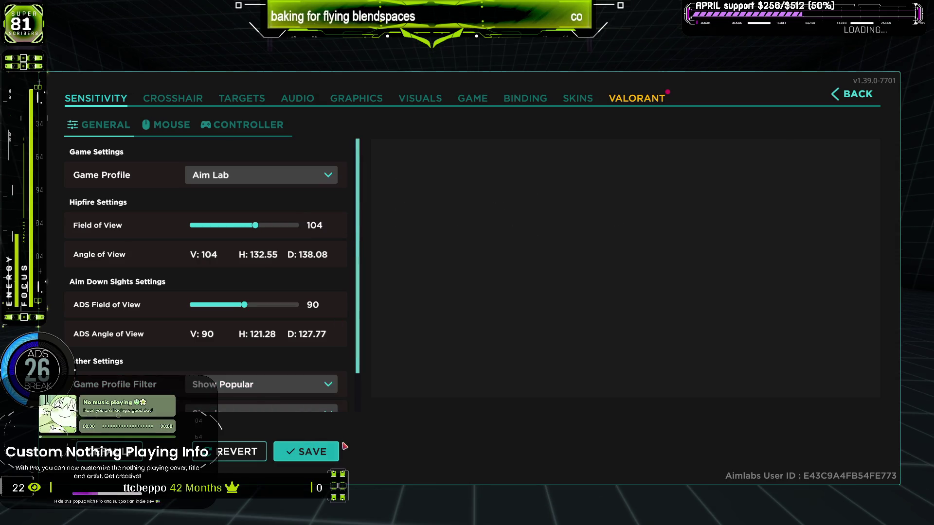
key("Escape")
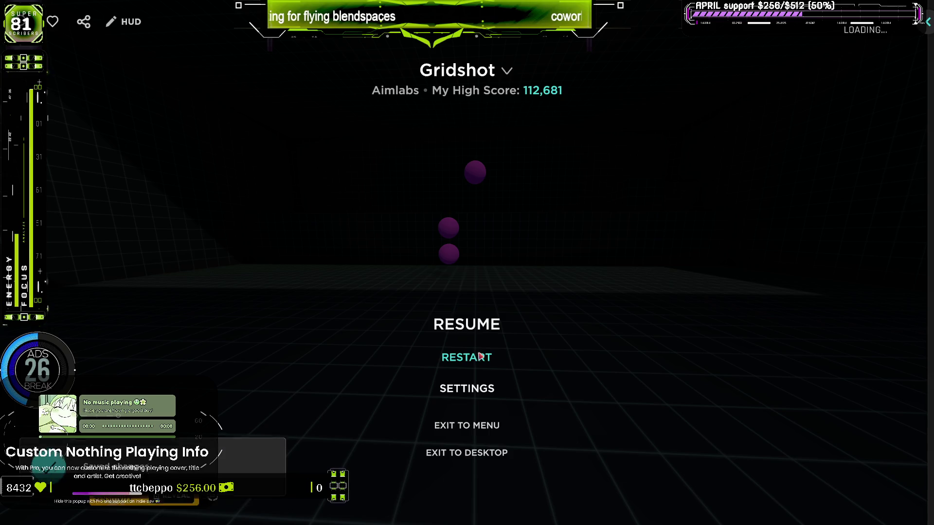
left_click(479, 356)
left_click(466, 262)
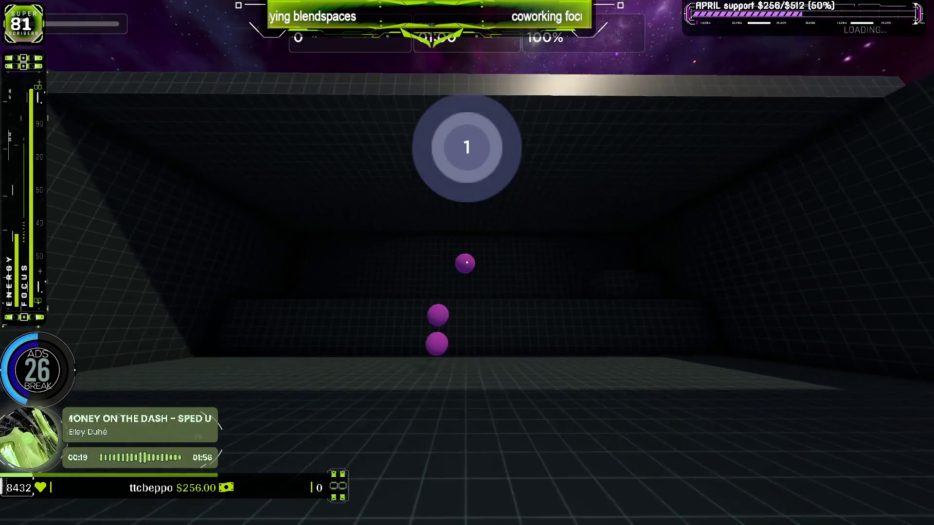
Shoot each purple Gridshot target under the crosshair until the timer expires and the results screen shows.
left_click(467, 262)
left_click(467, 262)
left_click(467, 262)
left_click(466, 263)
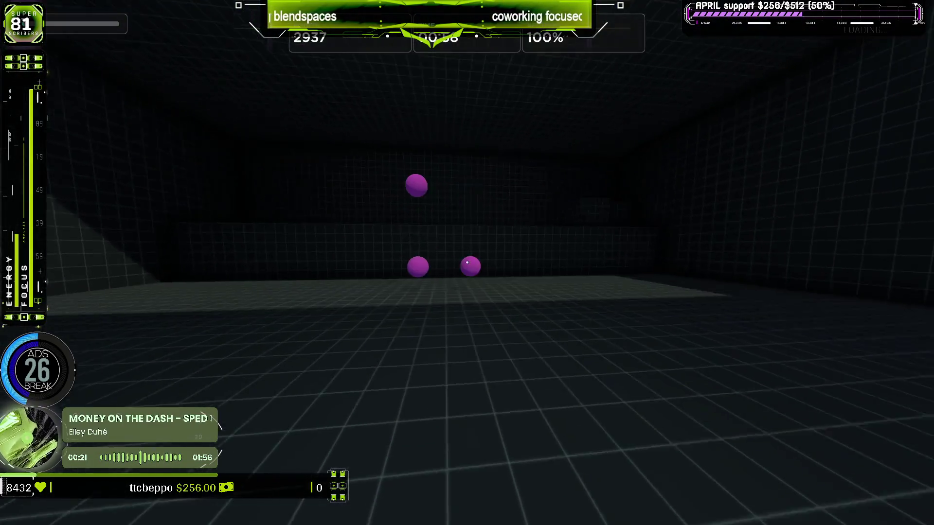
left_click(467, 263)
left_click(466, 262)
left_click(466, 262)
left_click(467, 263)
left_click(467, 263)
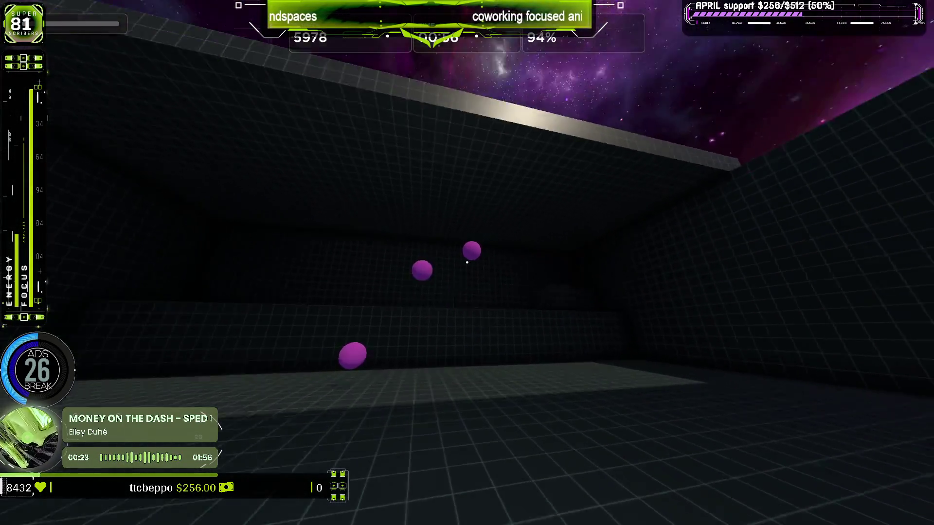
left_click(467, 263)
left_click(466, 262)
left_click(467, 263)
left_click(466, 263)
left_click(467, 262)
left_click(467, 262)
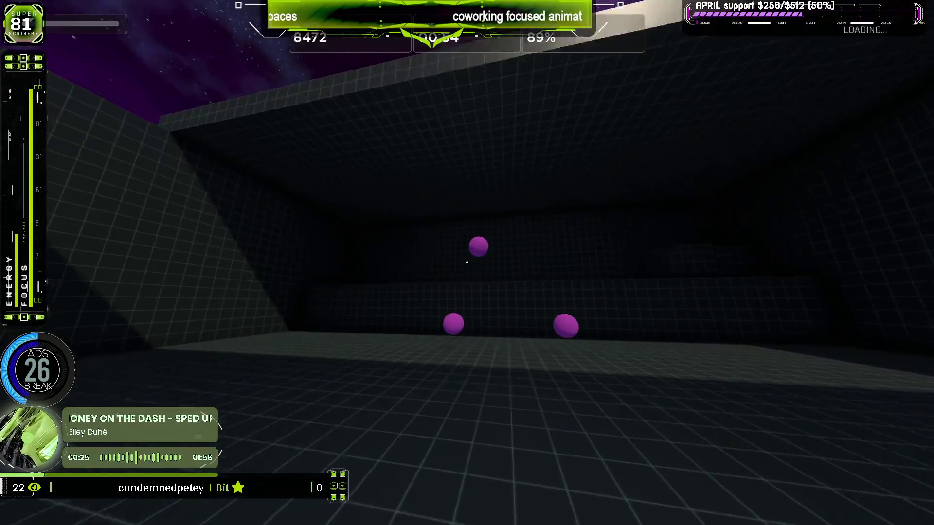
left_click(467, 263)
left_click(467, 263)
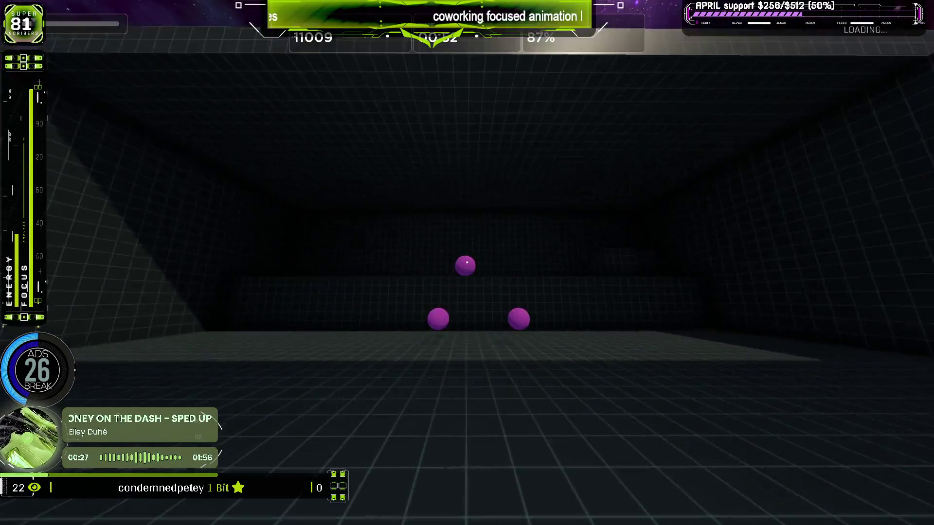
left_click(467, 262)
left_click(467, 262)
left_click(467, 262)
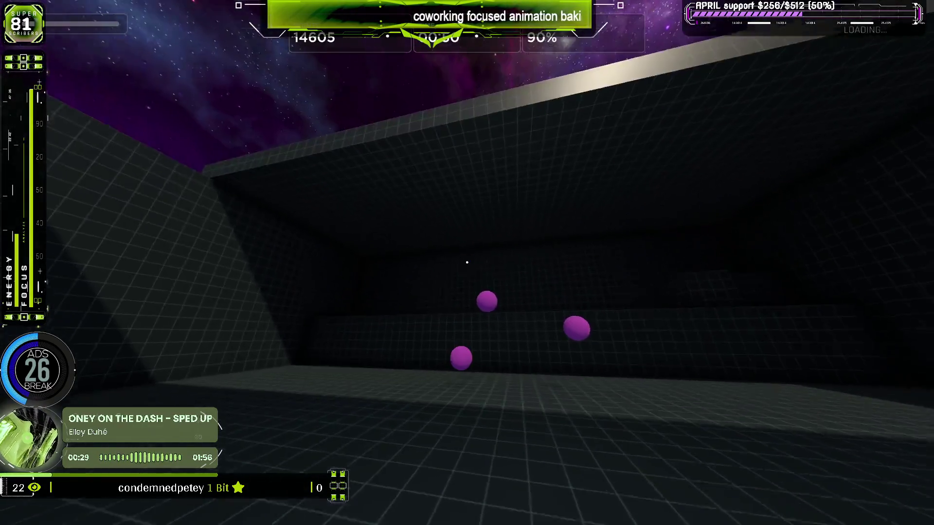
left_click(467, 263)
left_click(467, 263)
left_click(467, 262)
left_click(467, 262)
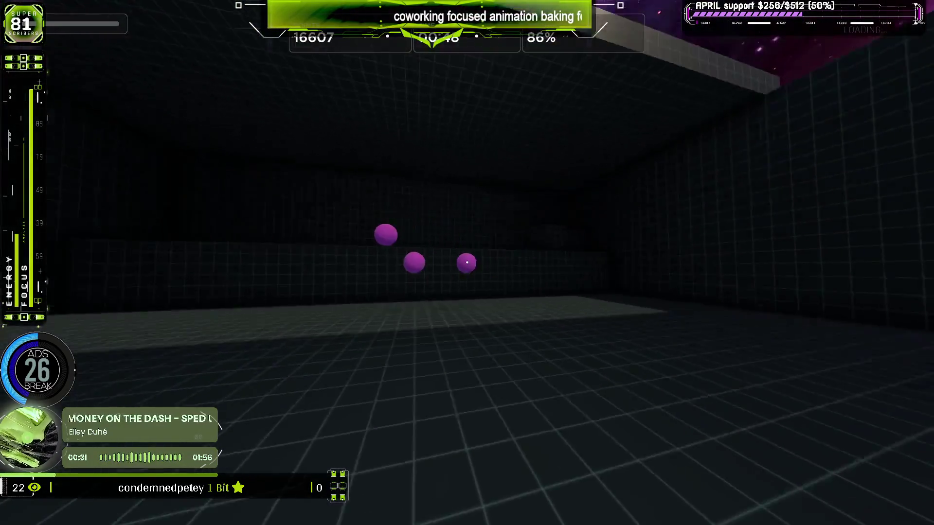
left_click(466, 263)
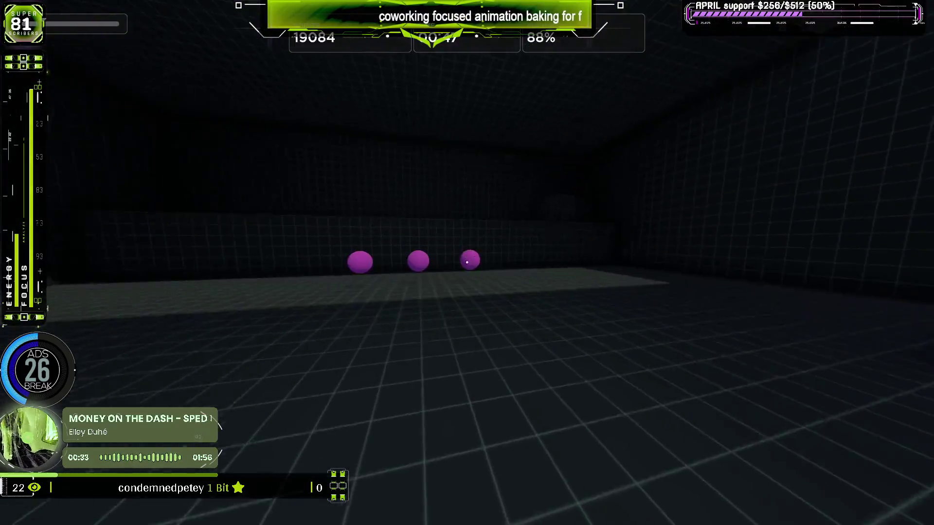
left_click(467, 263)
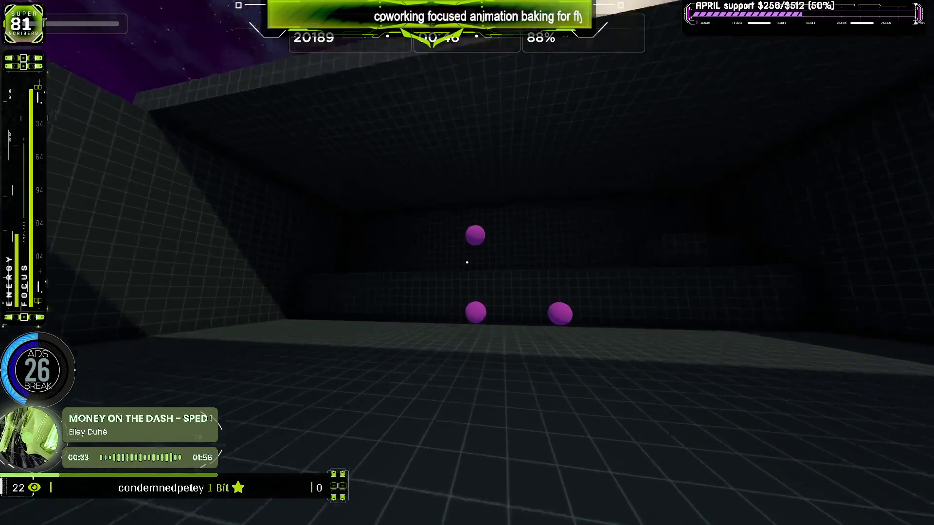
left_click(466, 263)
left_click(467, 263)
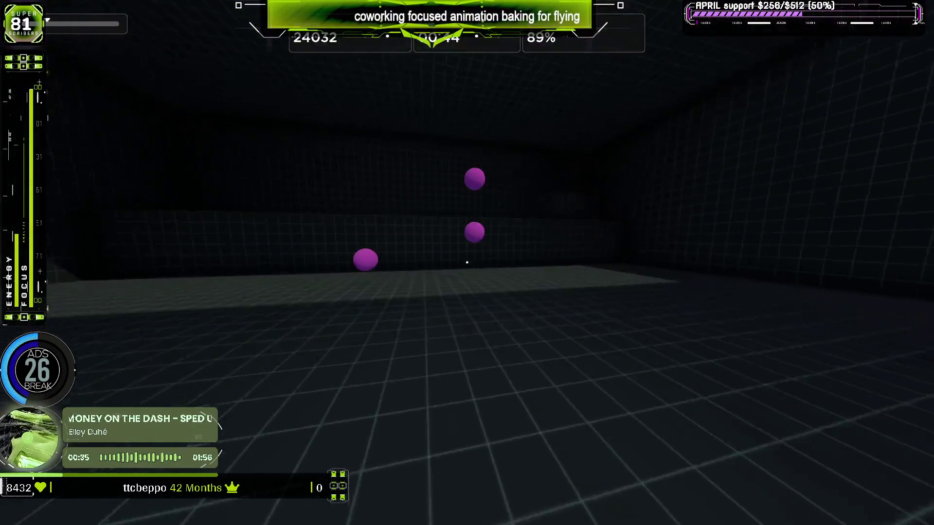
left_click(467, 262)
left_click(467, 262)
left_click(467, 263)
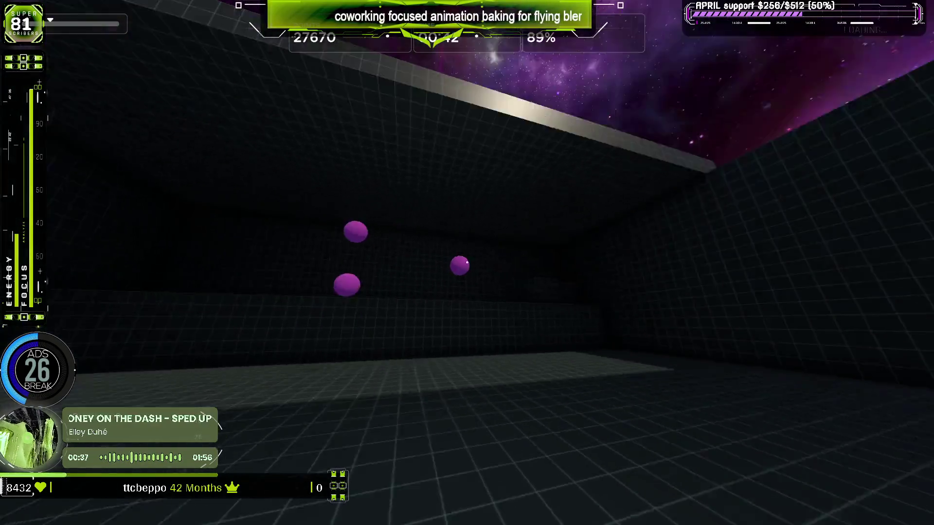
left_click(467, 263)
left_click(467, 262)
left_click(467, 262)
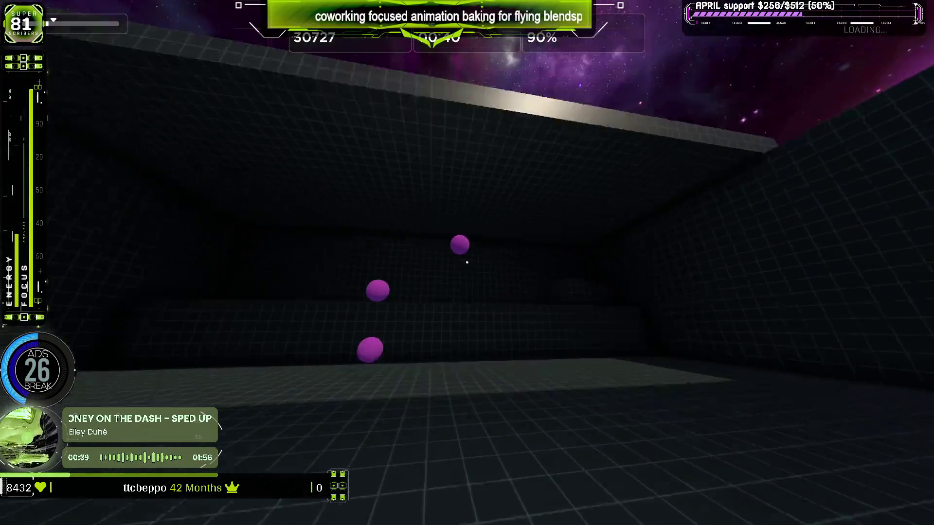
left_click(467, 263)
left_click(467, 262)
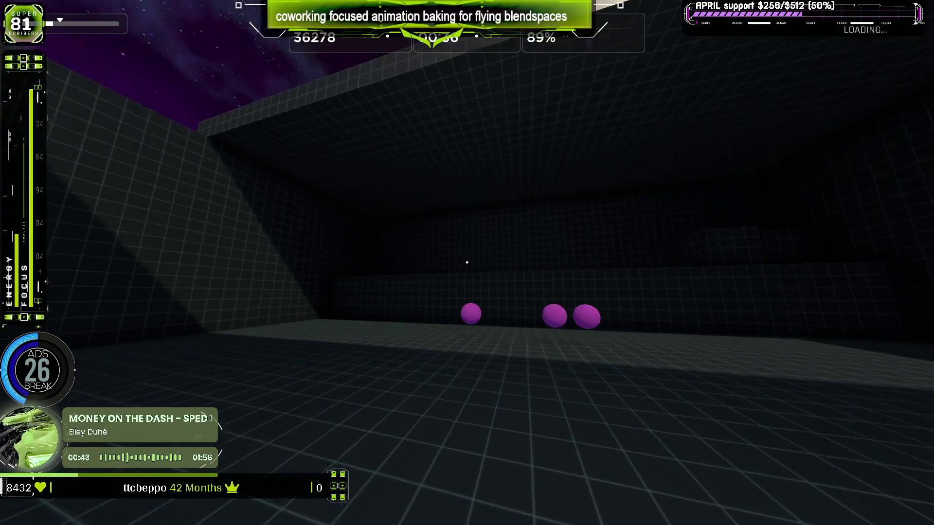
left_click(467, 262)
left_click(467, 263)
left_click(467, 263)
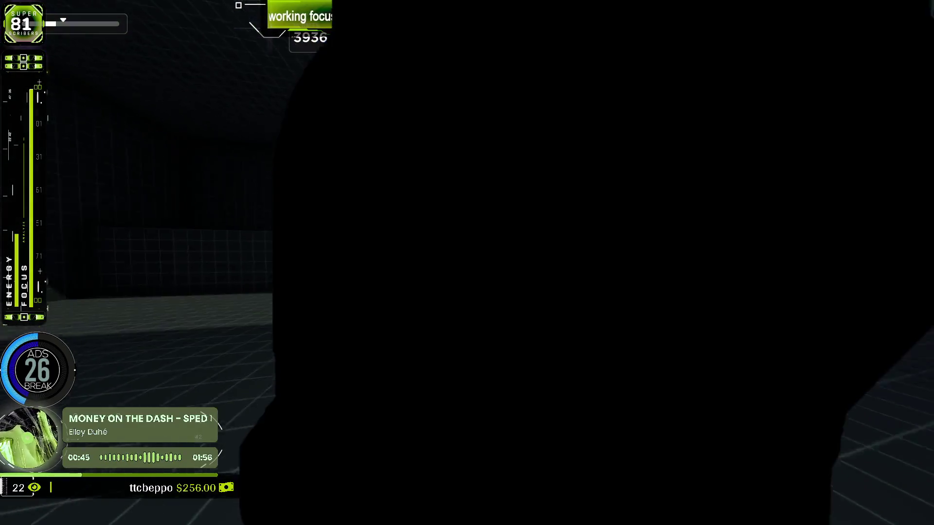
left_click(467, 262)
left_click(467, 262)
left_click(467, 263)
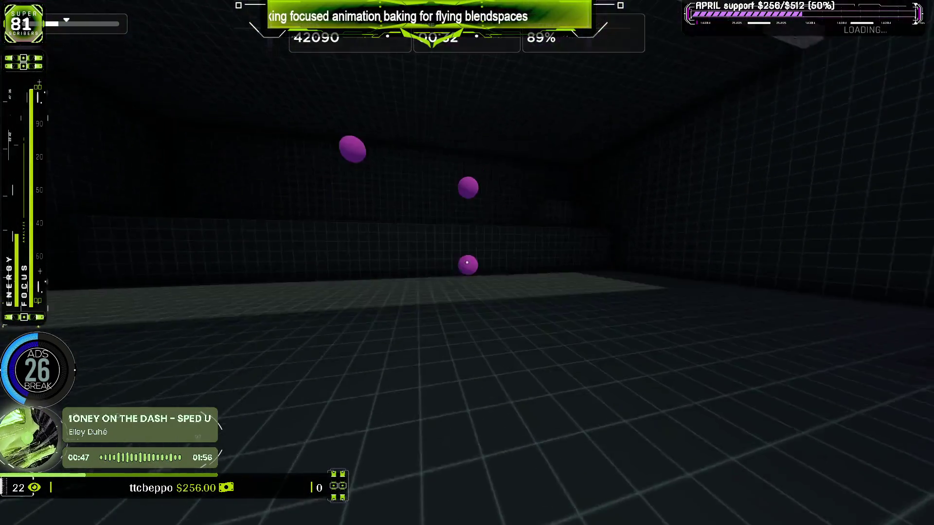
left_click(466, 263)
left_click(467, 262)
left_click(466, 262)
left_click(467, 263)
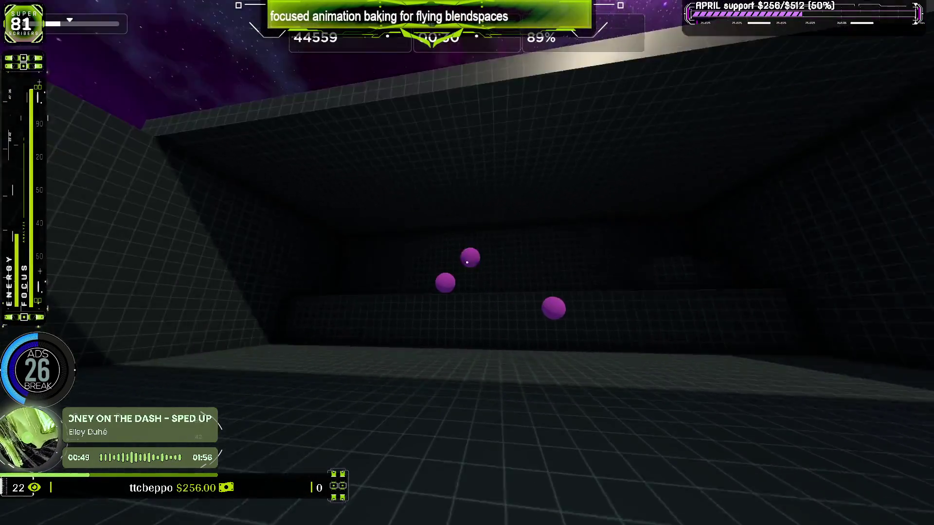
left_click(466, 263)
left_click(467, 263)
left_click(467, 263)
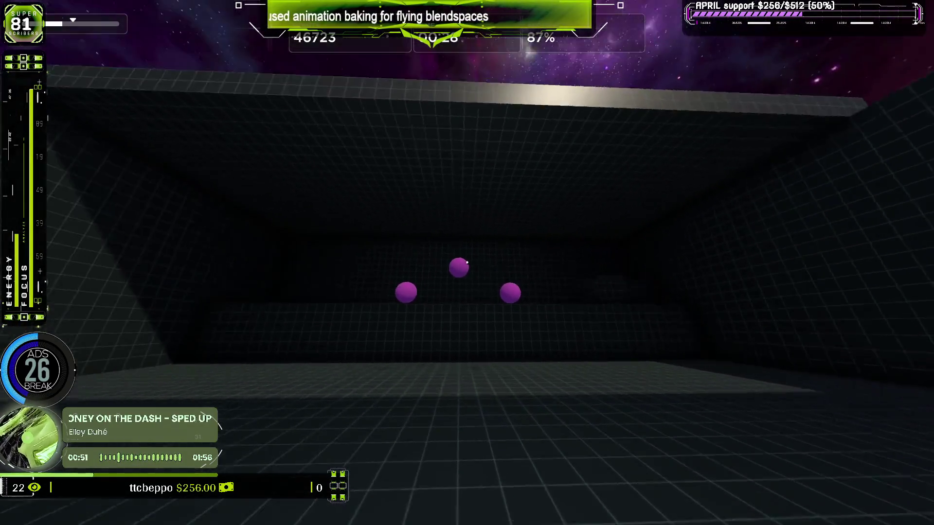
left_click(466, 262)
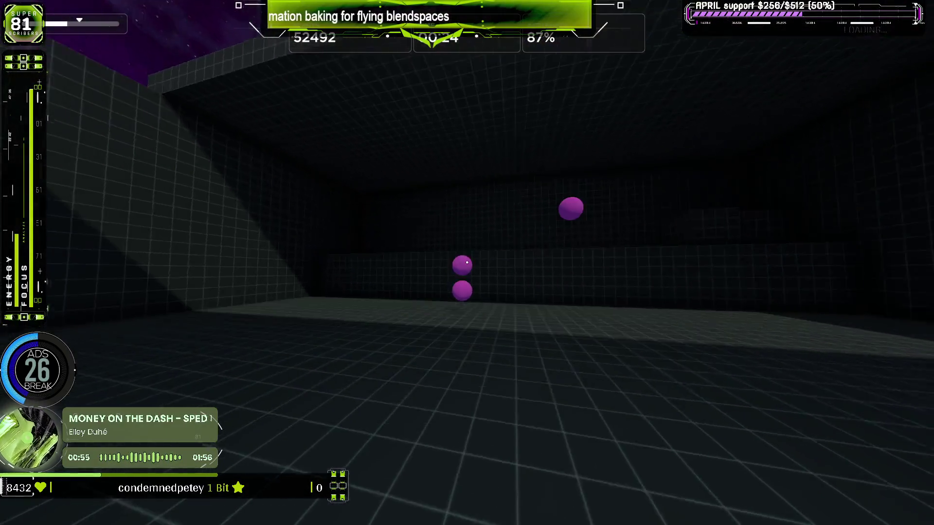
left_click(467, 262)
left_click(467, 263)
left_click(466, 263)
left_click(467, 263)
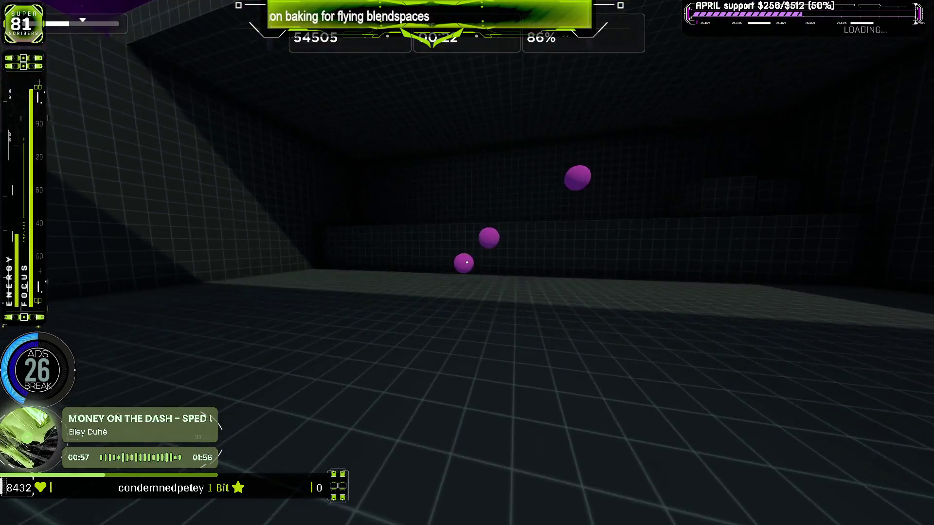
left_click(466, 262)
left_click(467, 263)
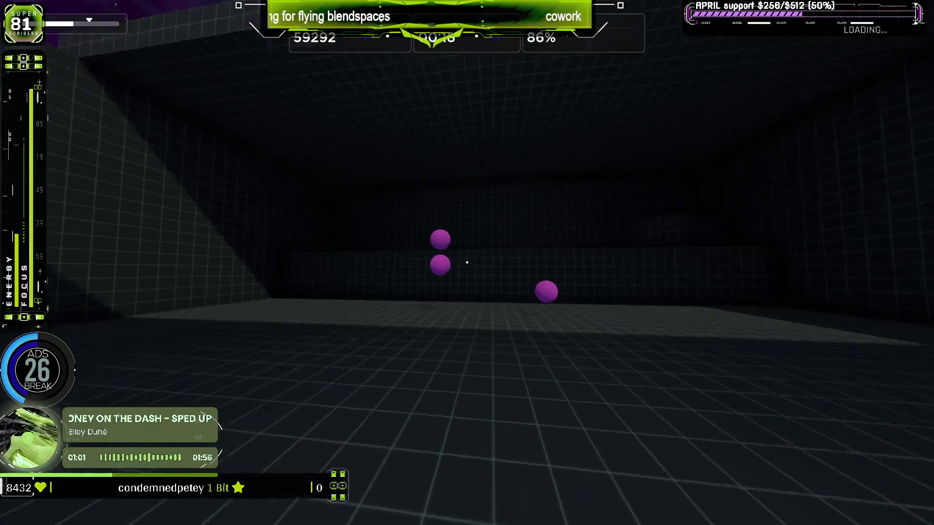
left_click(467, 262)
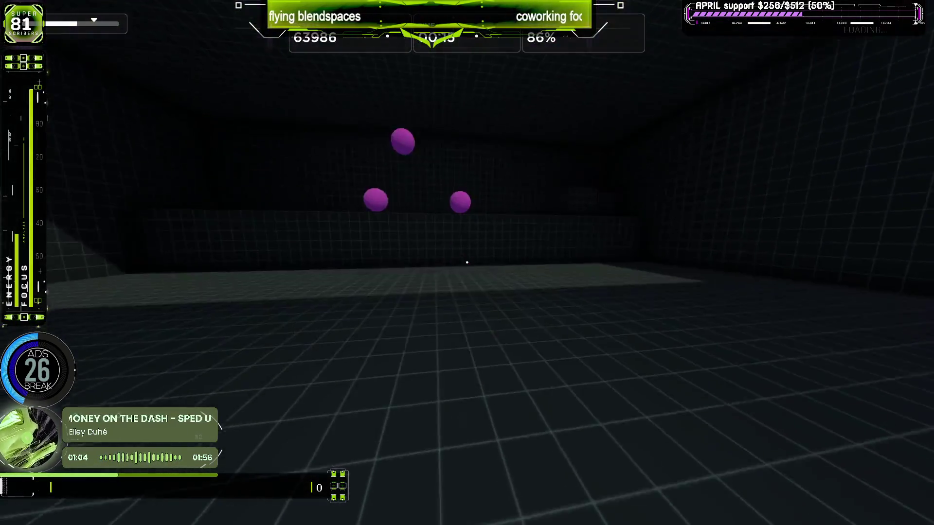
left_click(467, 262)
left_click(467, 263)
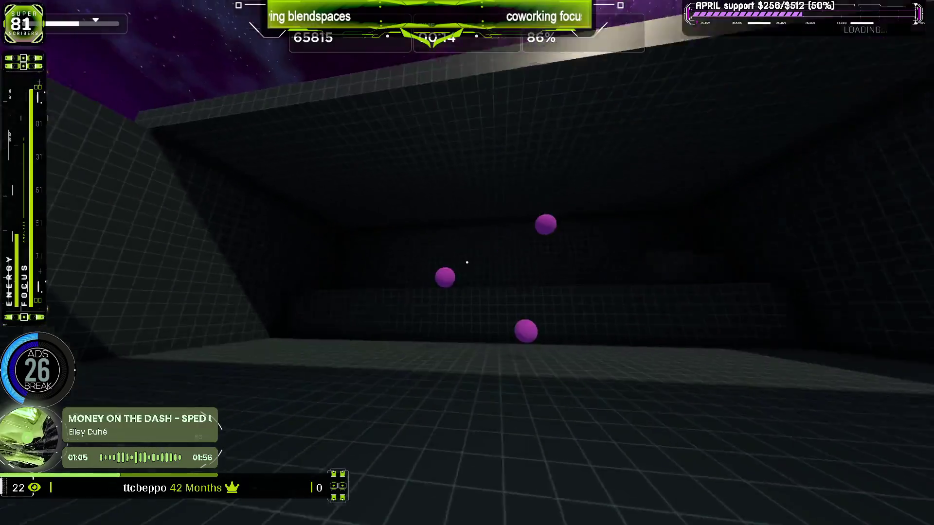
left_click(467, 262)
left_click(466, 262)
left_click(467, 263)
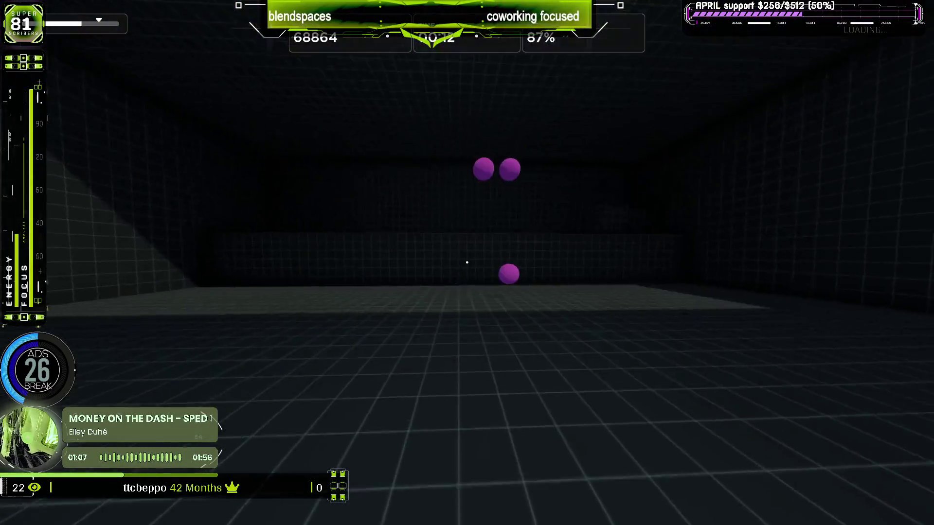
left_click(467, 263)
left_click(467, 263)
left_click(467, 263)
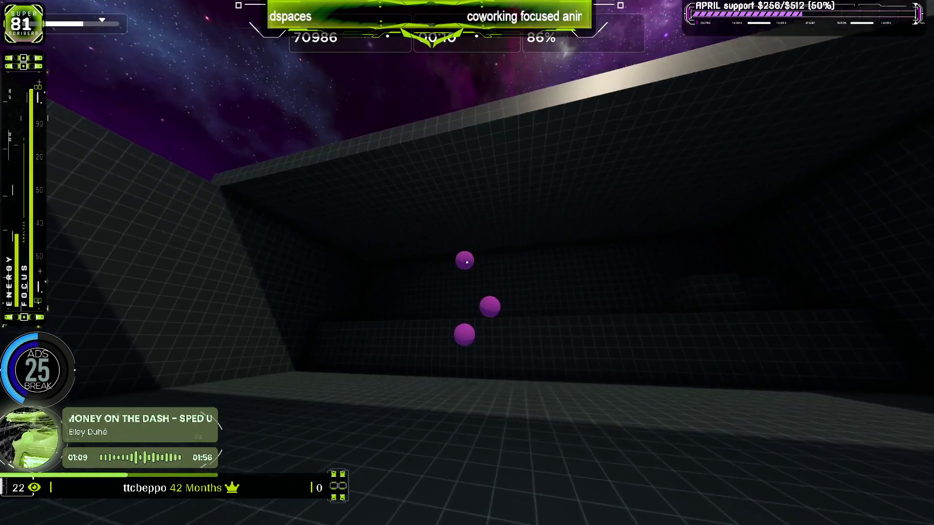
left_click(467, 263)
left_click(467, 262)
left_click(467, 262)
left_click(466, 263)
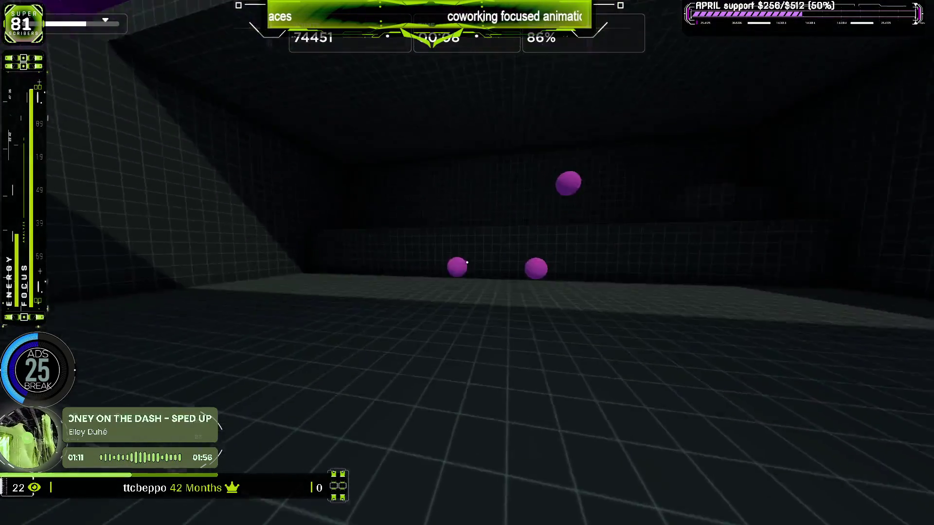
left_click(467, 263)
left_click(467, 263)
left_click(467, 263)
left_click(467, 263)
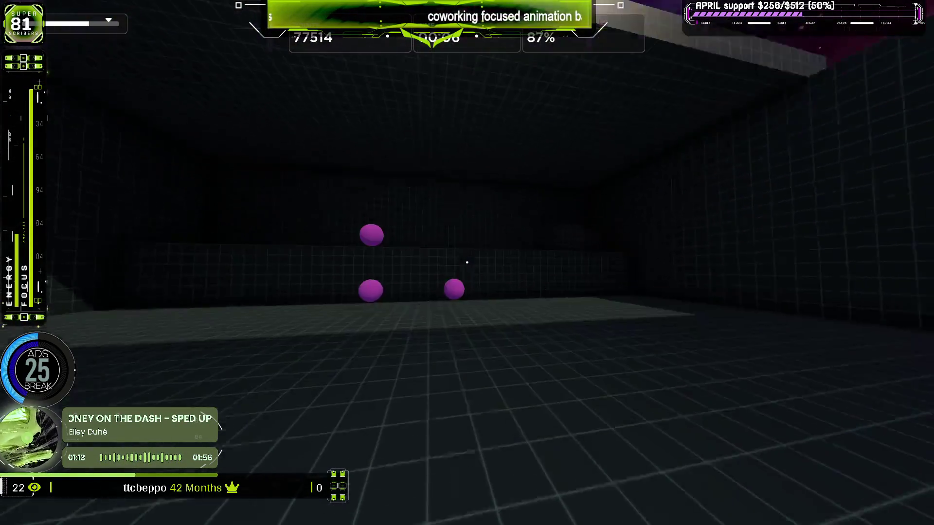
left_click(467, 262)
left_click(467, 263)
left_click(467, 263)
left_click(467, 262)
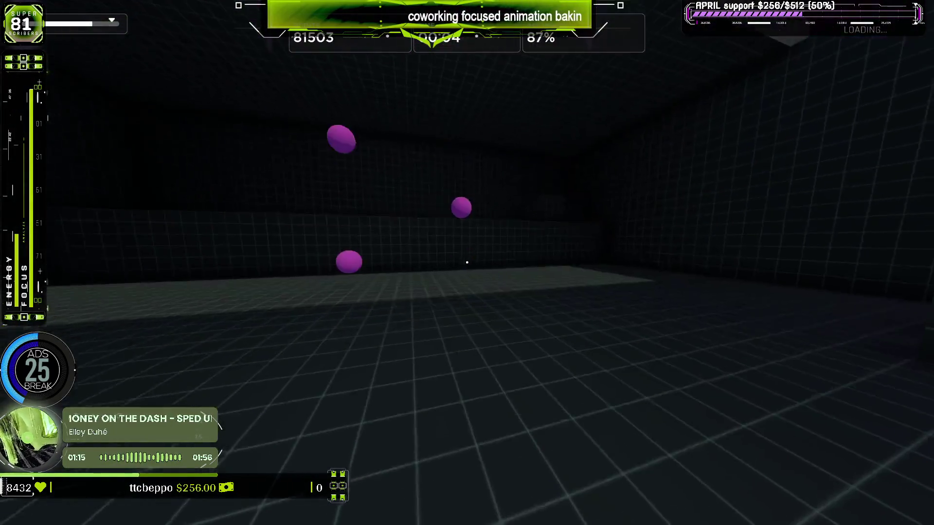
left_click(467, 263)
left_click(467, 263)
left_click(467, 262)
left_click(467, 262)
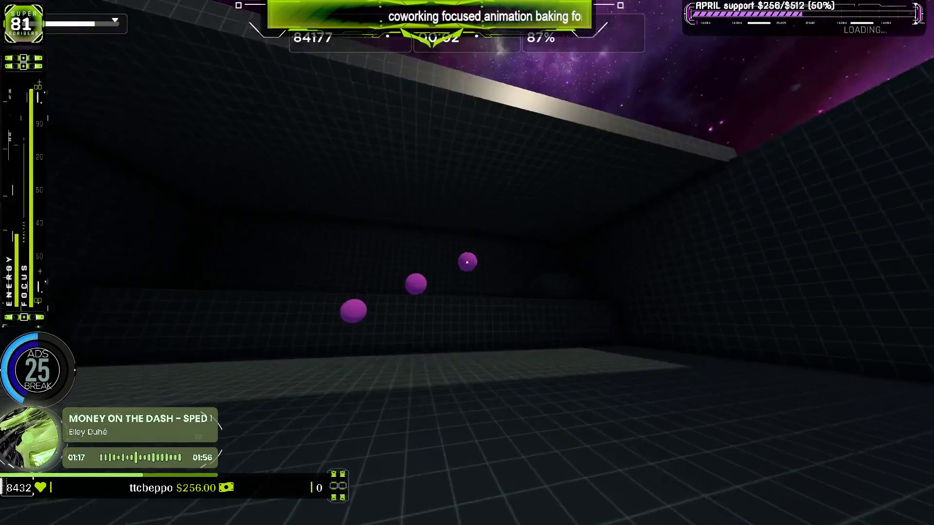
left_click(466, 263)
left_click(467, 262)
left_click(467, 262)
left_click(467, 263)
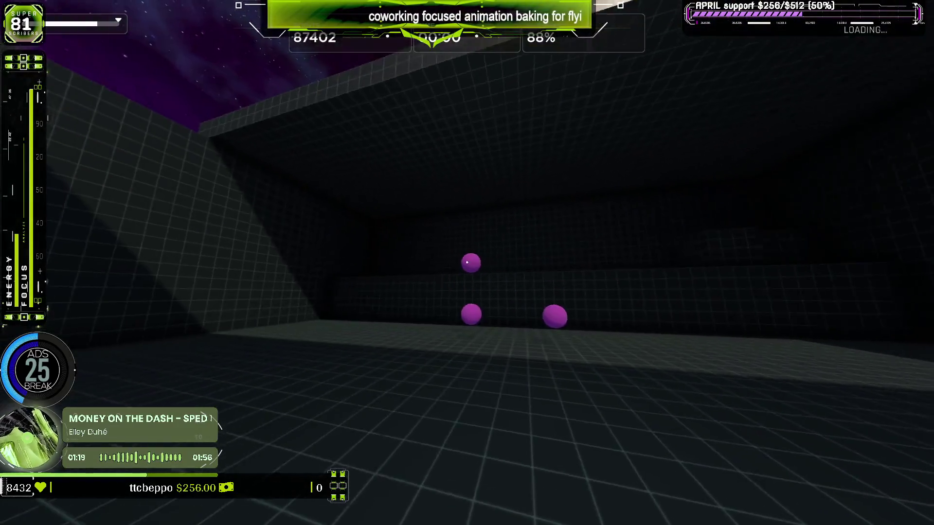
left_click(467, 263)
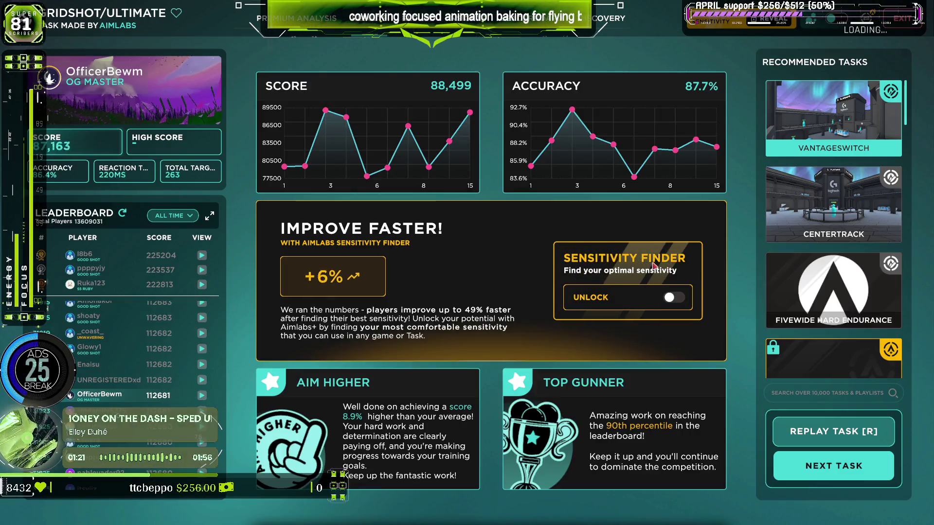
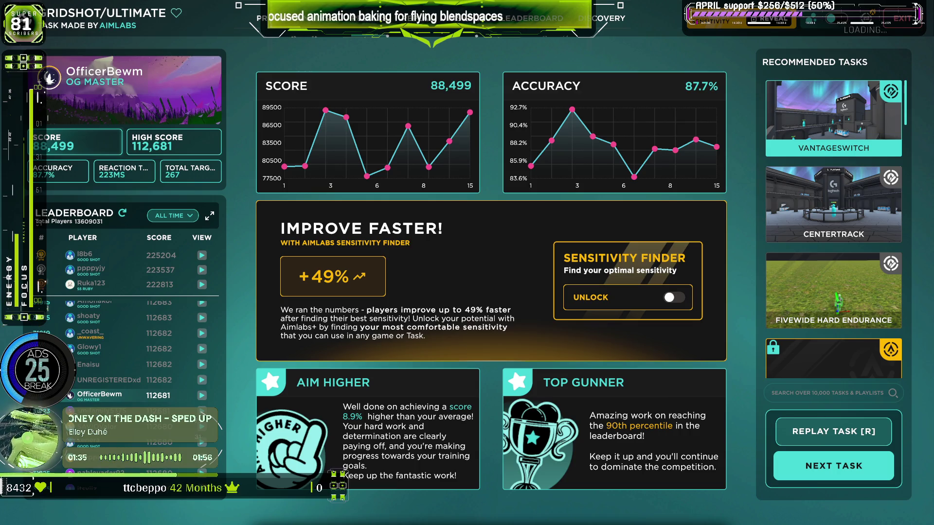
Replay Gridshot and shoot the purple targets, scoring 22773 points at 87% accuracy.
left_click(834, 431)
left_click(467, 263)
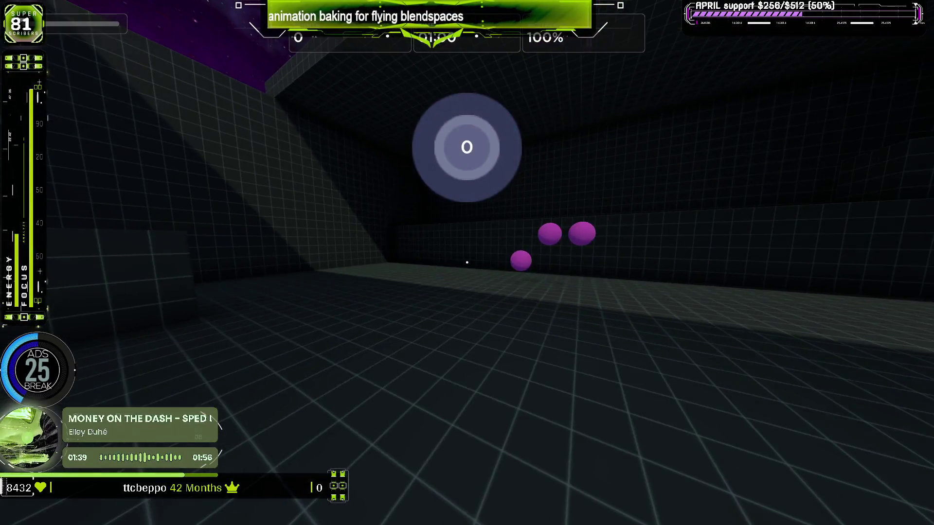
left_click(467, 263)
left_click(468, 262)
left_click(466, 263)
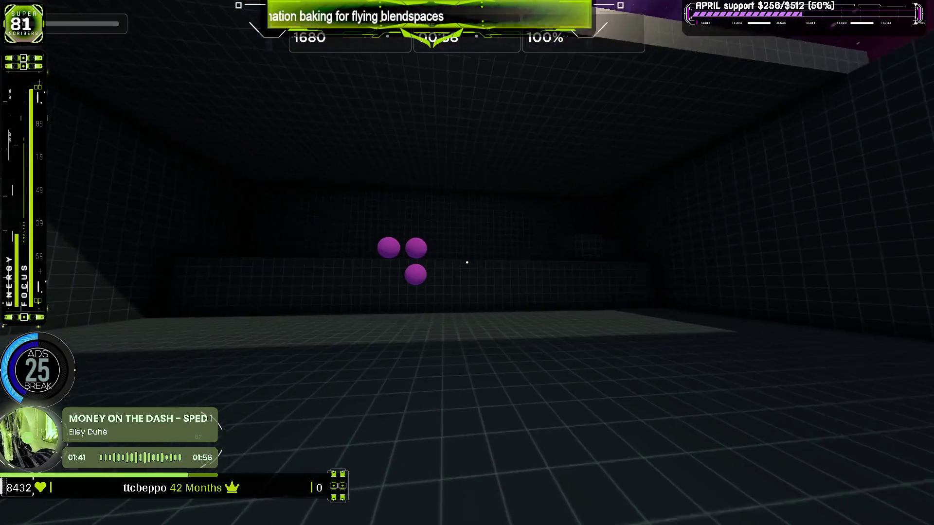
left_click(466, 263)
left_click(467, 263)
left_click(468, 263)
left_click(467, 262)
left_click(467, 263)
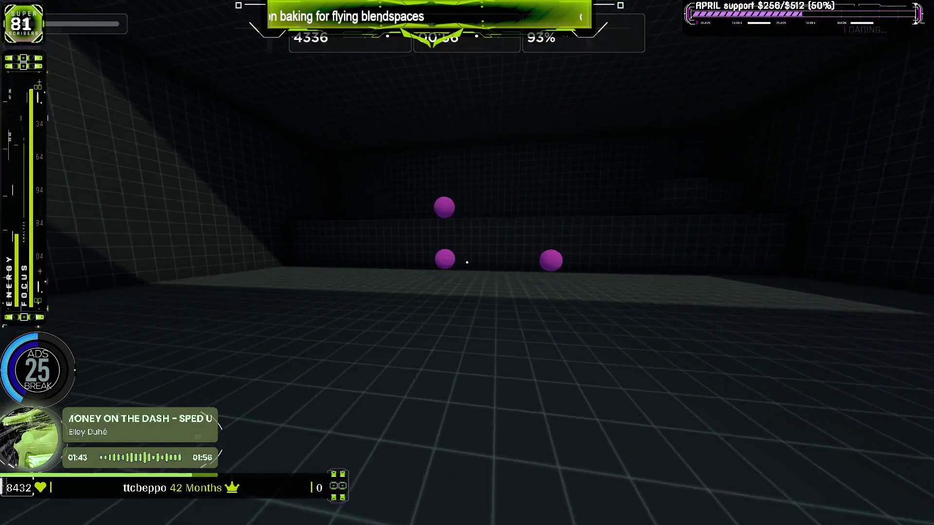
left_click(466, 263)
left_click(467, 263)
left_click(467, 263)
left_click(467, 263)
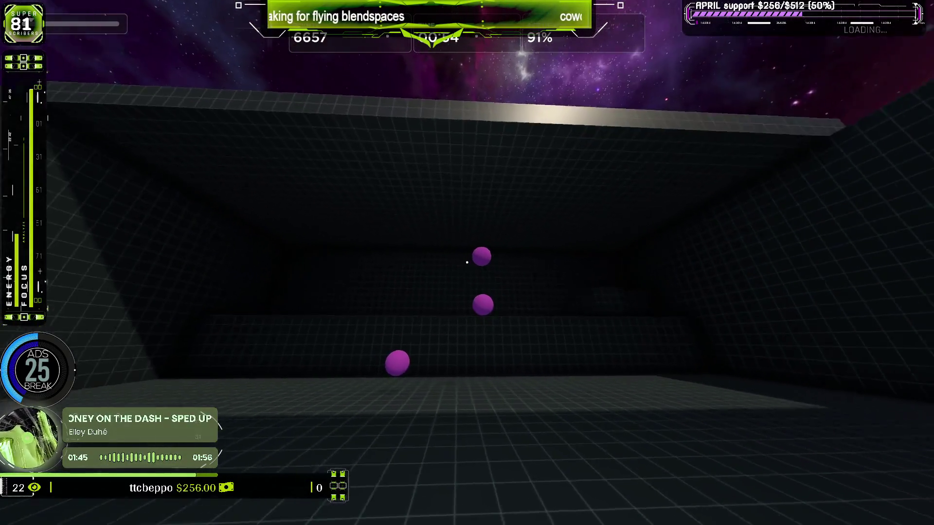
left_click(467, 263)
left_click(467, 262)
left_click(467, 263)
left_click(467, 262)
left_click(467, 263)
left_click(467, 263)
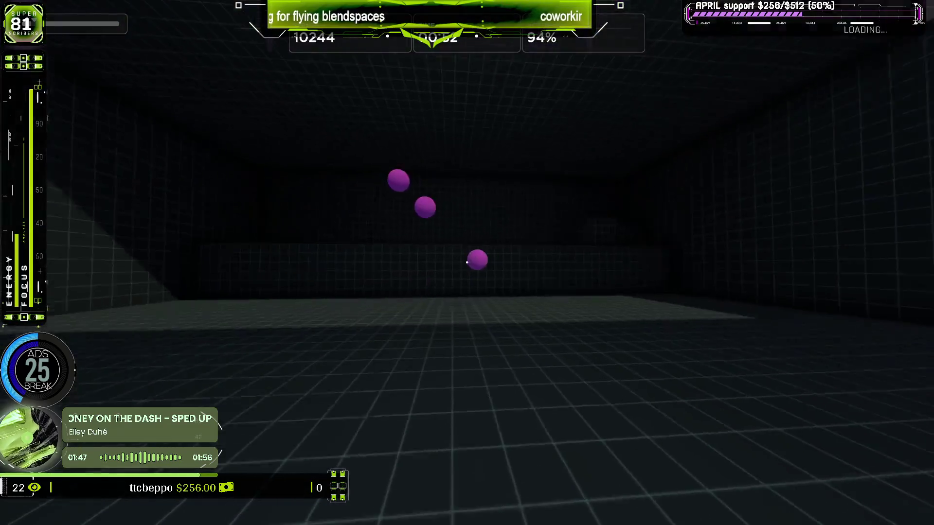
left_click(467, 263)
left_click(467, 263)
left_click(467, 262)
left_click(467, 263)
left_click(467, 262)
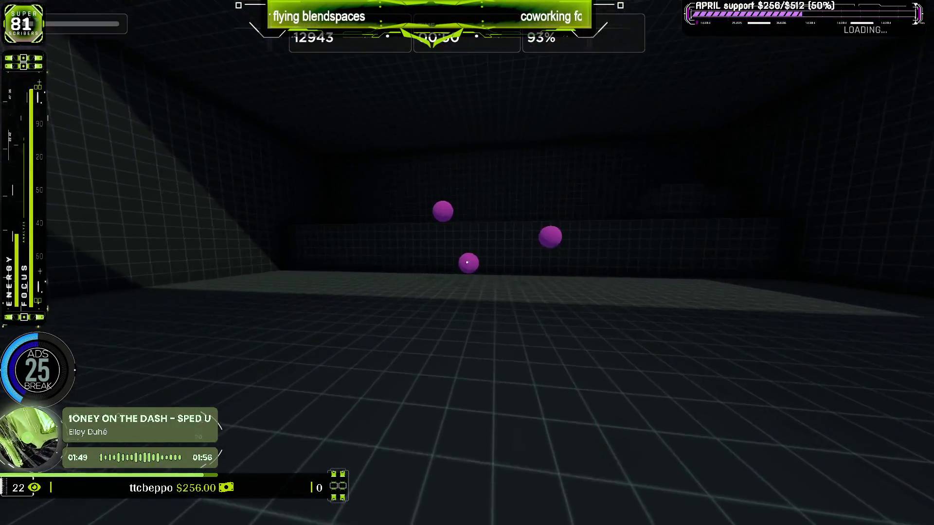
left_click(466, 263)
left_click(467, 263)
left_click(468, 263)
left_click(466, 263)
left_click(467, 263)
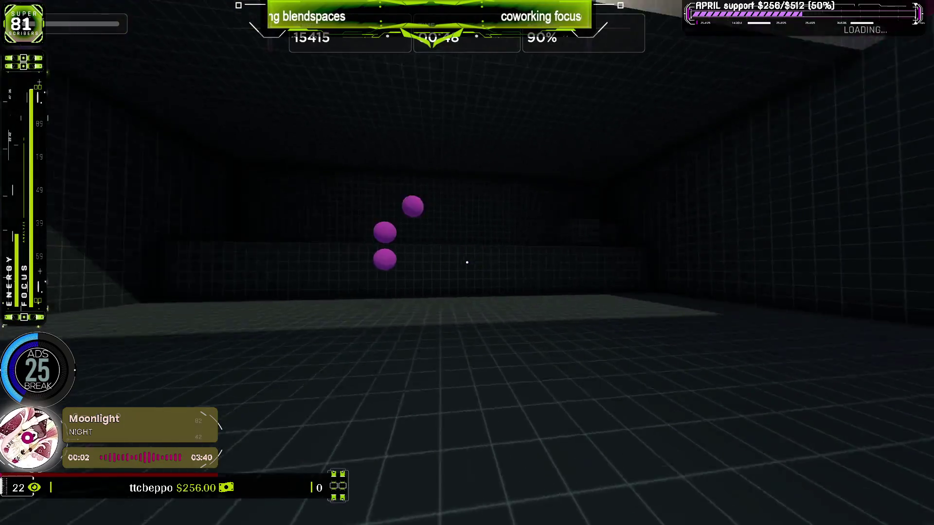
left_click(467, 262)
left_click(467, 263)
left_click(467, 263)
left_click(467, 263)
left_click(467, 263)
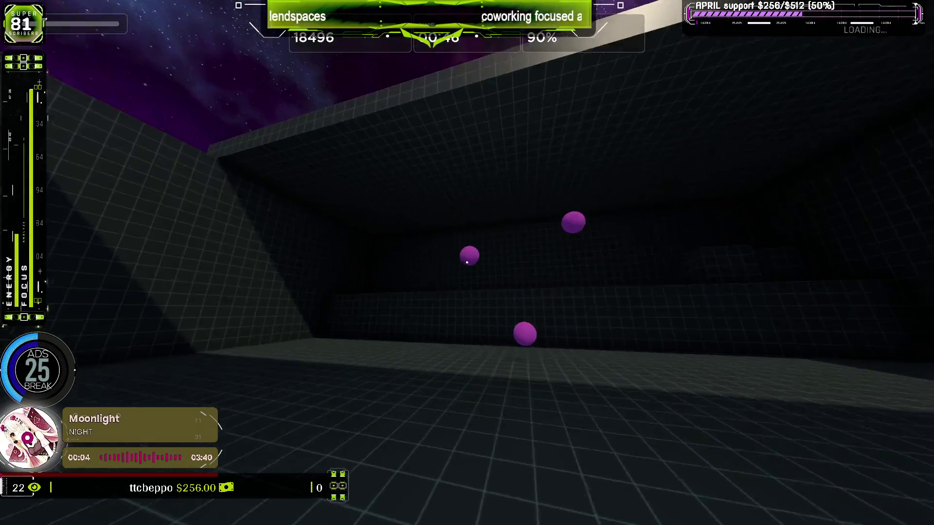
left_click(467, 263)
left_click(467, 263)
left_click(467, 262)
left_click(467, 263)
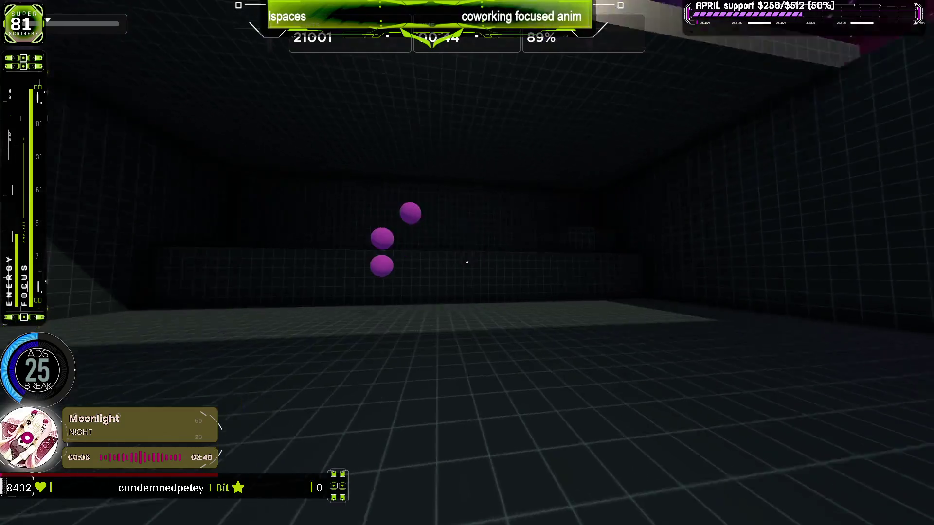
left_click(467, 263)
left_click(468, 263)
left_click(466, 263)
left_click(467, 263)
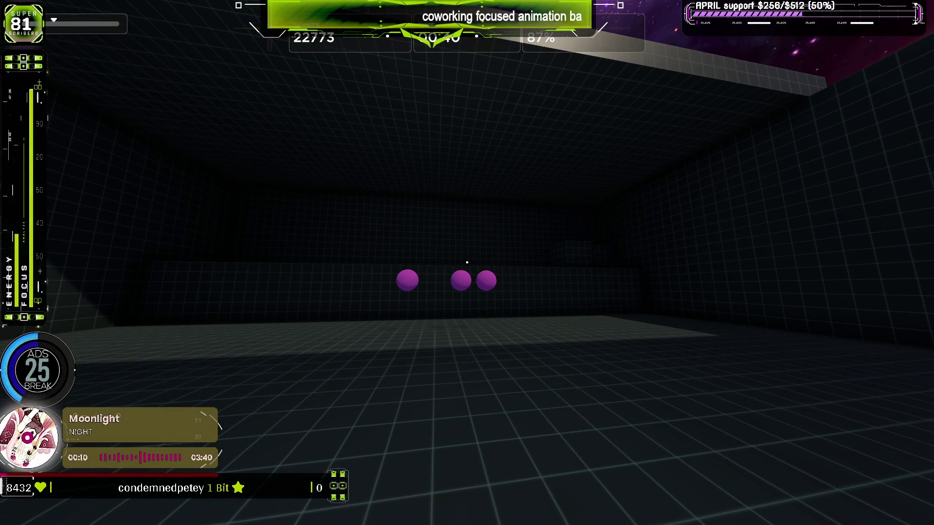
Quit Aimlabs to the desktop and bring the animation-planning flowchart canvas to the front.
key("Escape")
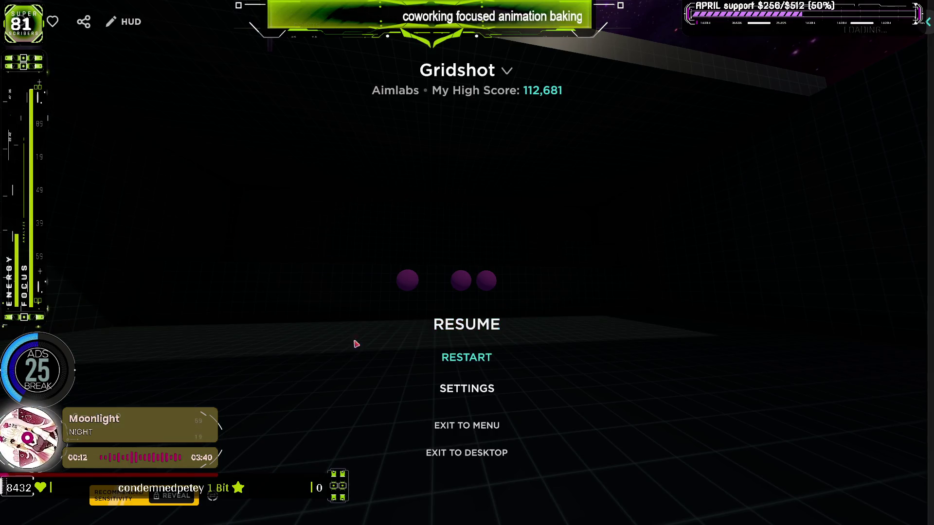
left_click(487, 455)
left_click(425, 293)
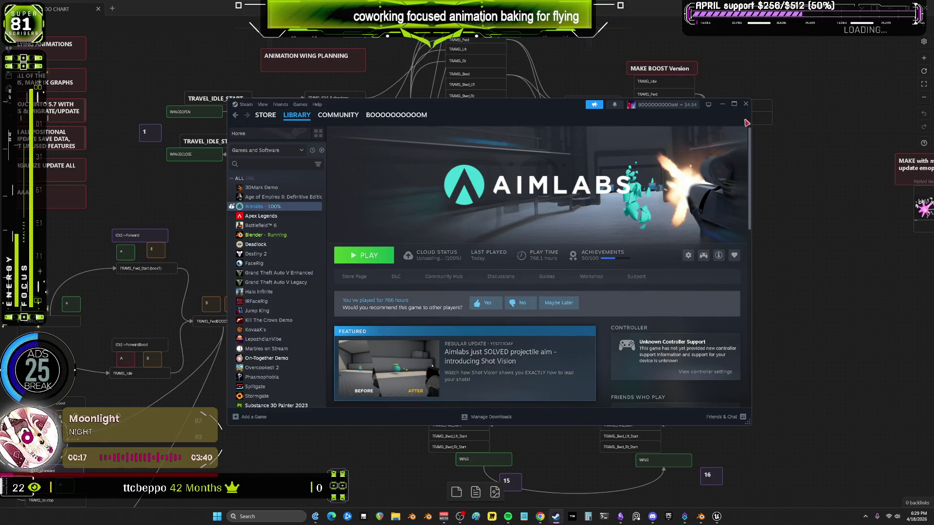
left_click(785, 203)
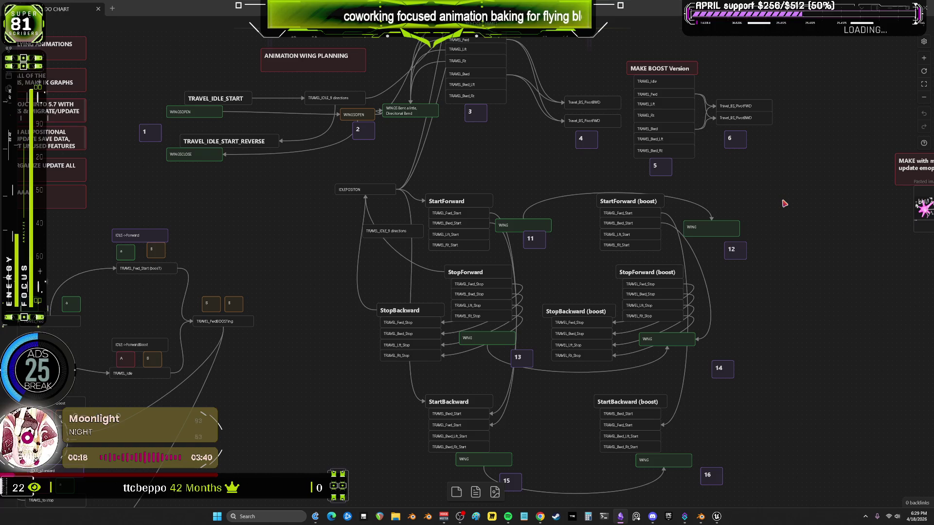